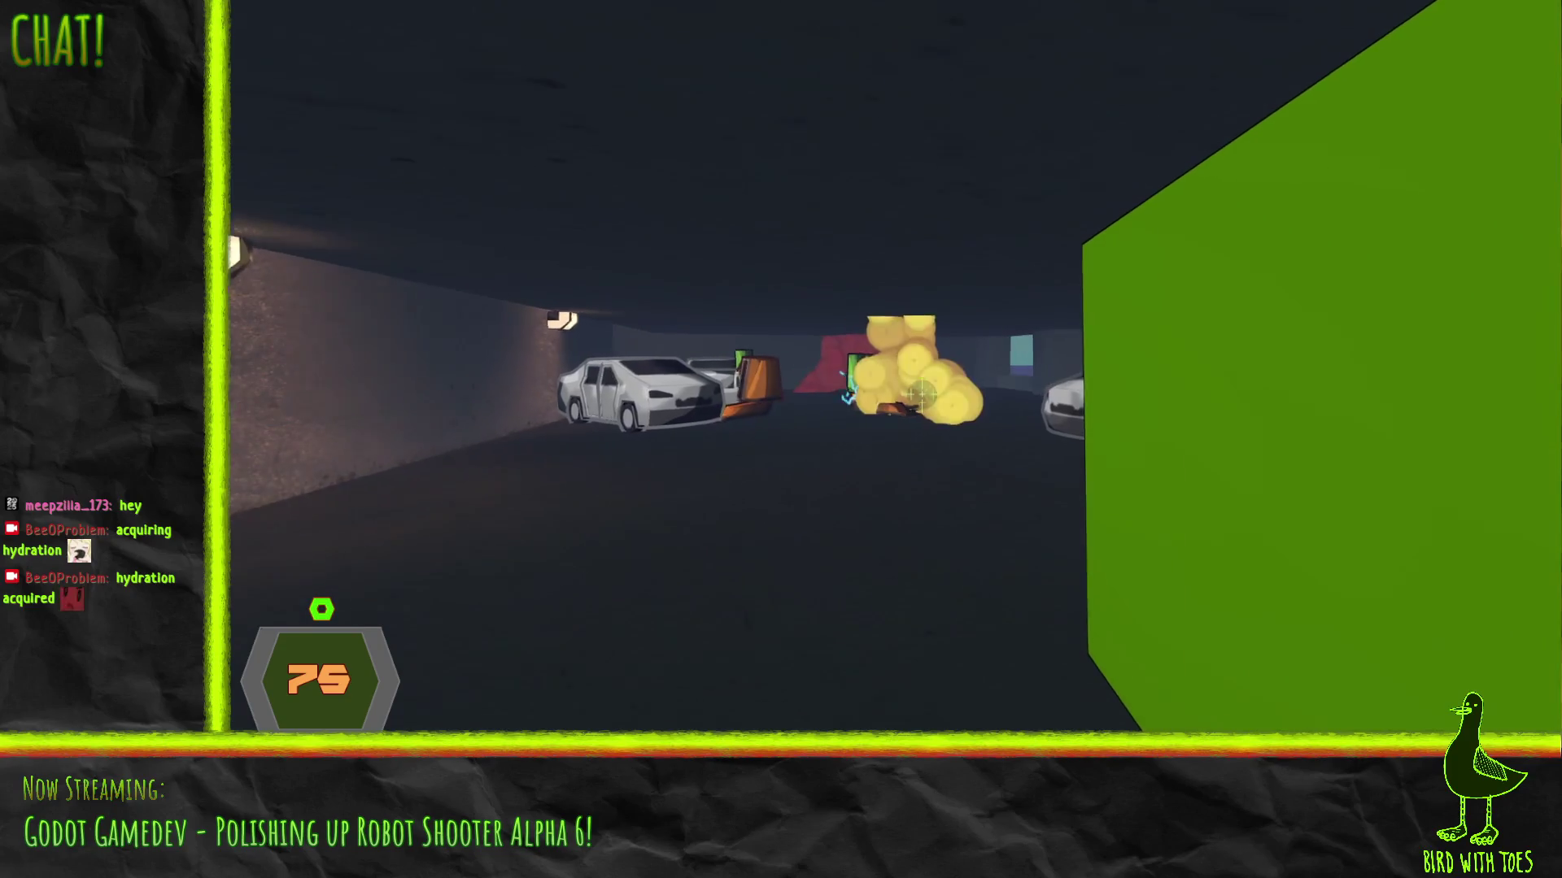
Fight the robots by the car, switching to weapon 2, shooting and punching them
left_click(922, 394)
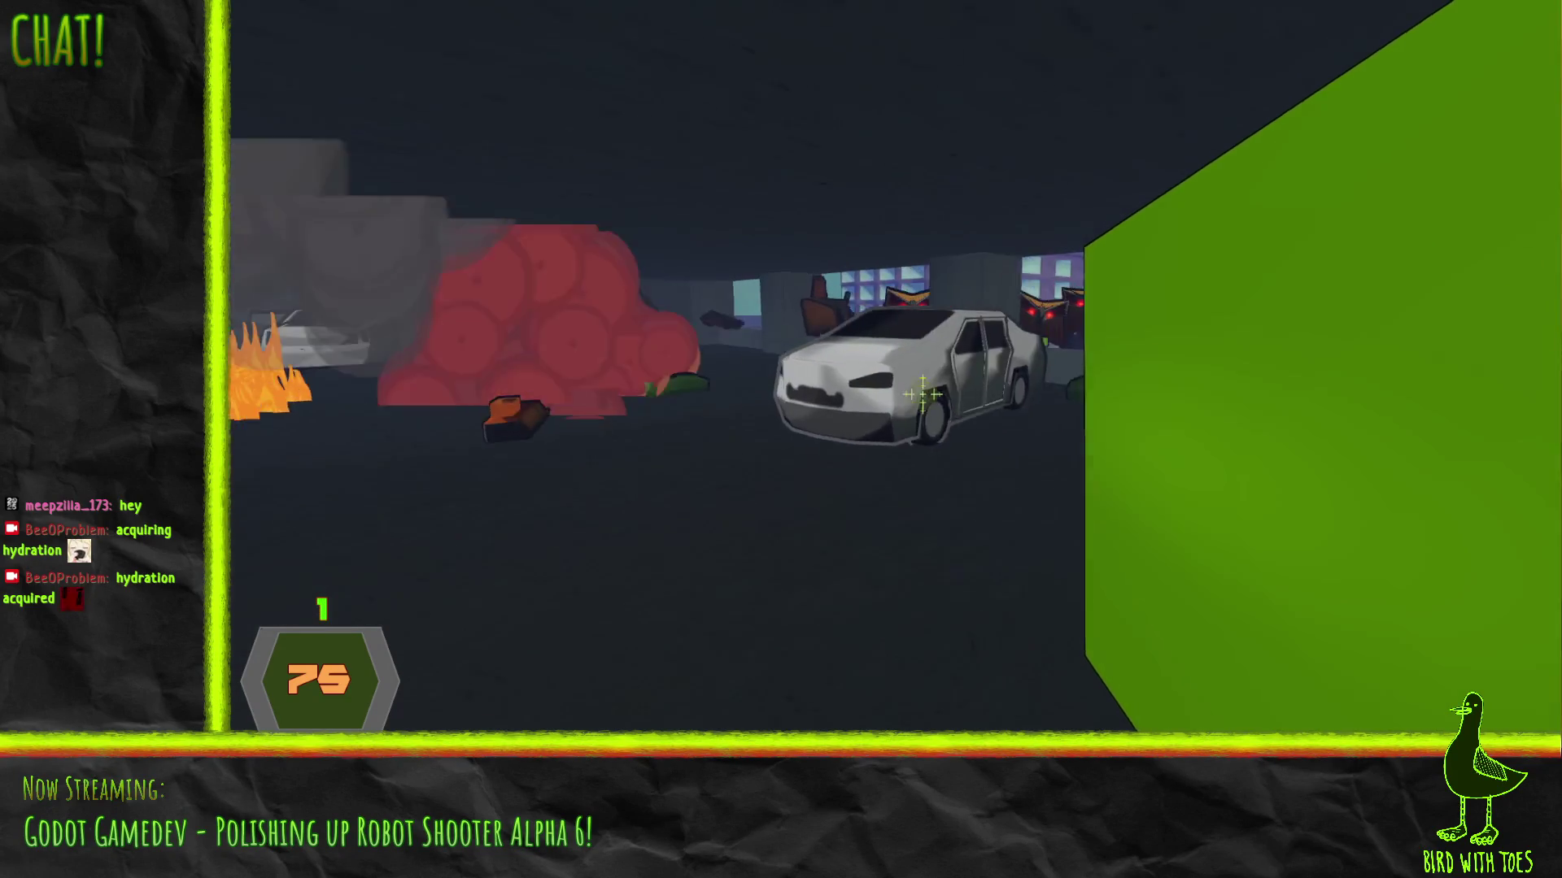
key("s")
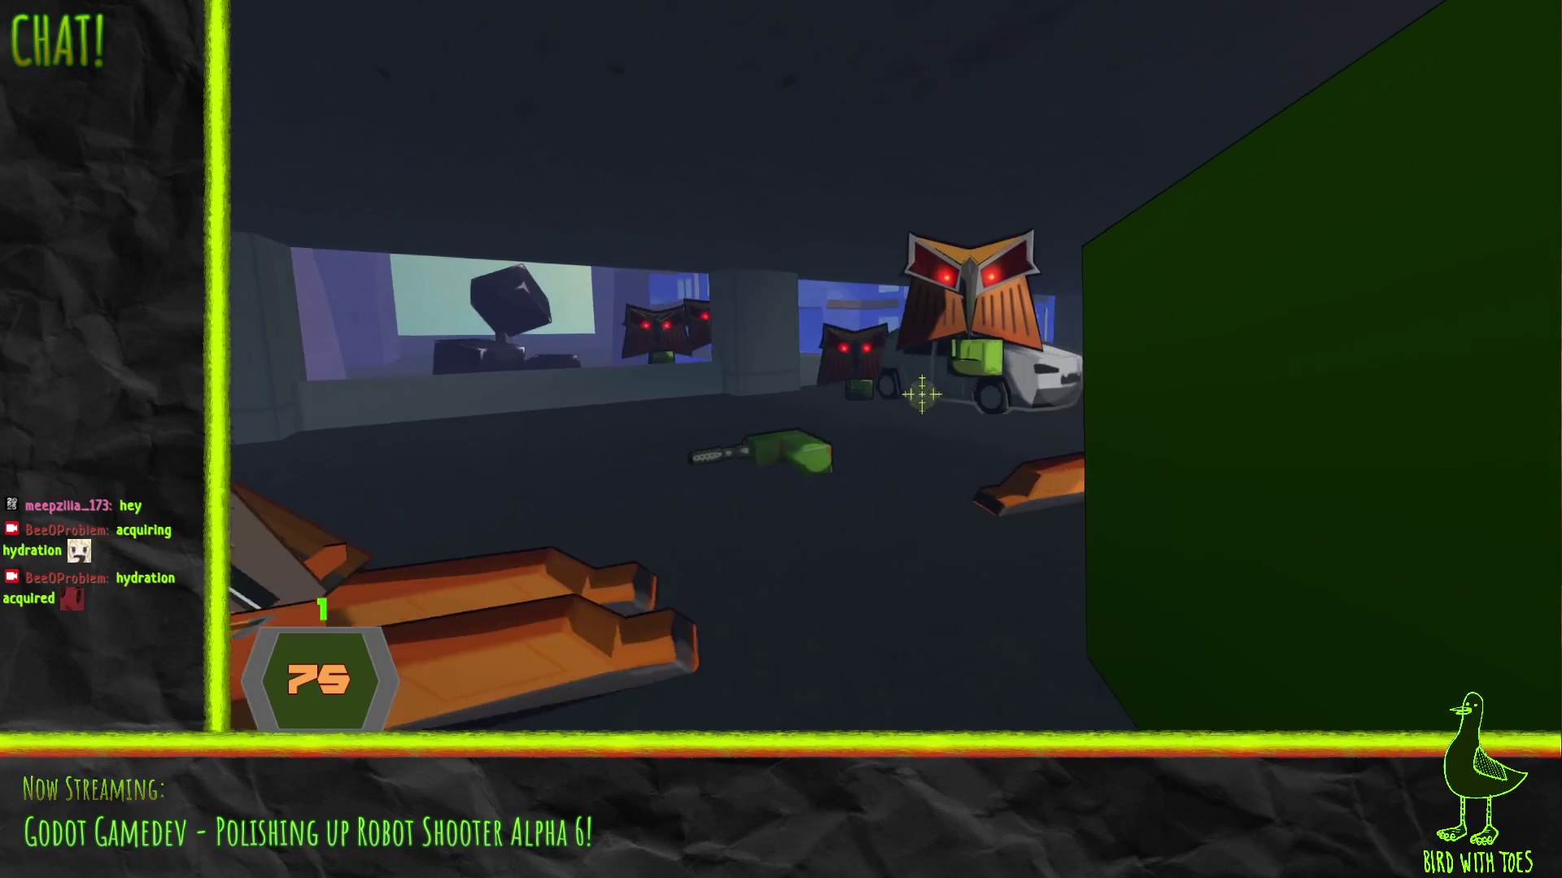
left_click(922, 395)
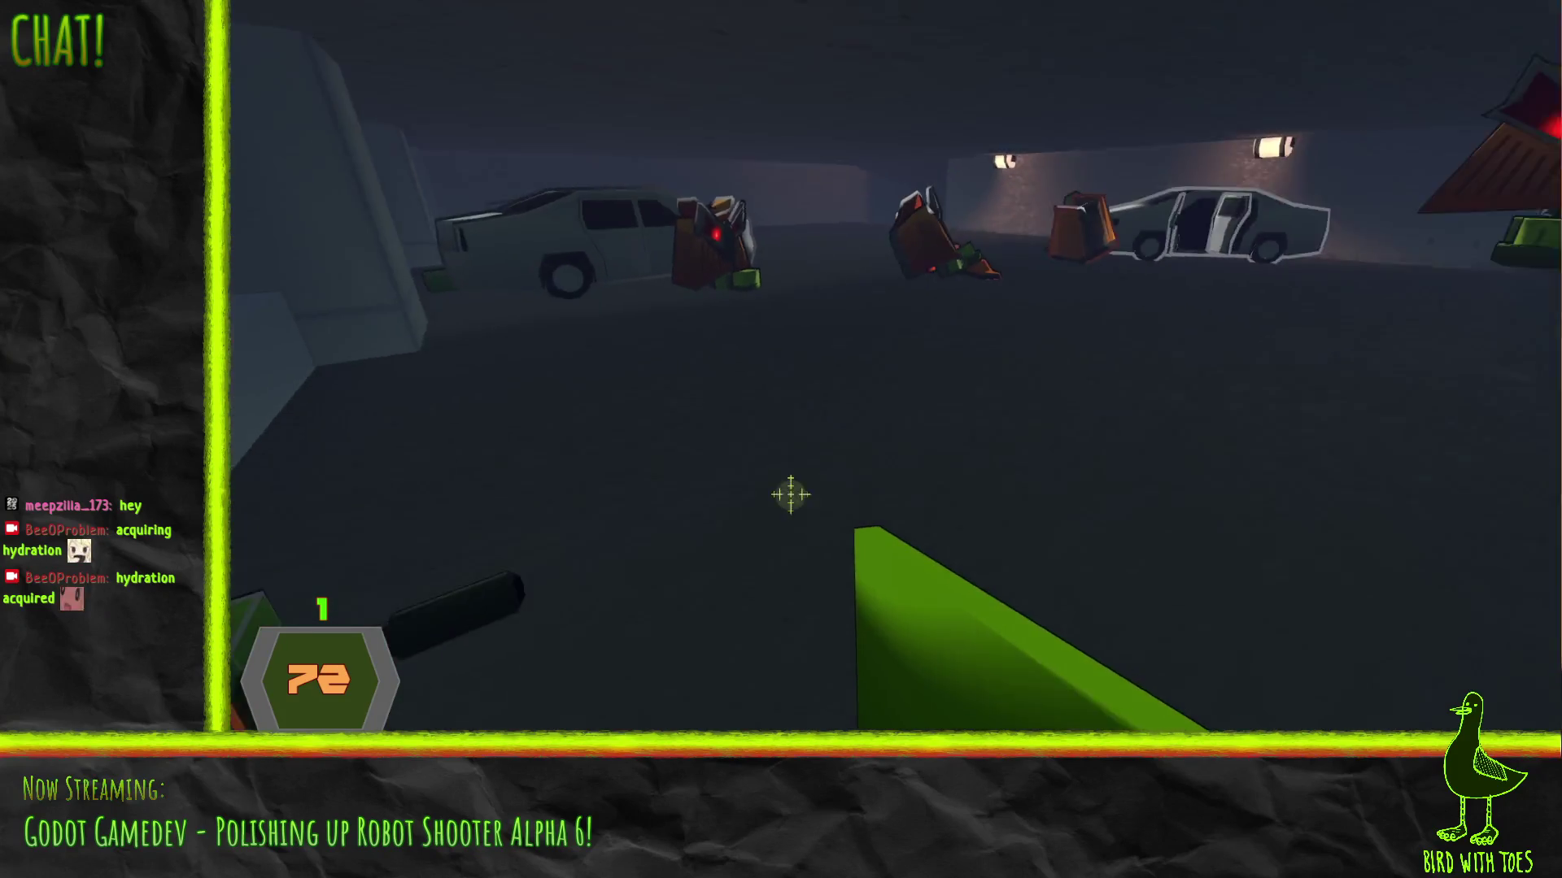
key("2")
left_click(928, 400)
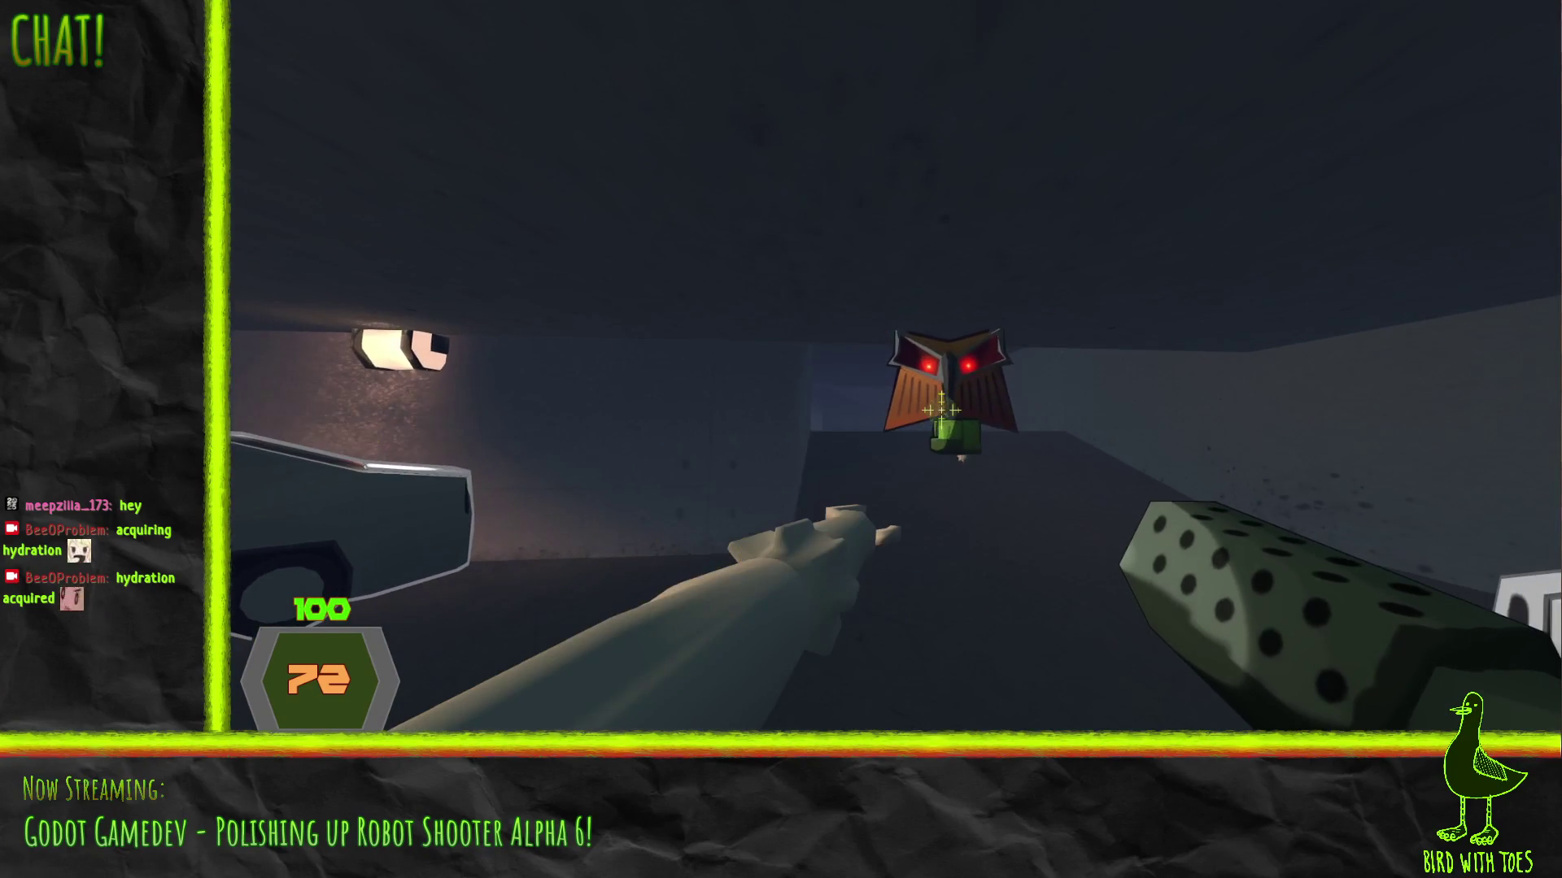
left_click(935, 407)
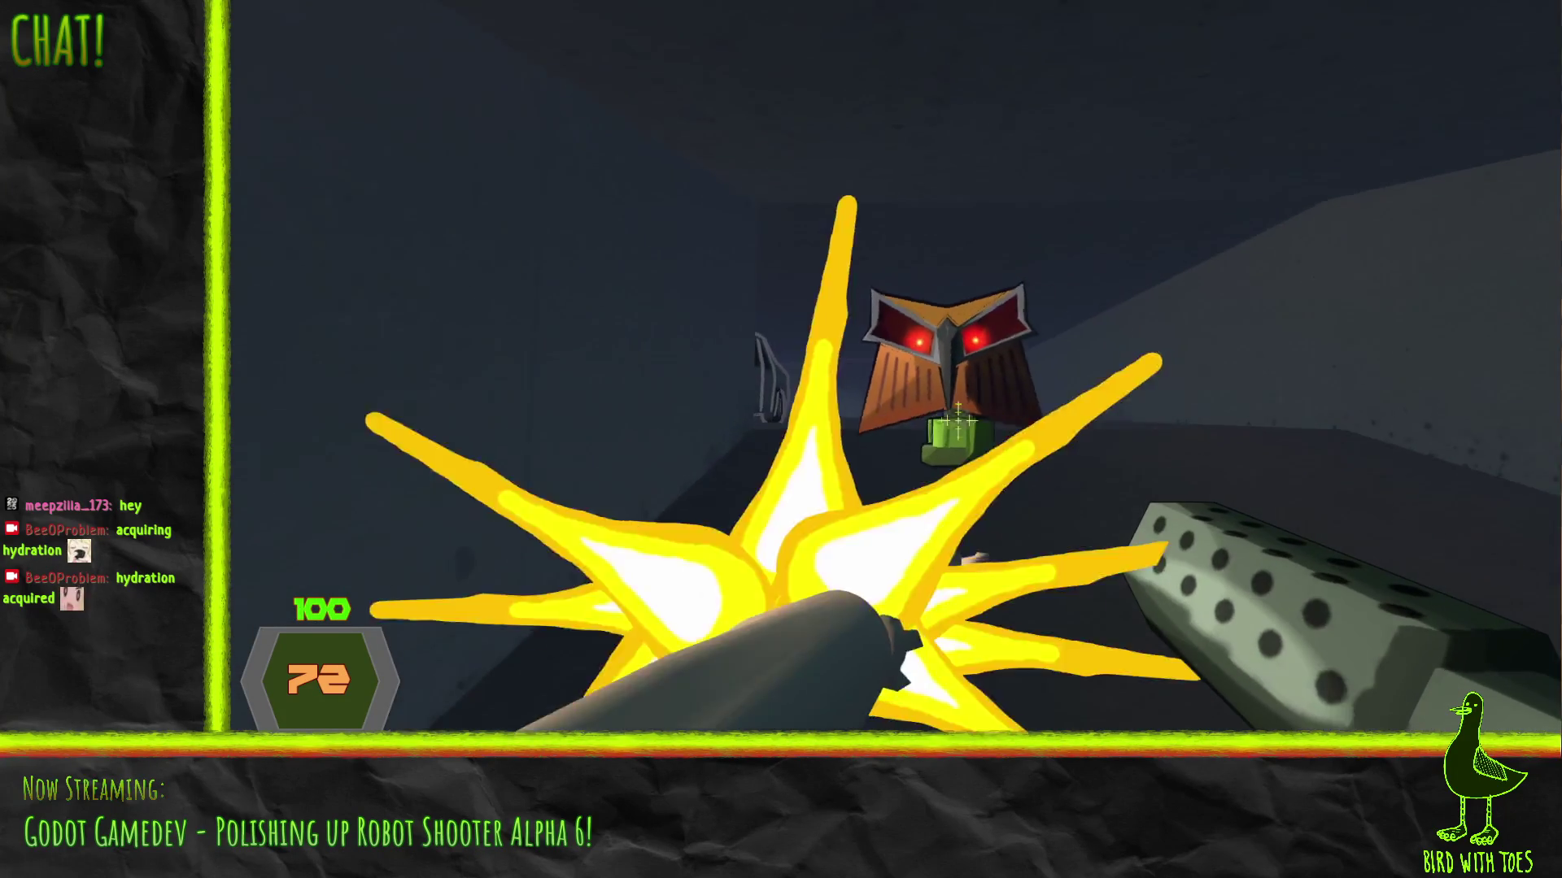
key("f")
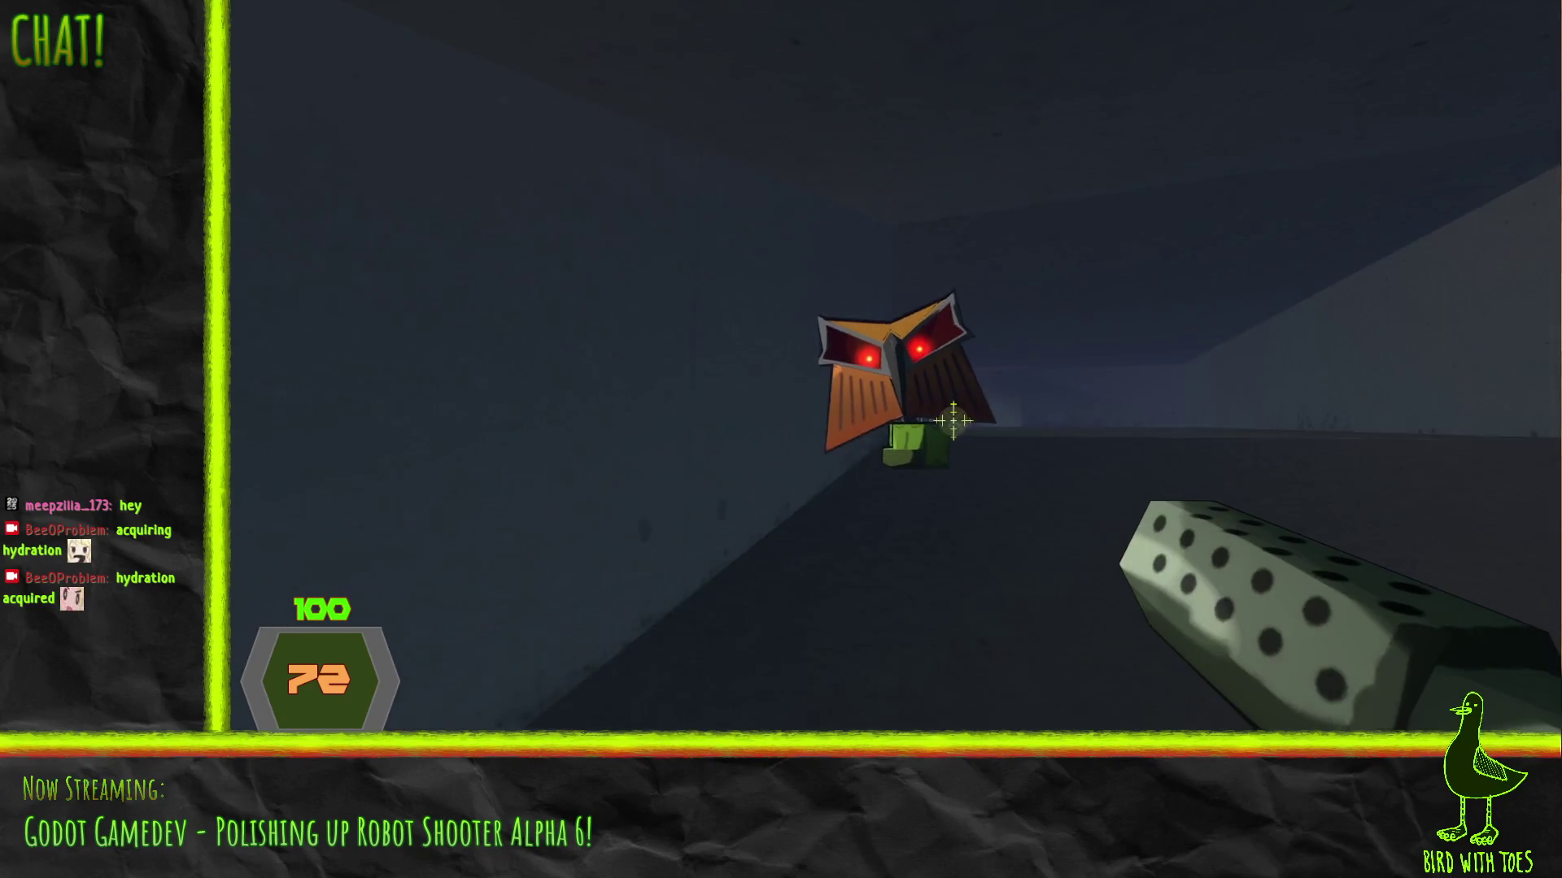
key("f")
key("f")
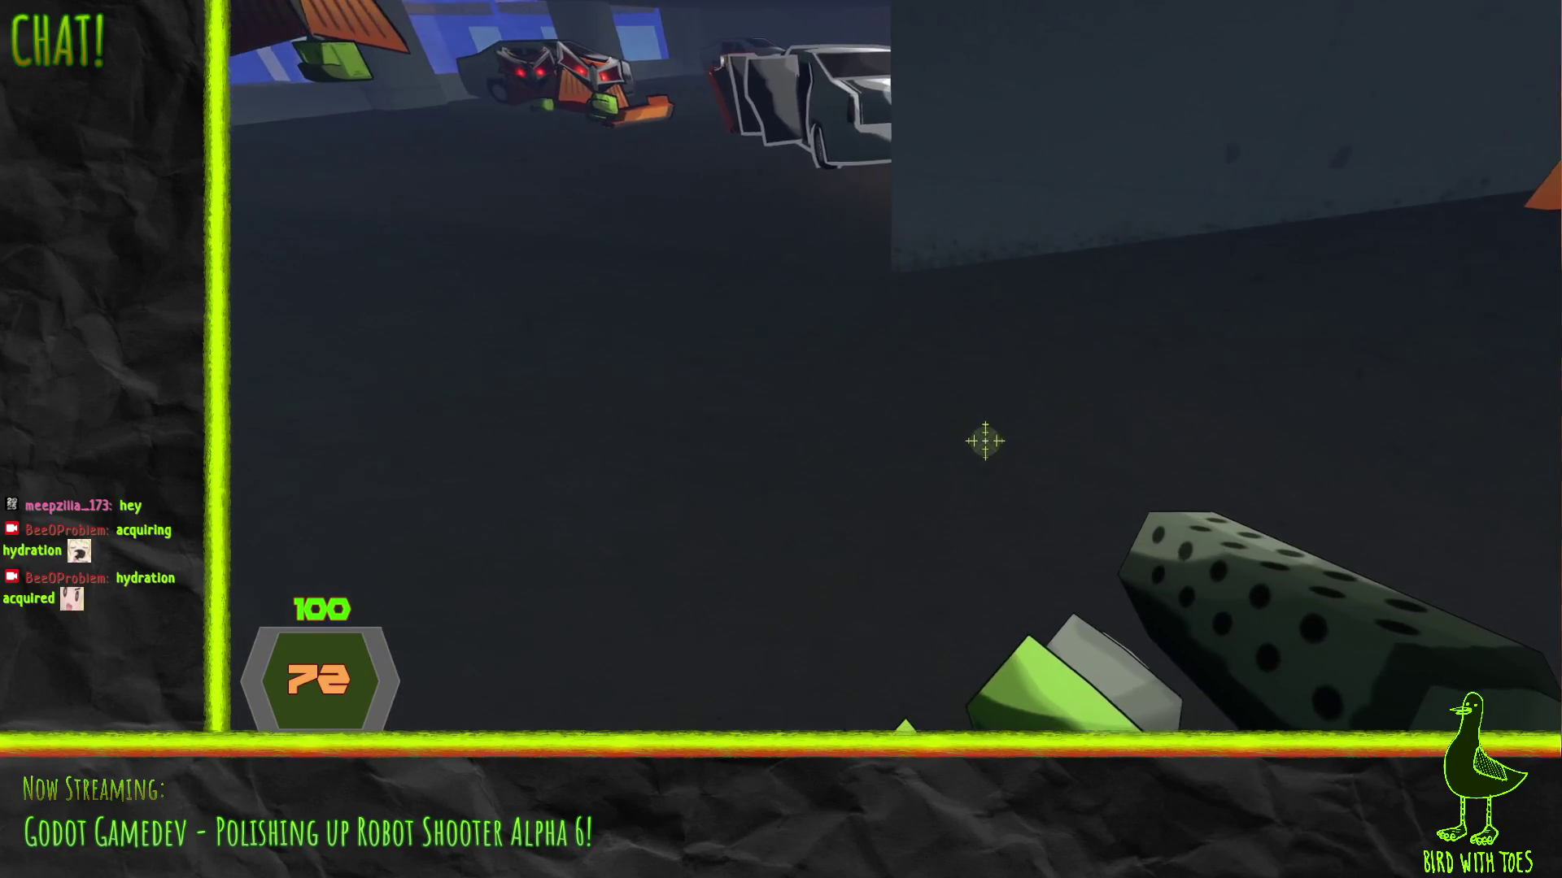
key("f")
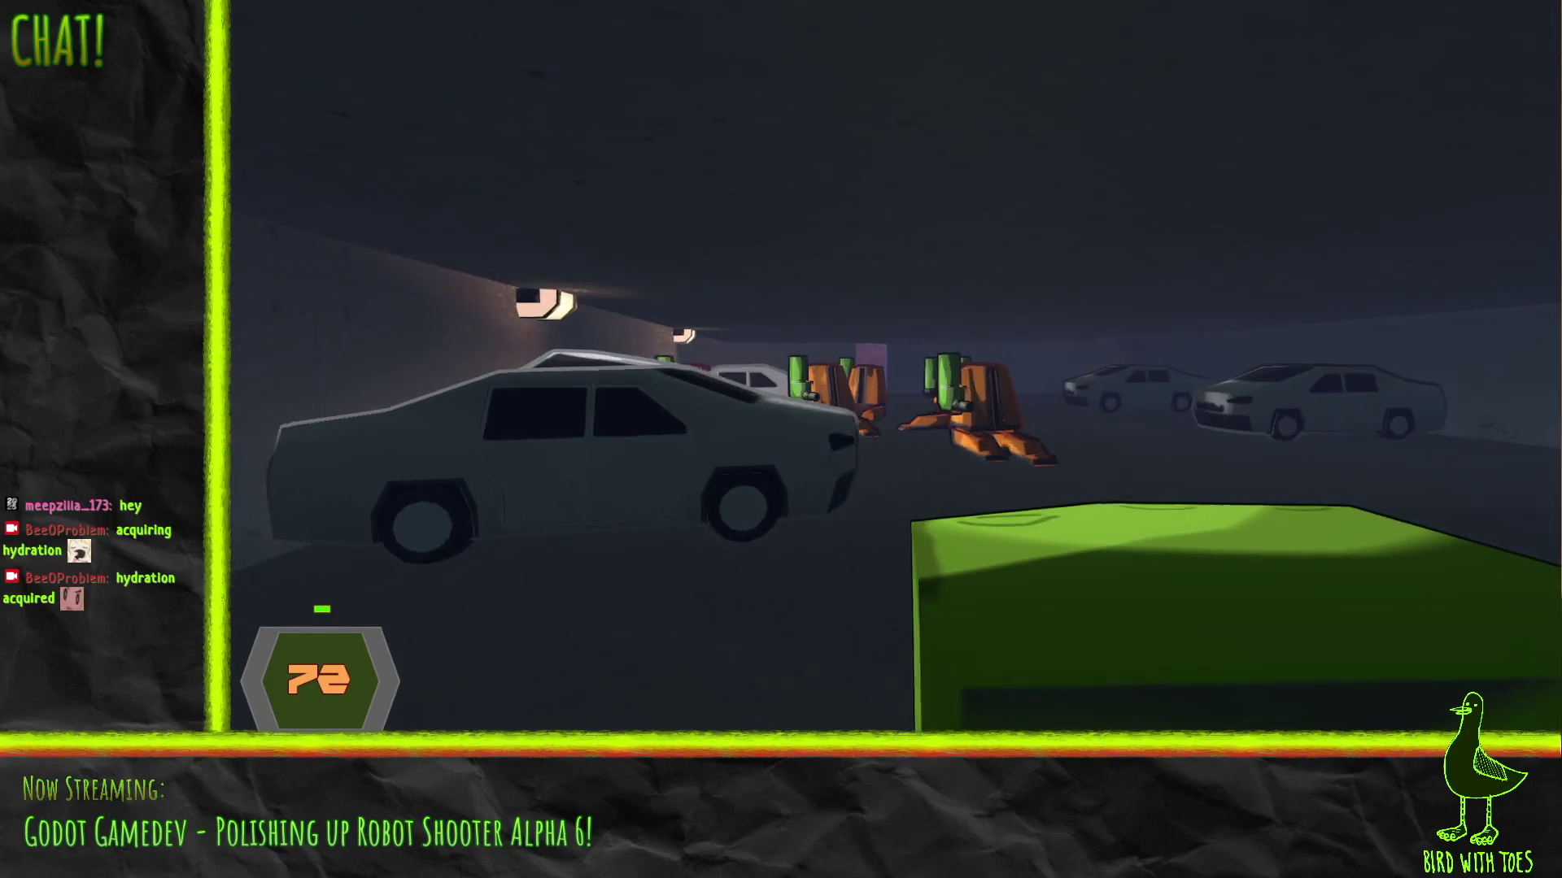
key("f")
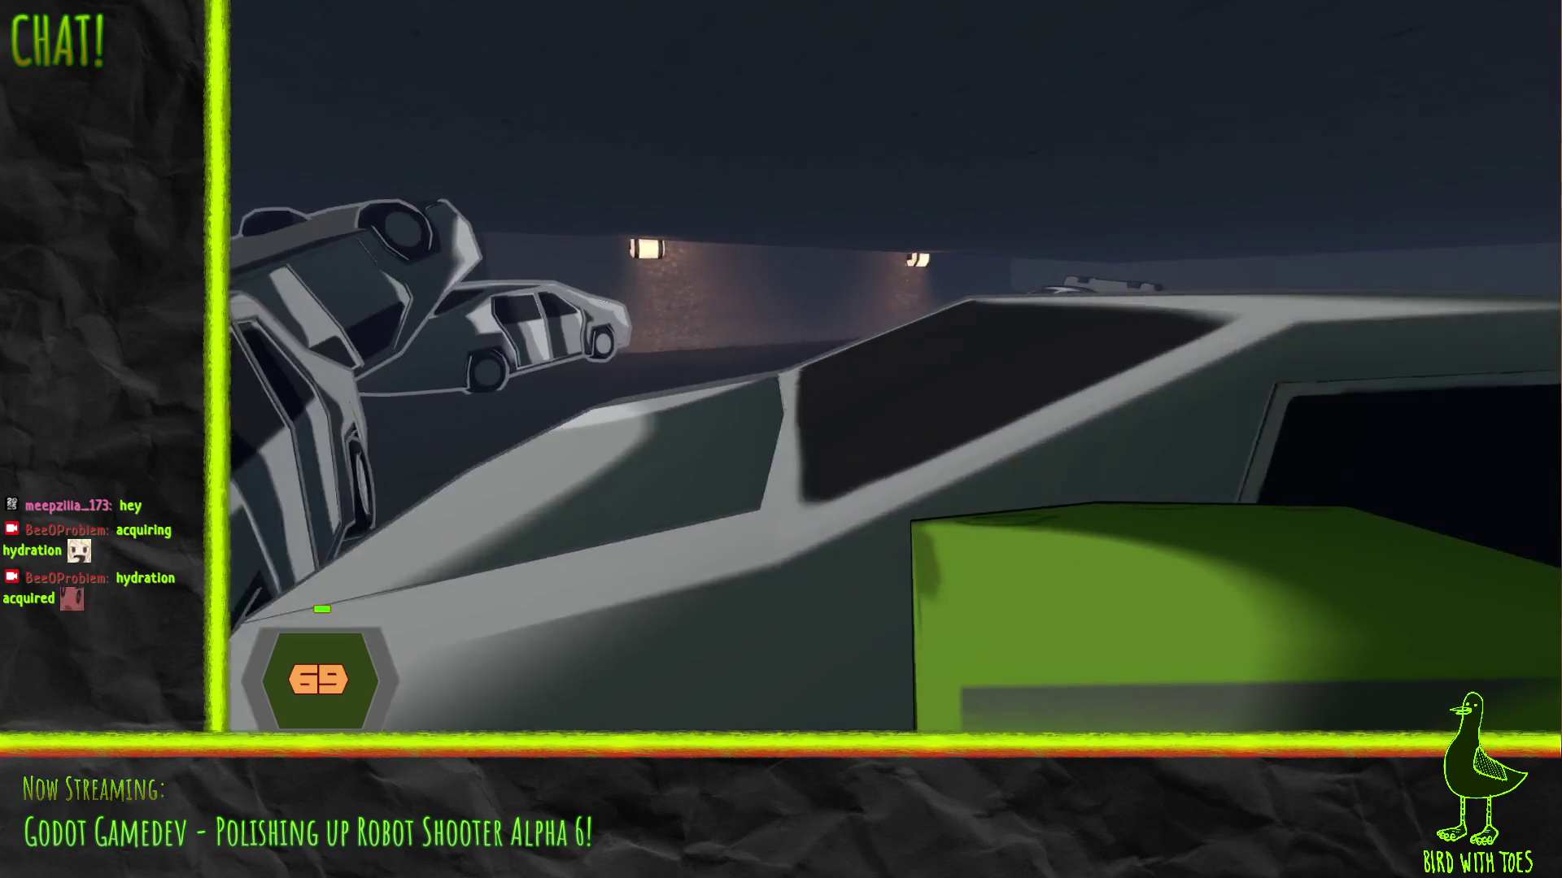
Shoot the robots near the burning car, then advance past the parked cars down the corridor
left_click(895, 369)
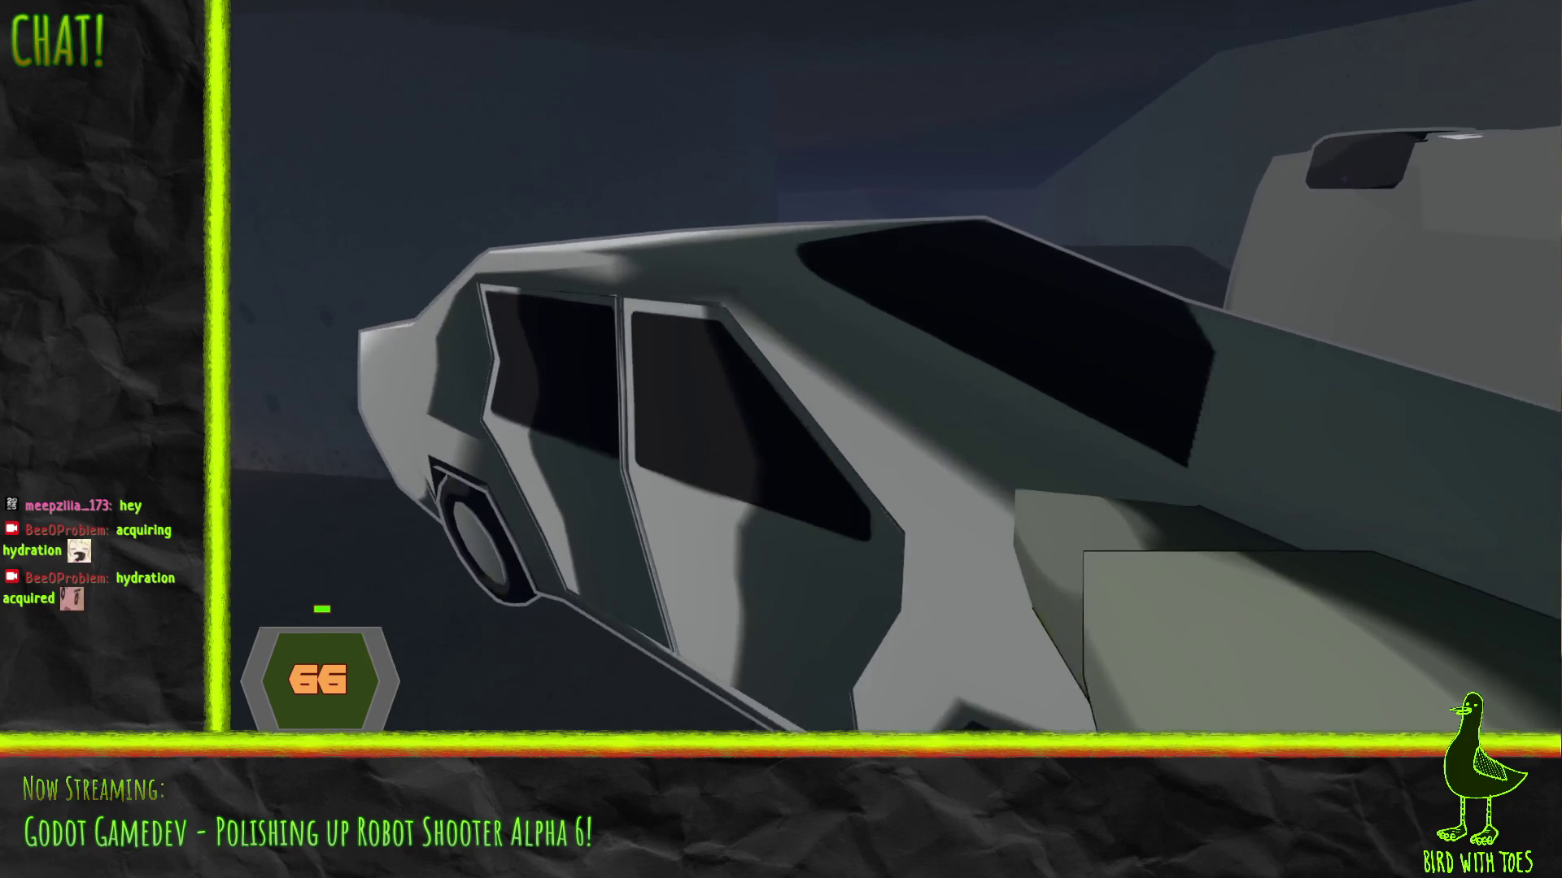
left_click(895, 368)
left_click(894, 369)
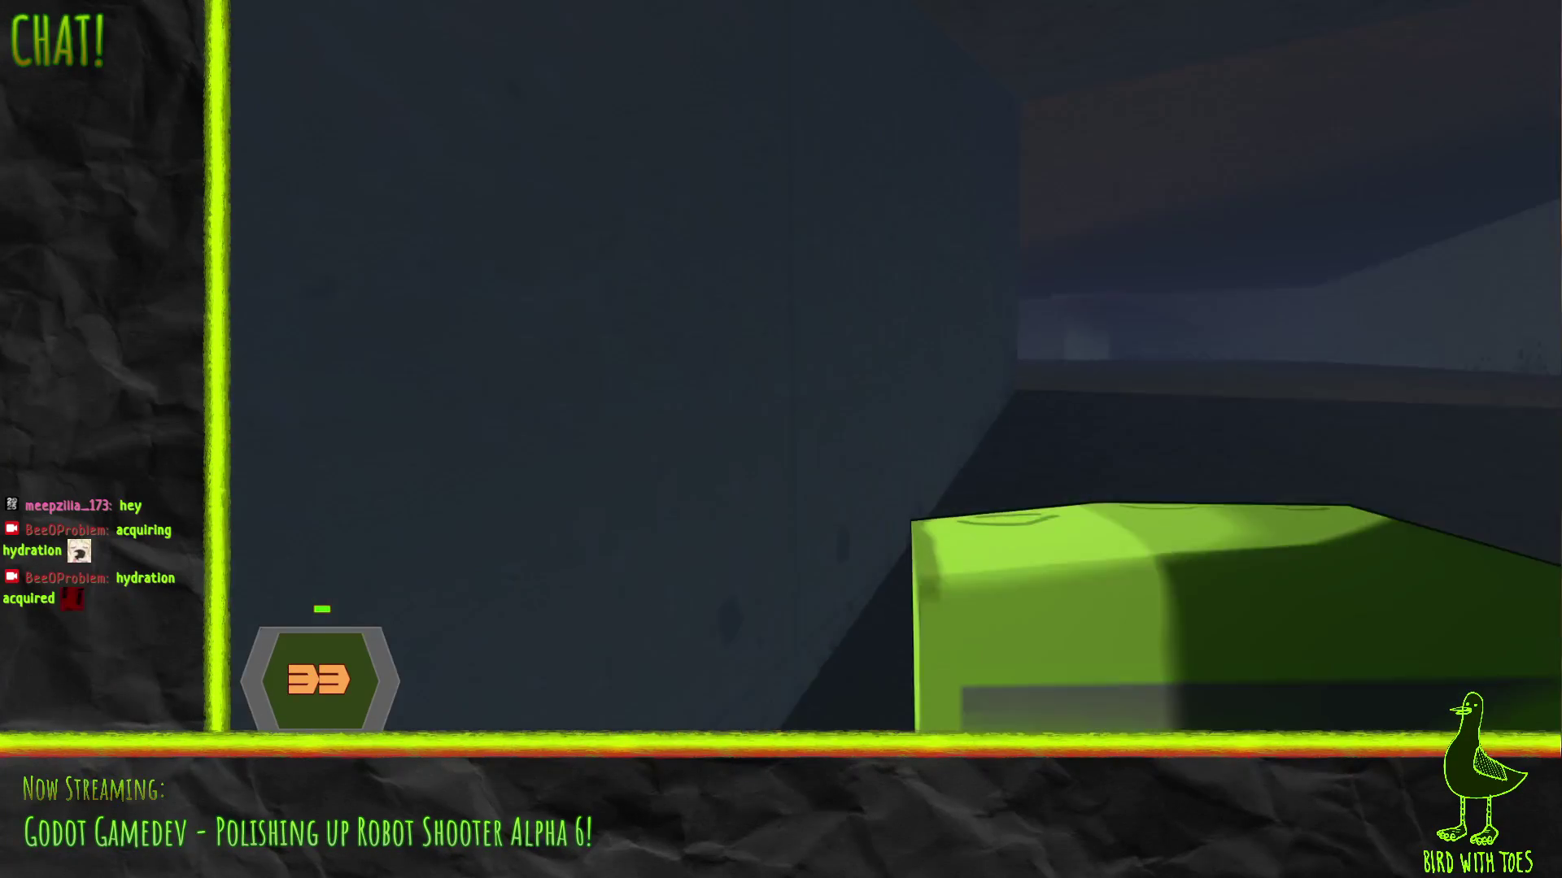
key("w")
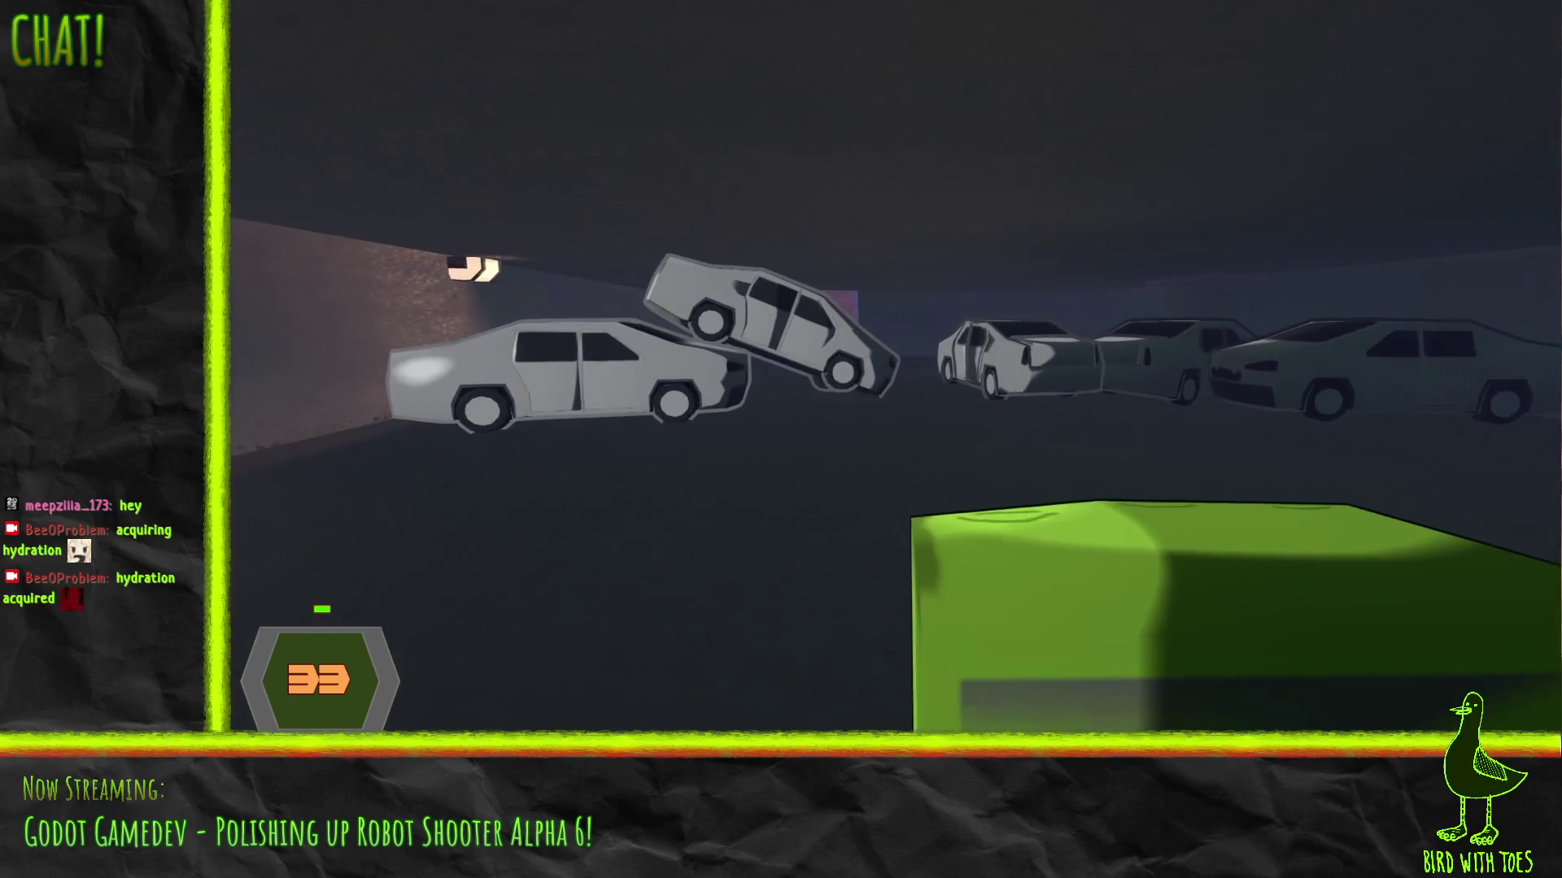
key("w")
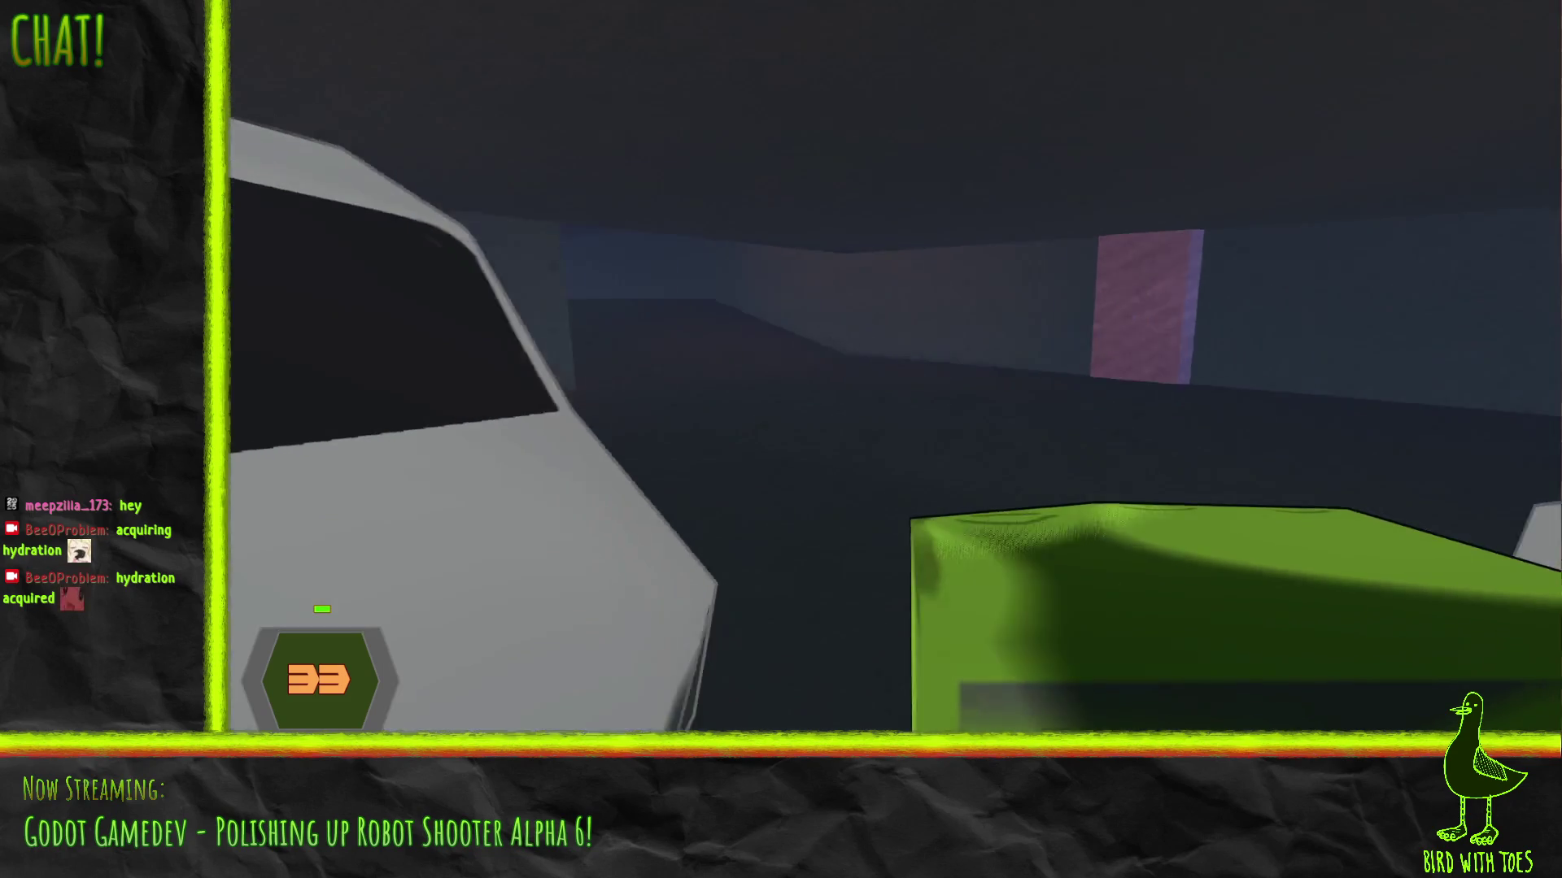
key("w")
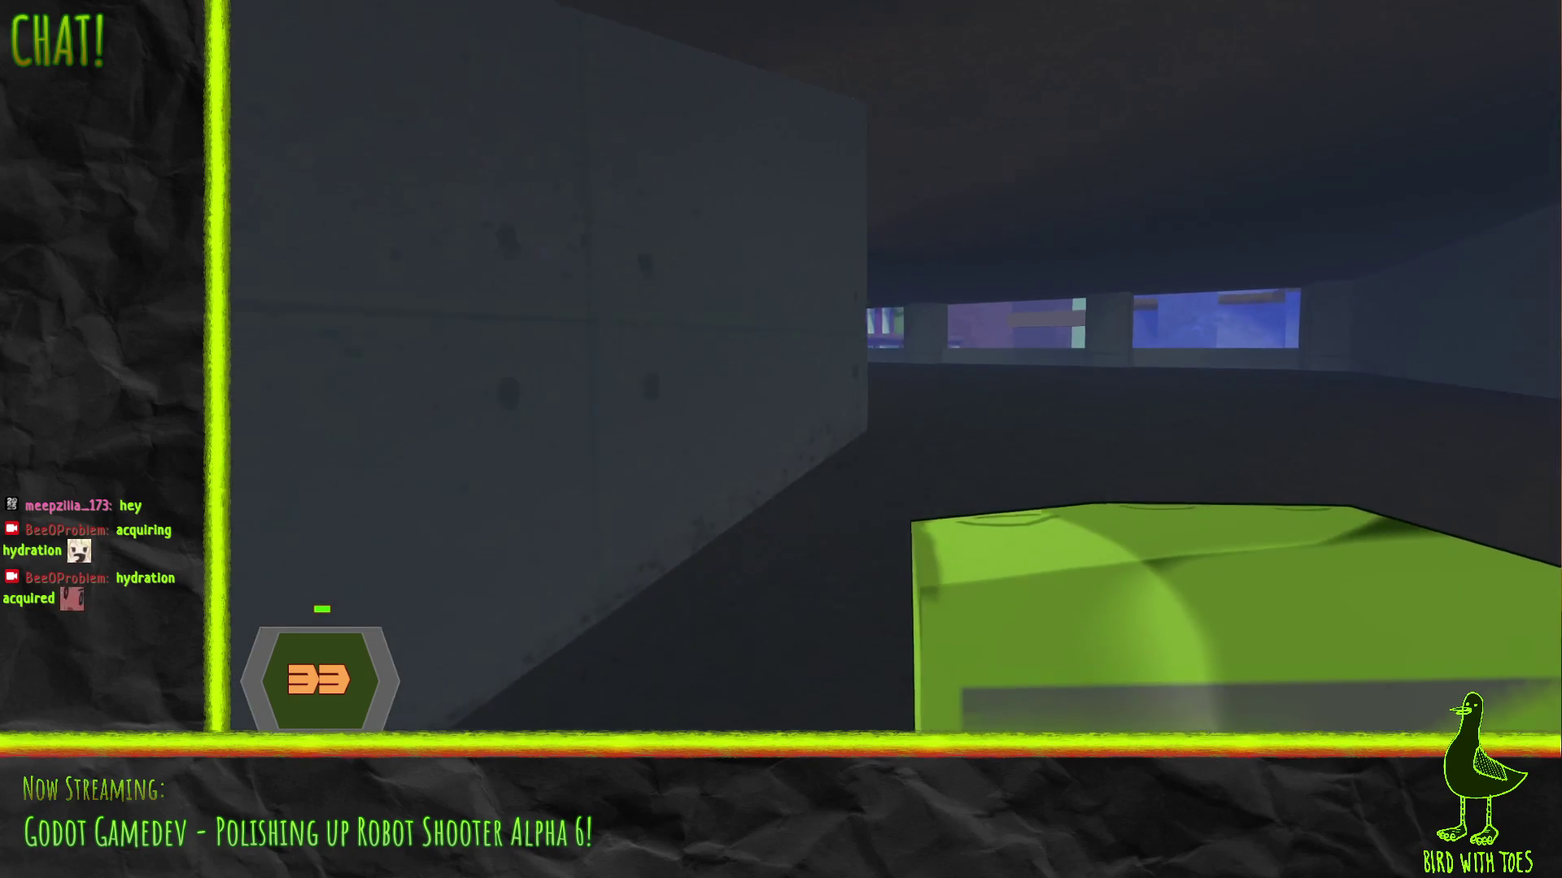
key("w")
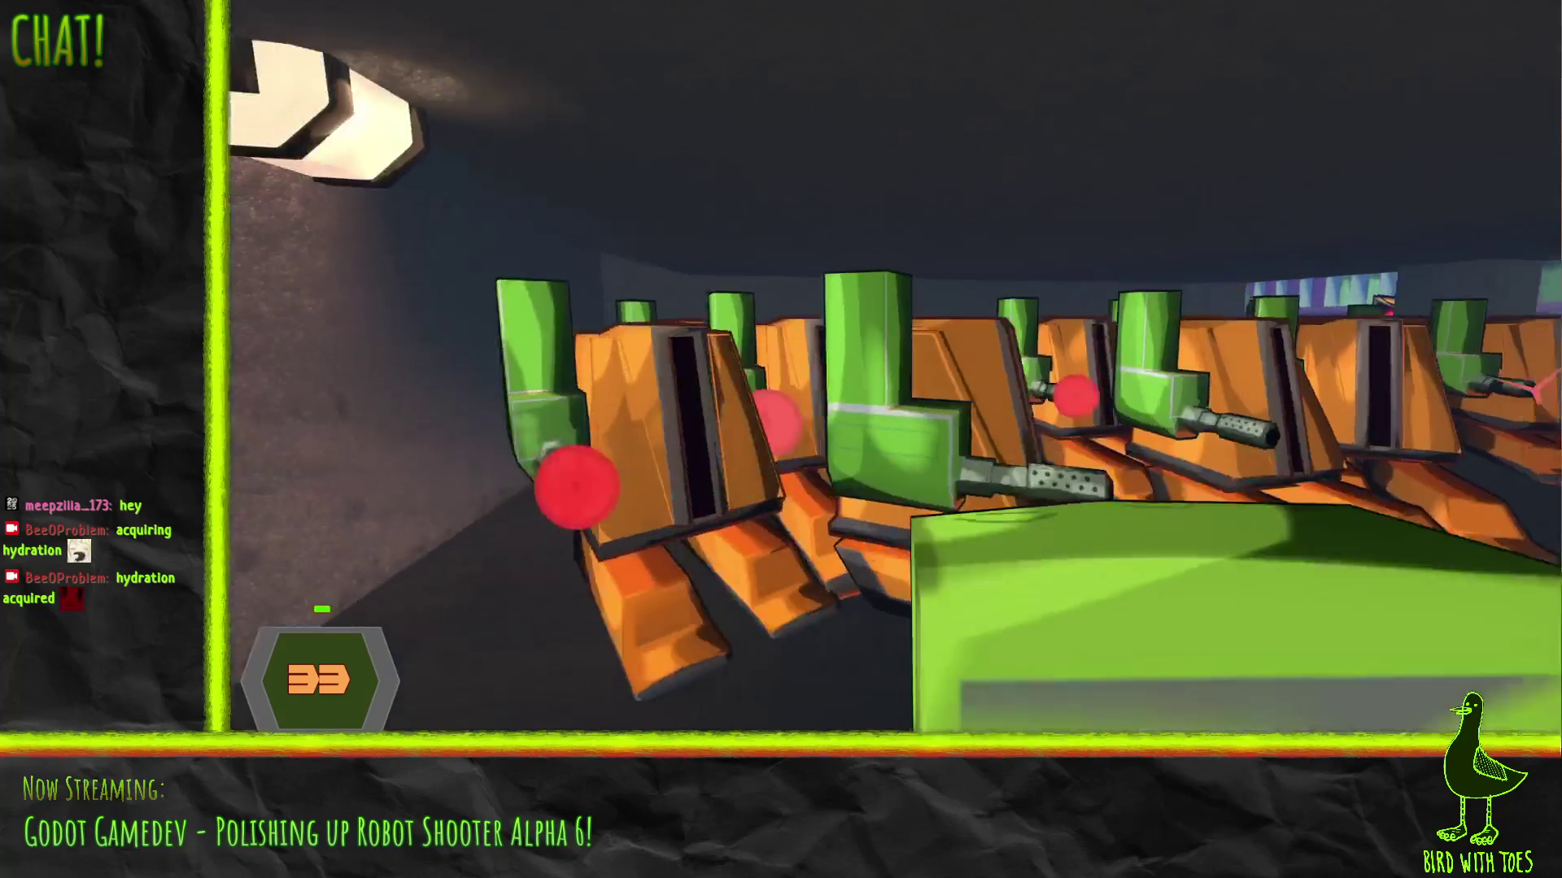
Gun down the row of orange and red-eyed robots while heading toward the corridor exit
left_click(893, 366)
left_click(893, 366)
left_click(893, 366)
left_click(893, 366)
left_click(893, 366)
left_click(893, 366)
left_click(893, 366)
key("w")
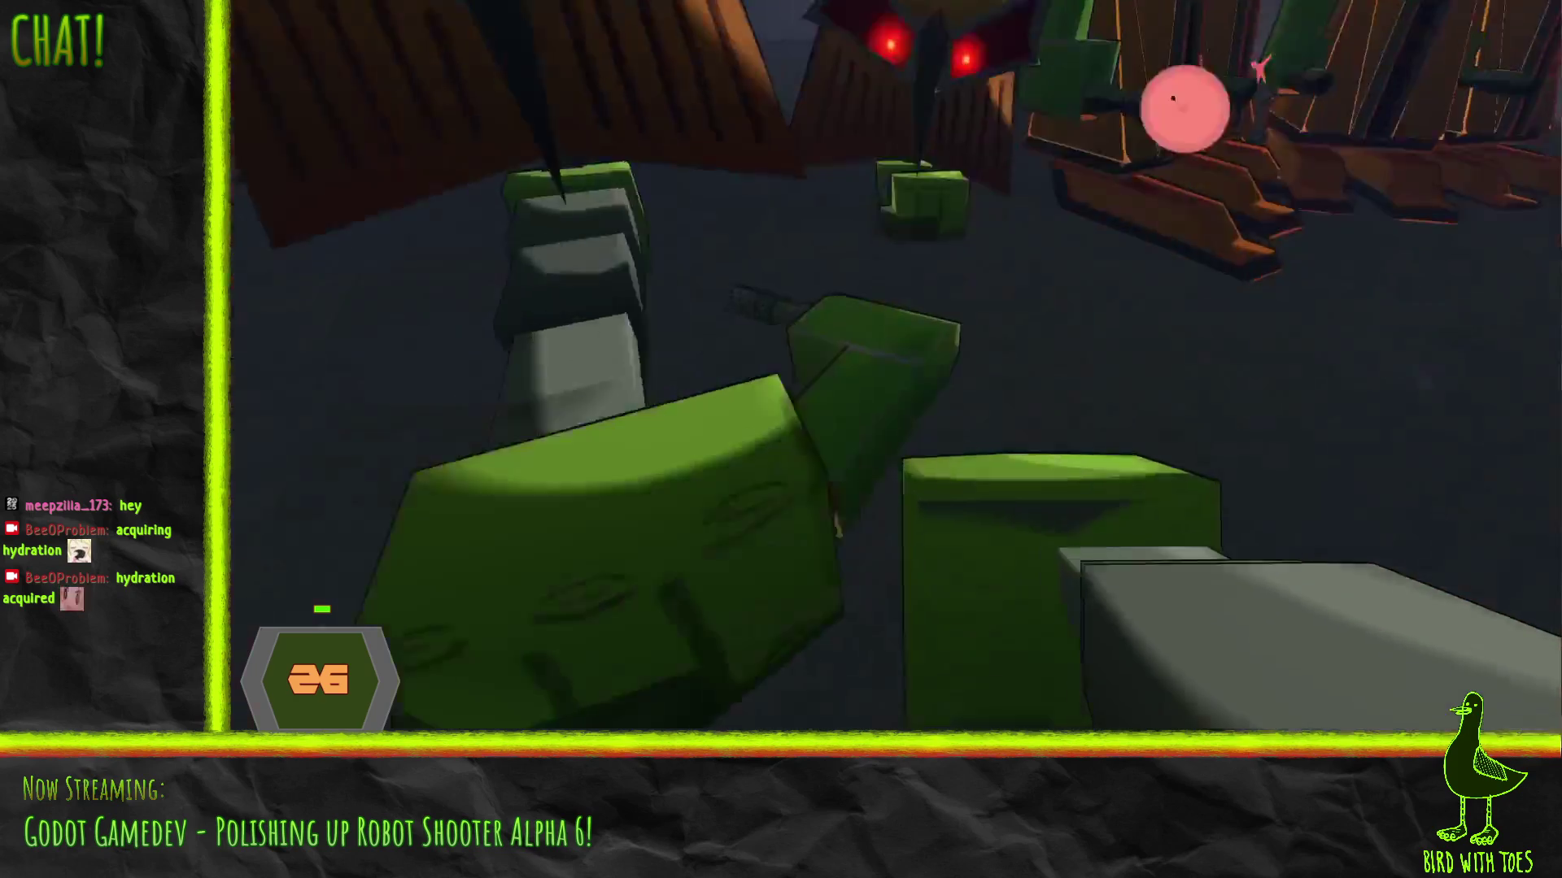
left_click(893, 366)
left_click(893, 366)
left_click(893, 366)
left_click(895, 366)
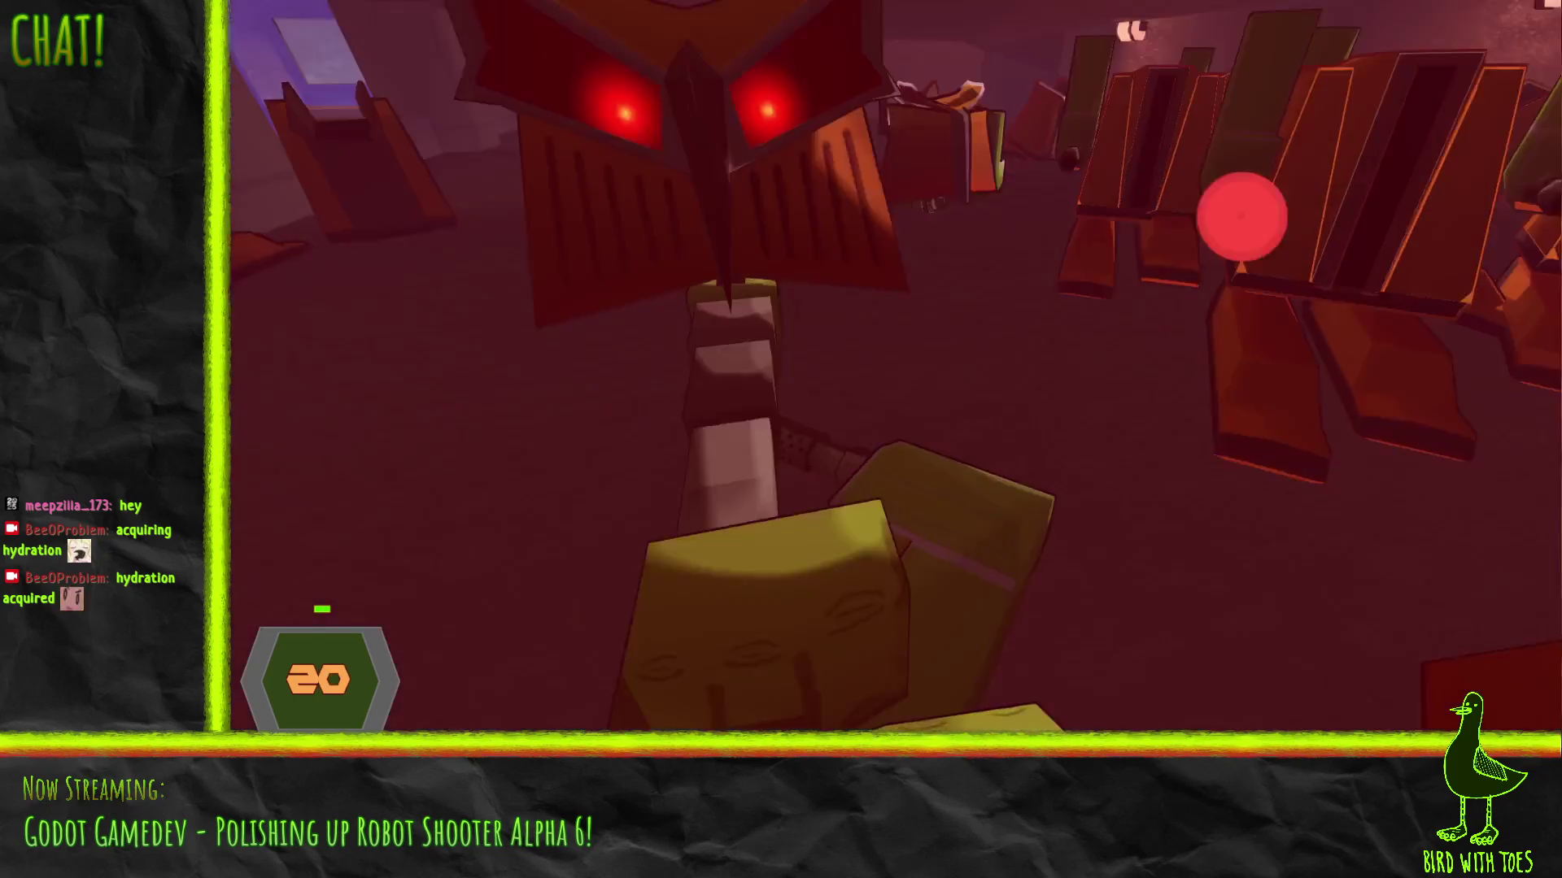
left_click(895, 366)
left_click(895, 366)
left_click(955, 418)
left_click(955, 419)
left_click(955, 419)
left_click(949, 415)
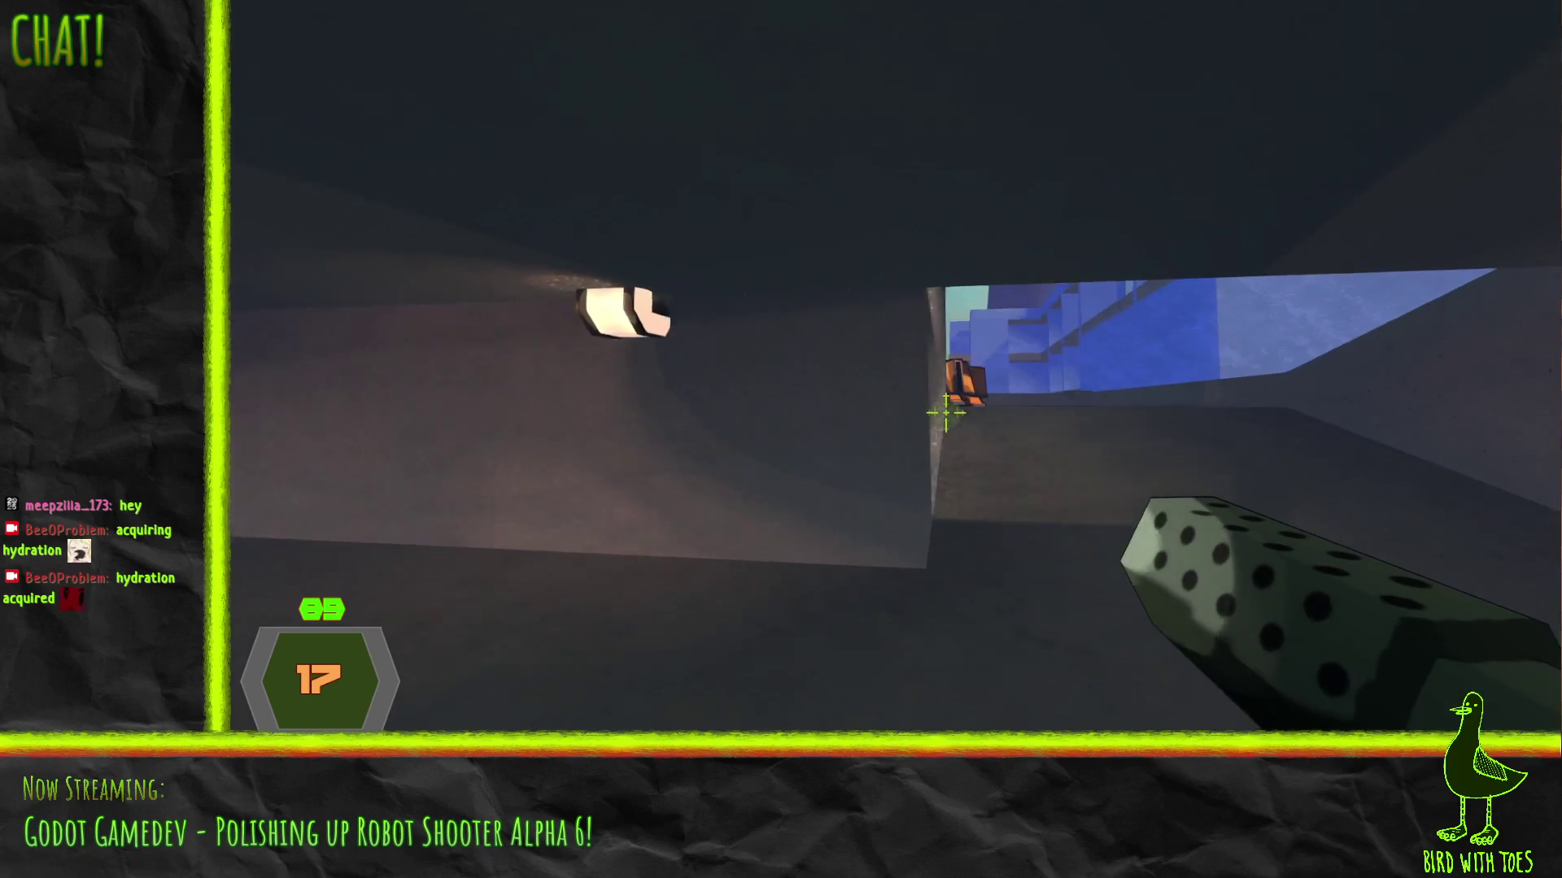
Leave the corridor for the city while firing at the group of orange robots
left_click(927, 401)
left_click(935, 404)
left_click(941, 407)
left_click(941, 407)
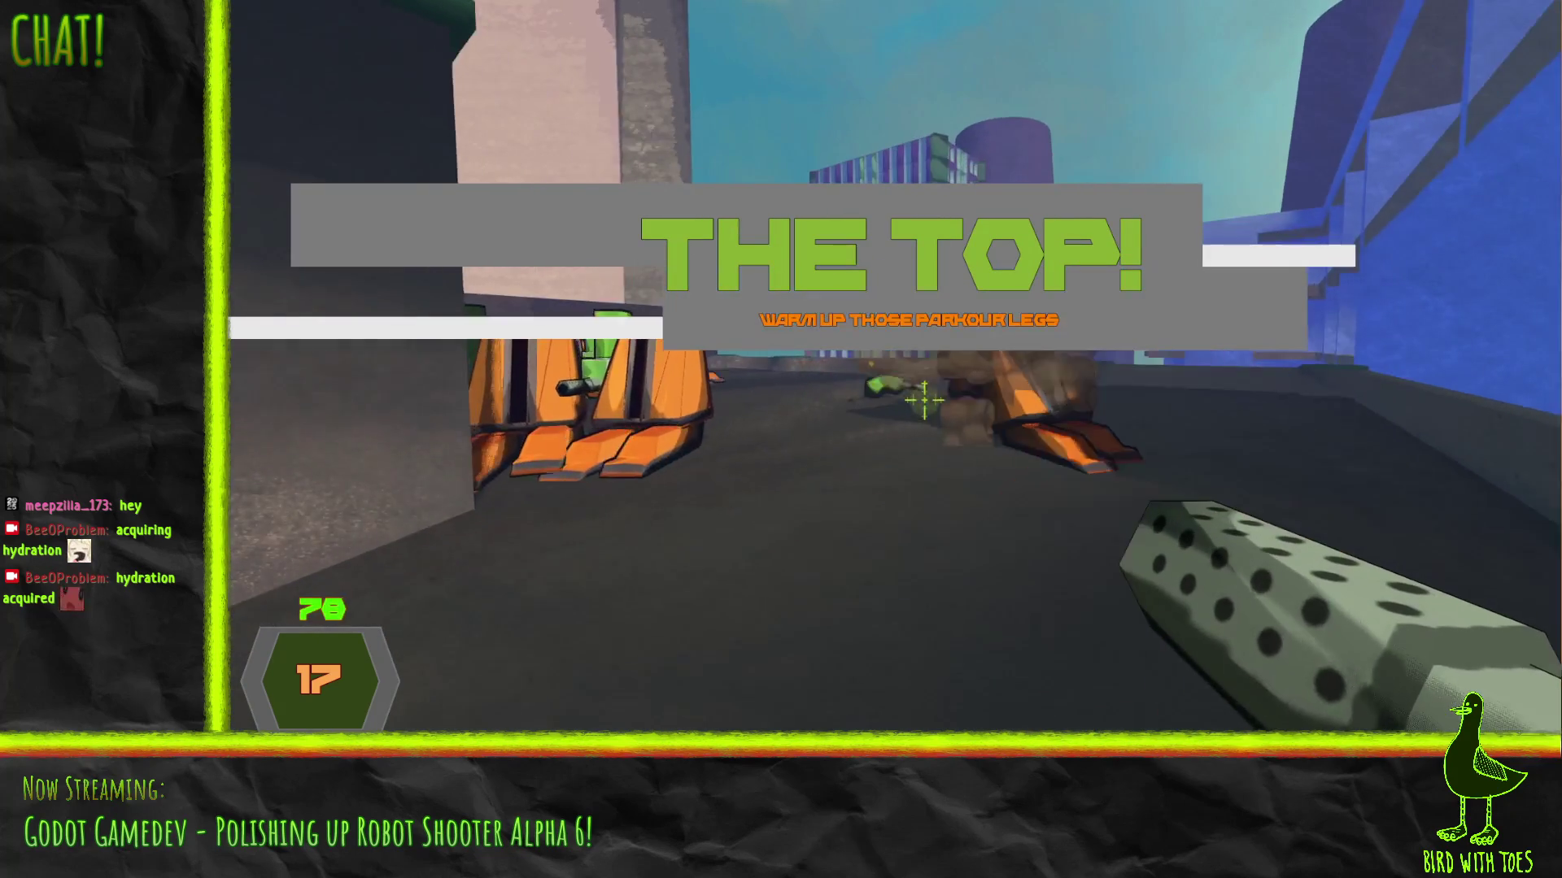
left_click(942, 408)
left_click(942, 409)
left_click(943, 411)
left_click(943, 410)
left_click(943, 413)
left_click(935, 456)
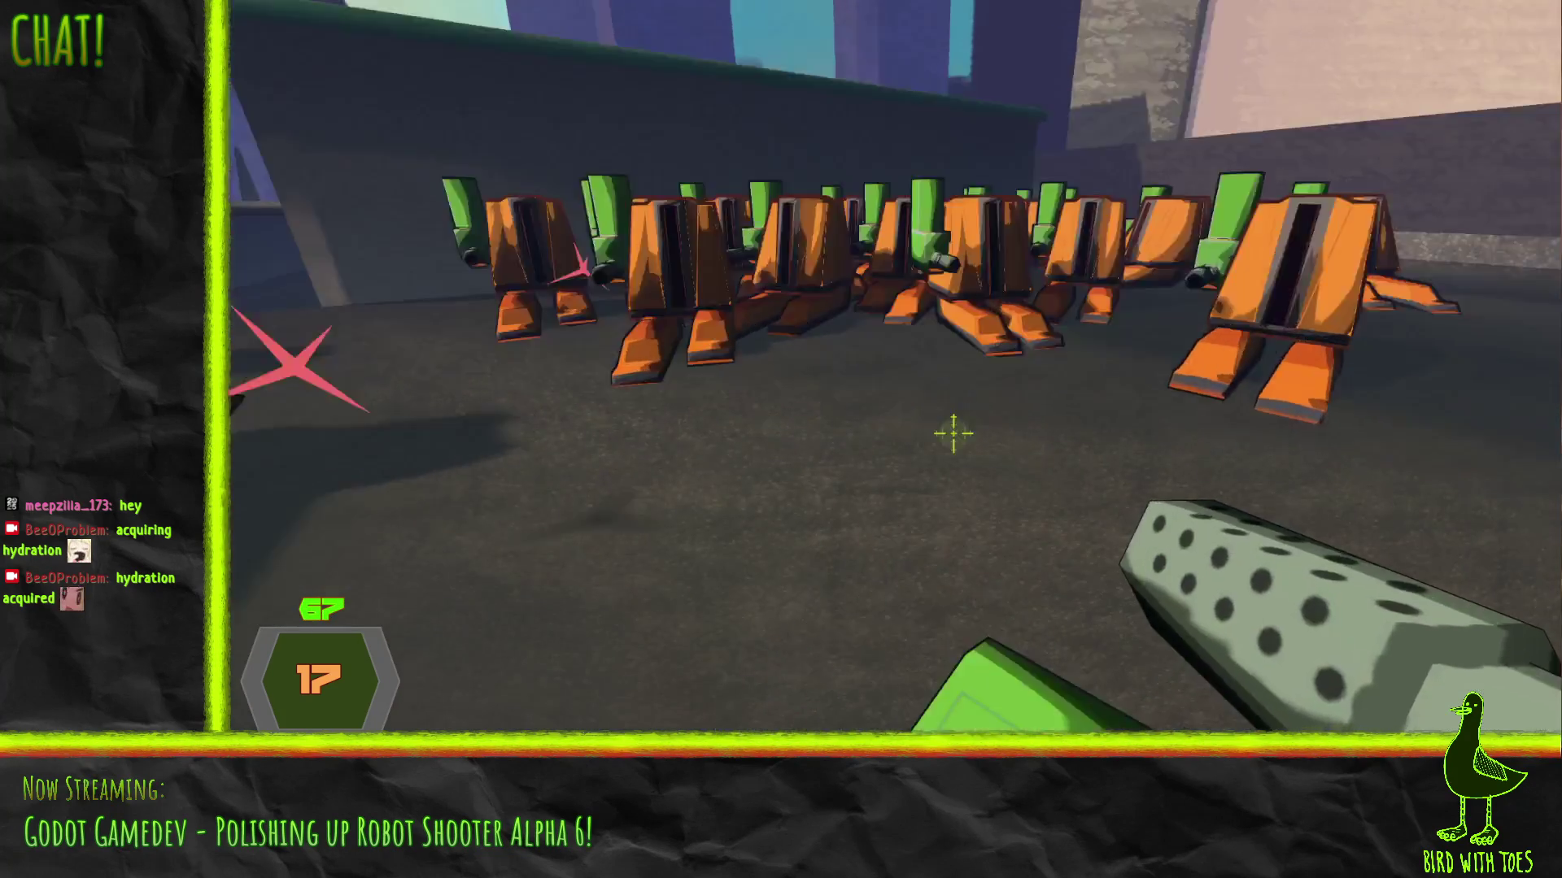
Throw the green gun, sweep fire with the dotted weapon, then return to the green gun
right_click(947, 419)
key("e")
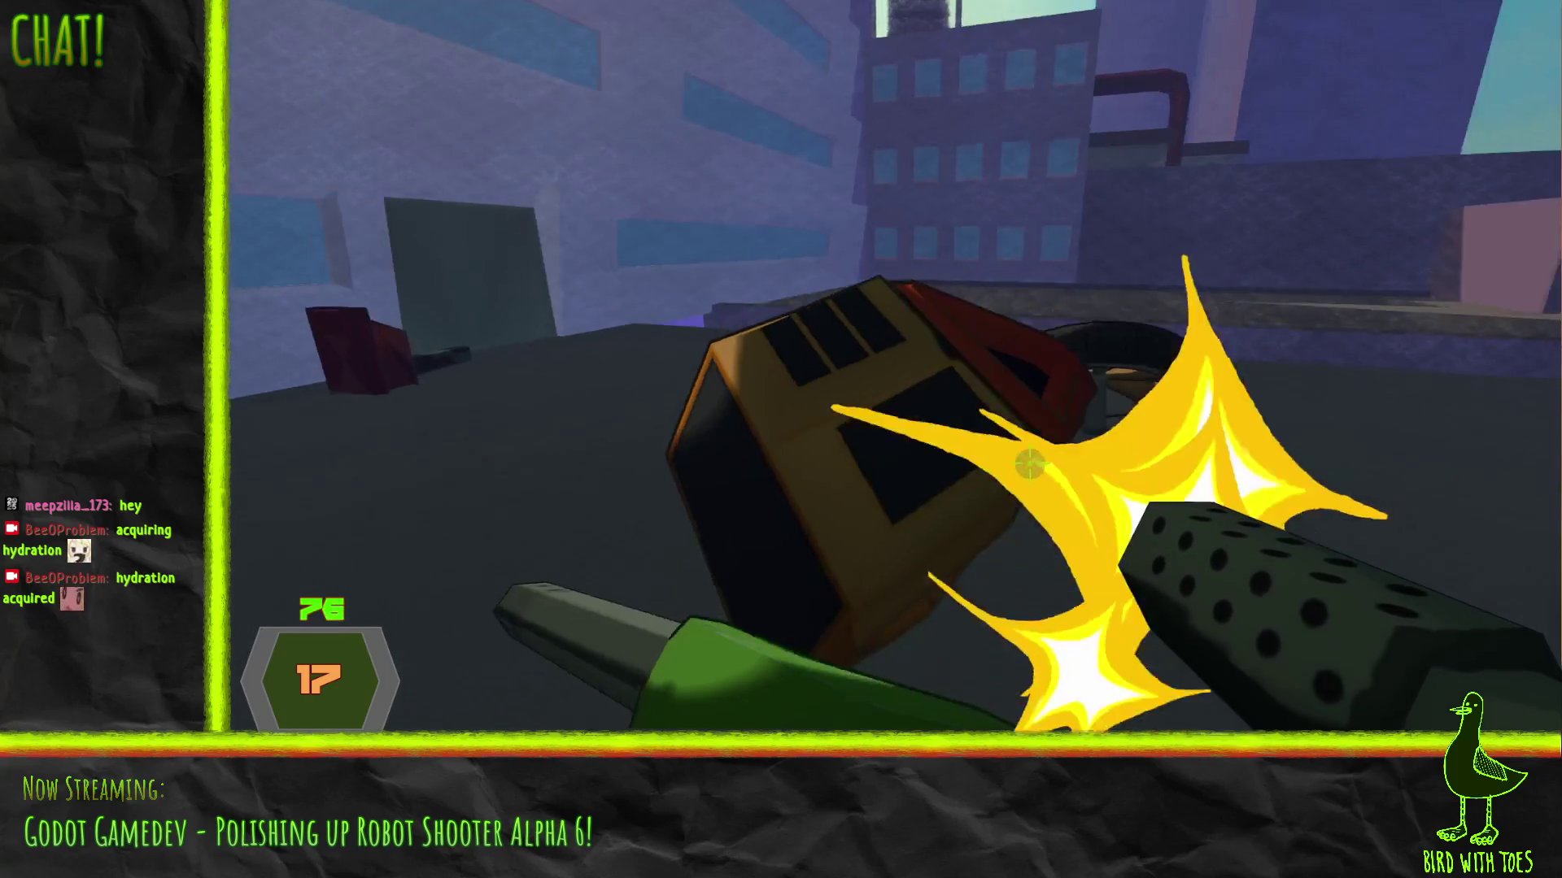
mouse_move(1028, 463)
left_mouse_down()
mouse_move(1014, 453)
mouse_move(1118, 518)
mouse_move(990, 457)
mouse_move(986, 439)
mouse_move(935, 443)
mouse_move(913, 370)
mouse_move(959, 421)
left_mouse_up()
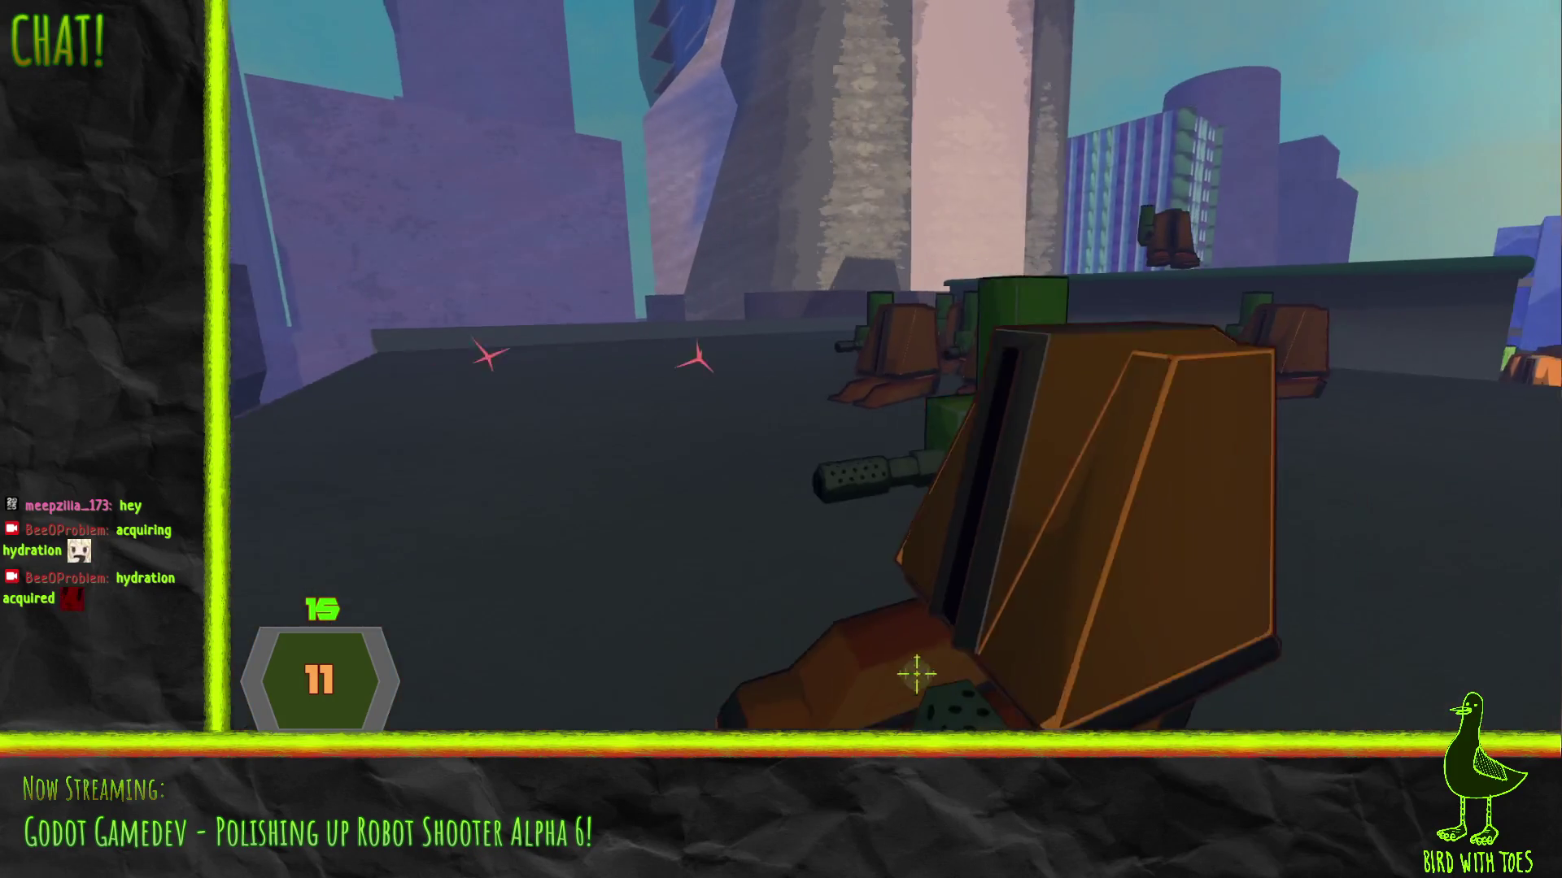
key("2")
left_click(984, 441)
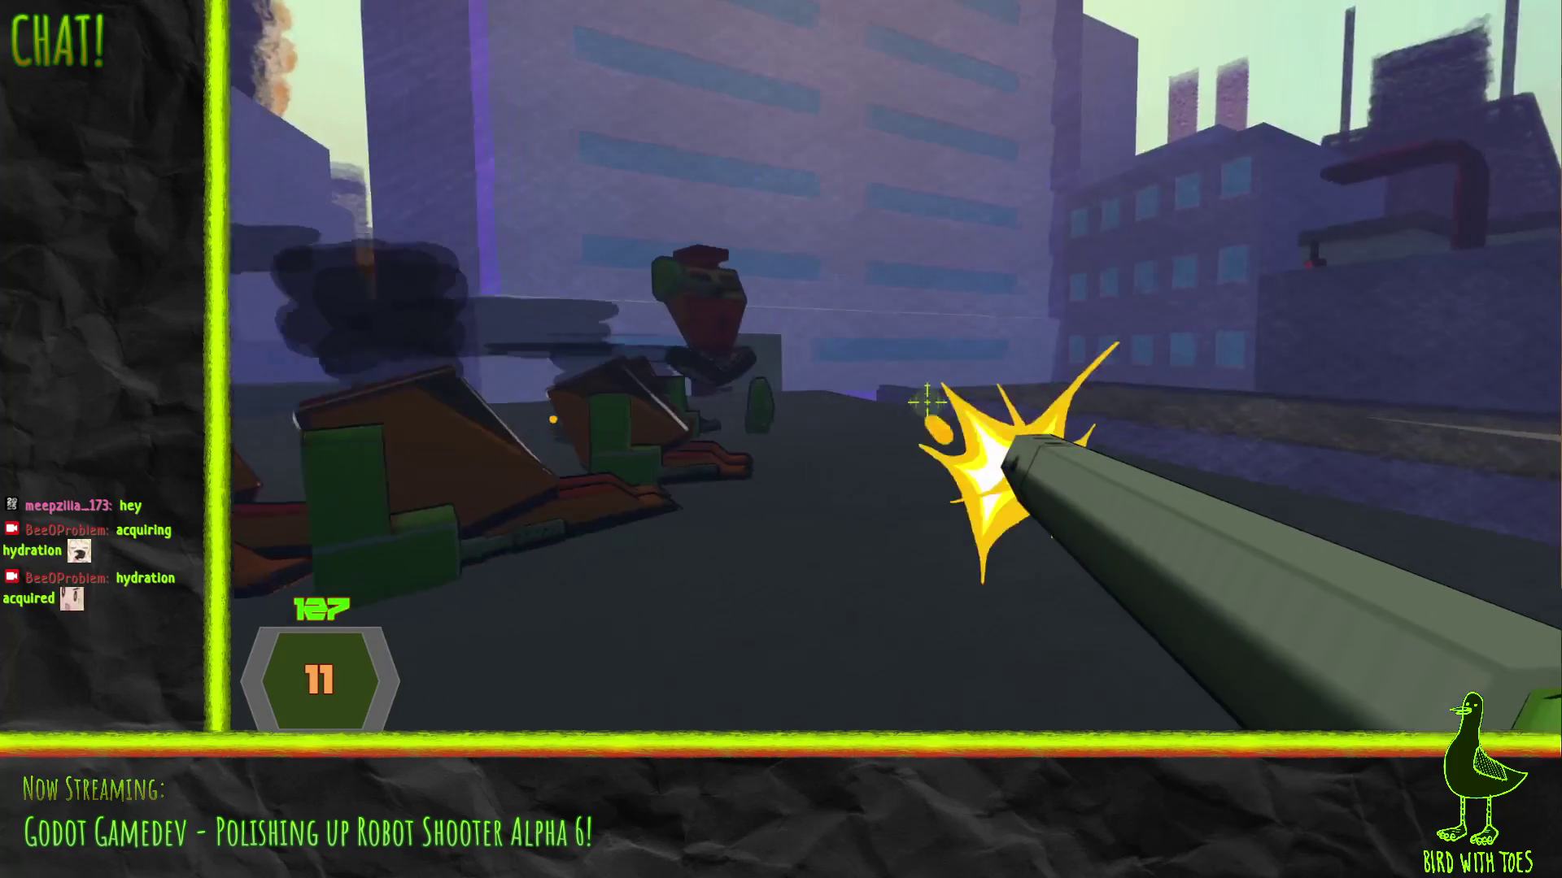
left_click_drag(927, 401, 927, 402)
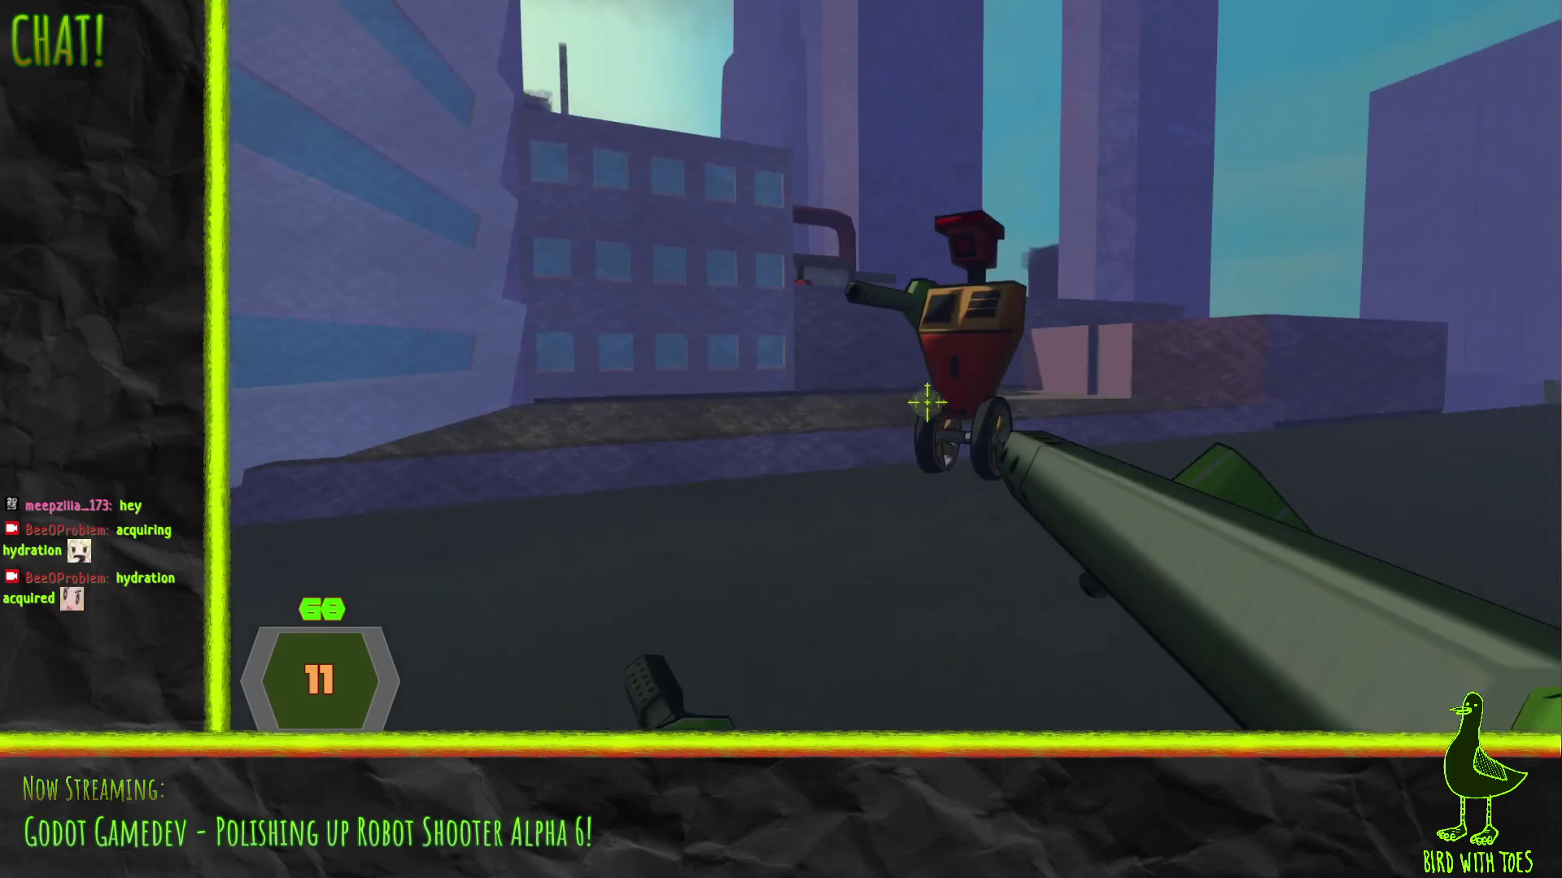
left_click(927, 402)
Shoot through the wrecked robots and punch the robot by the wall
left_click(927, 402)
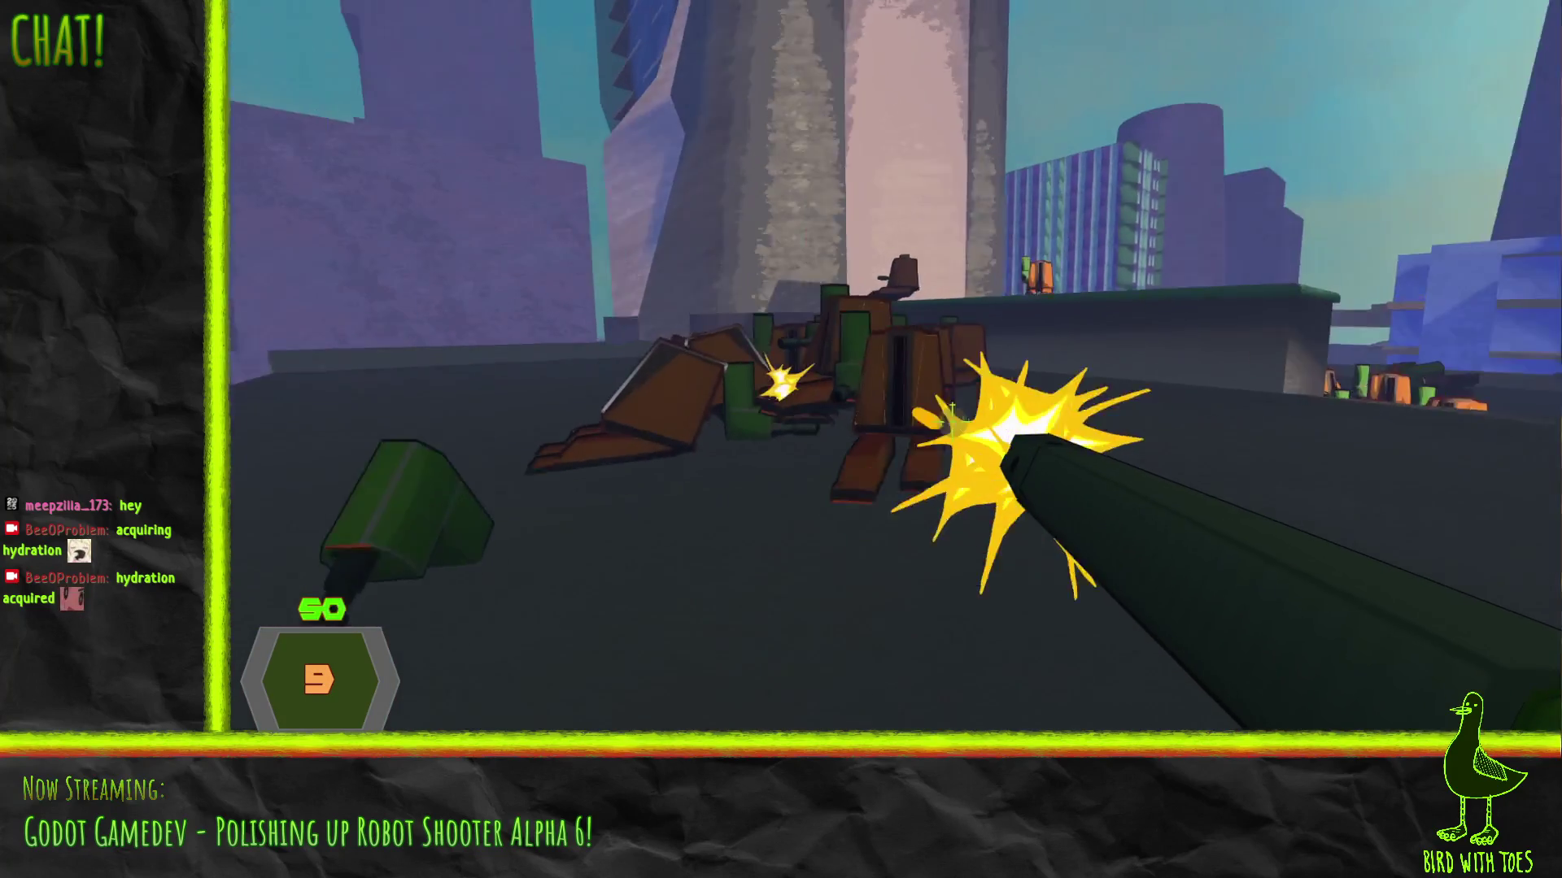
left_click(943, 407)
left_click(939, 407)
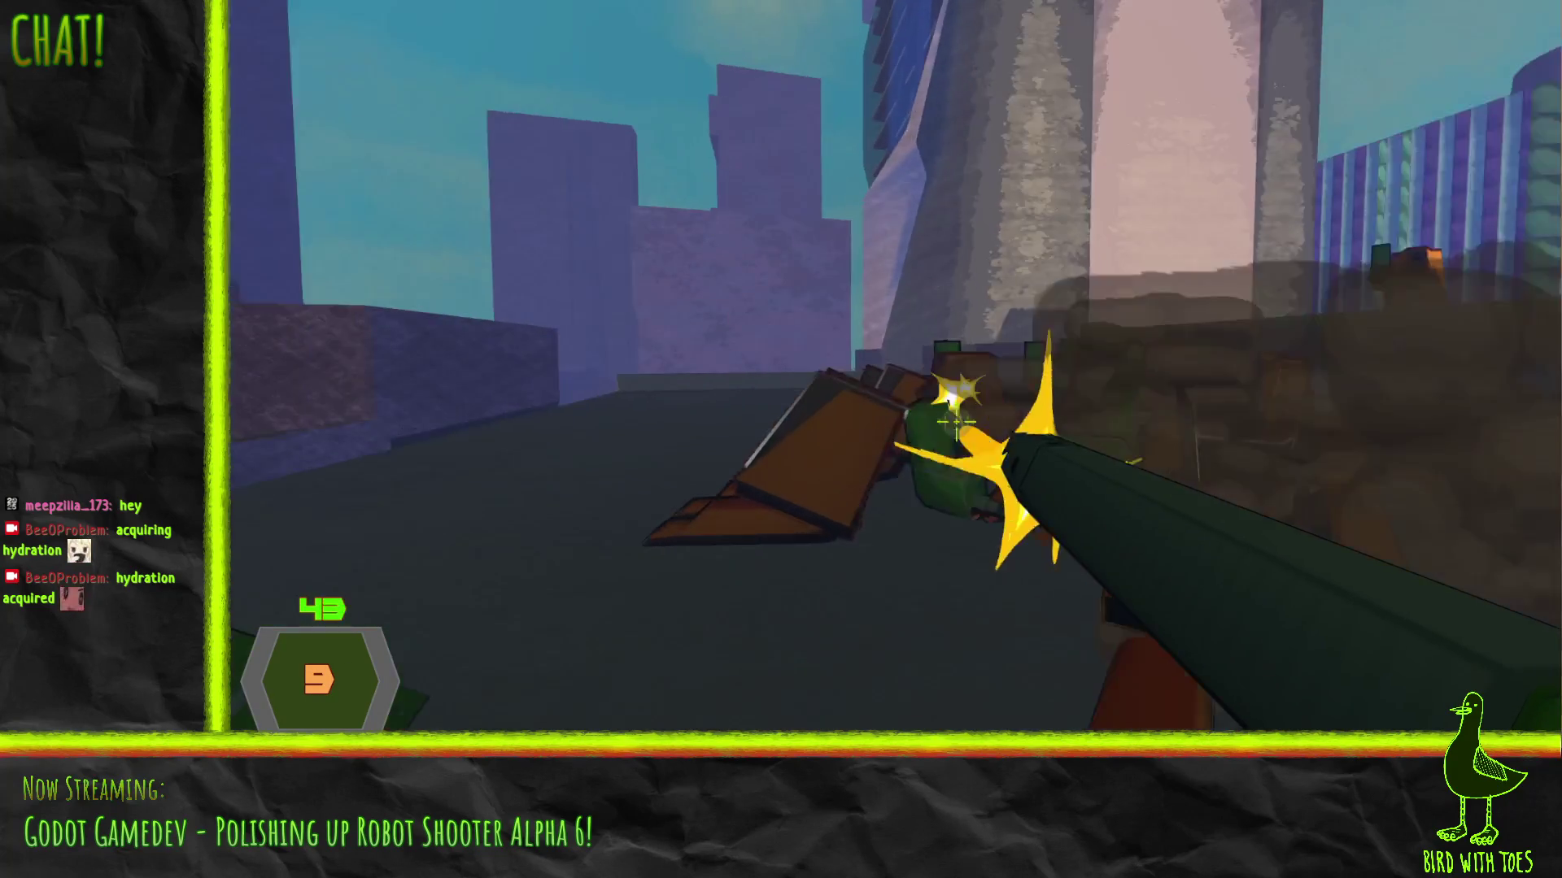
left_click(936, 408)
key("w")
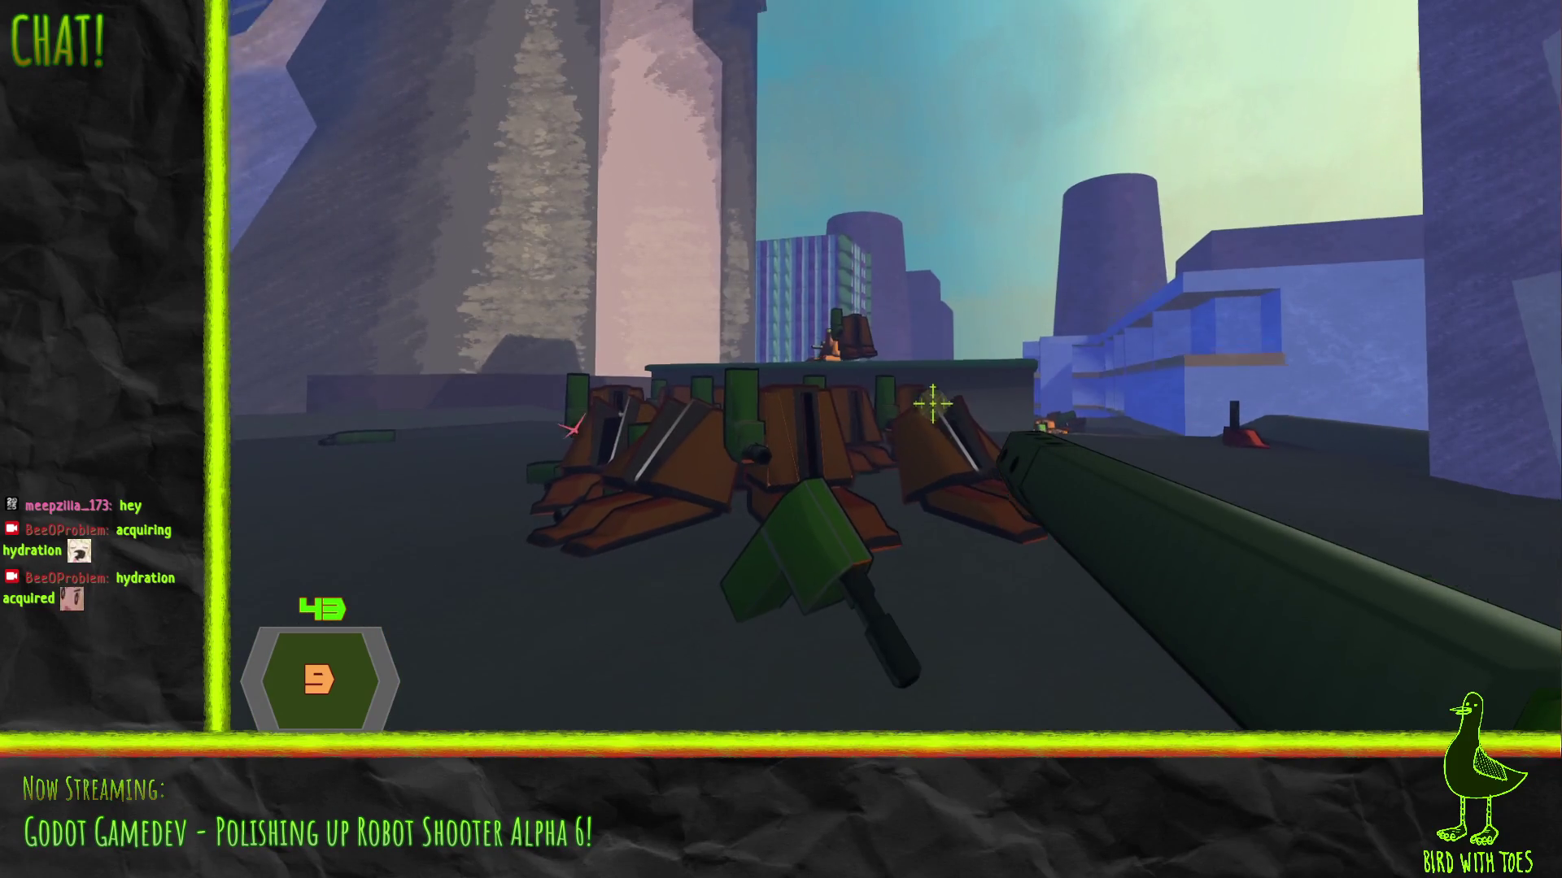
right_click(933, 402)
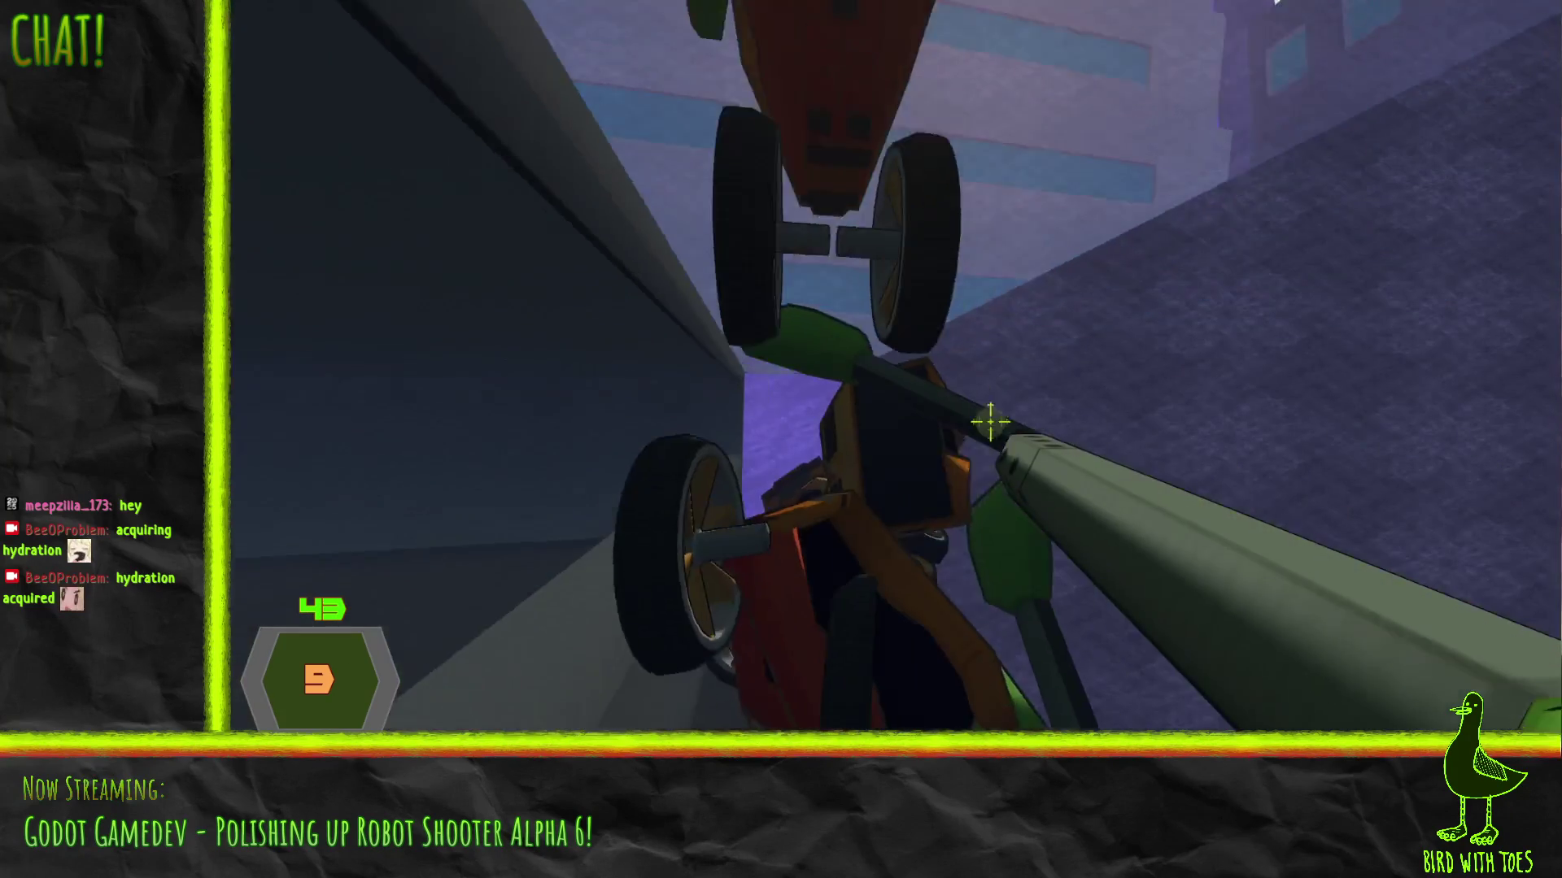
left_click(945, 413)
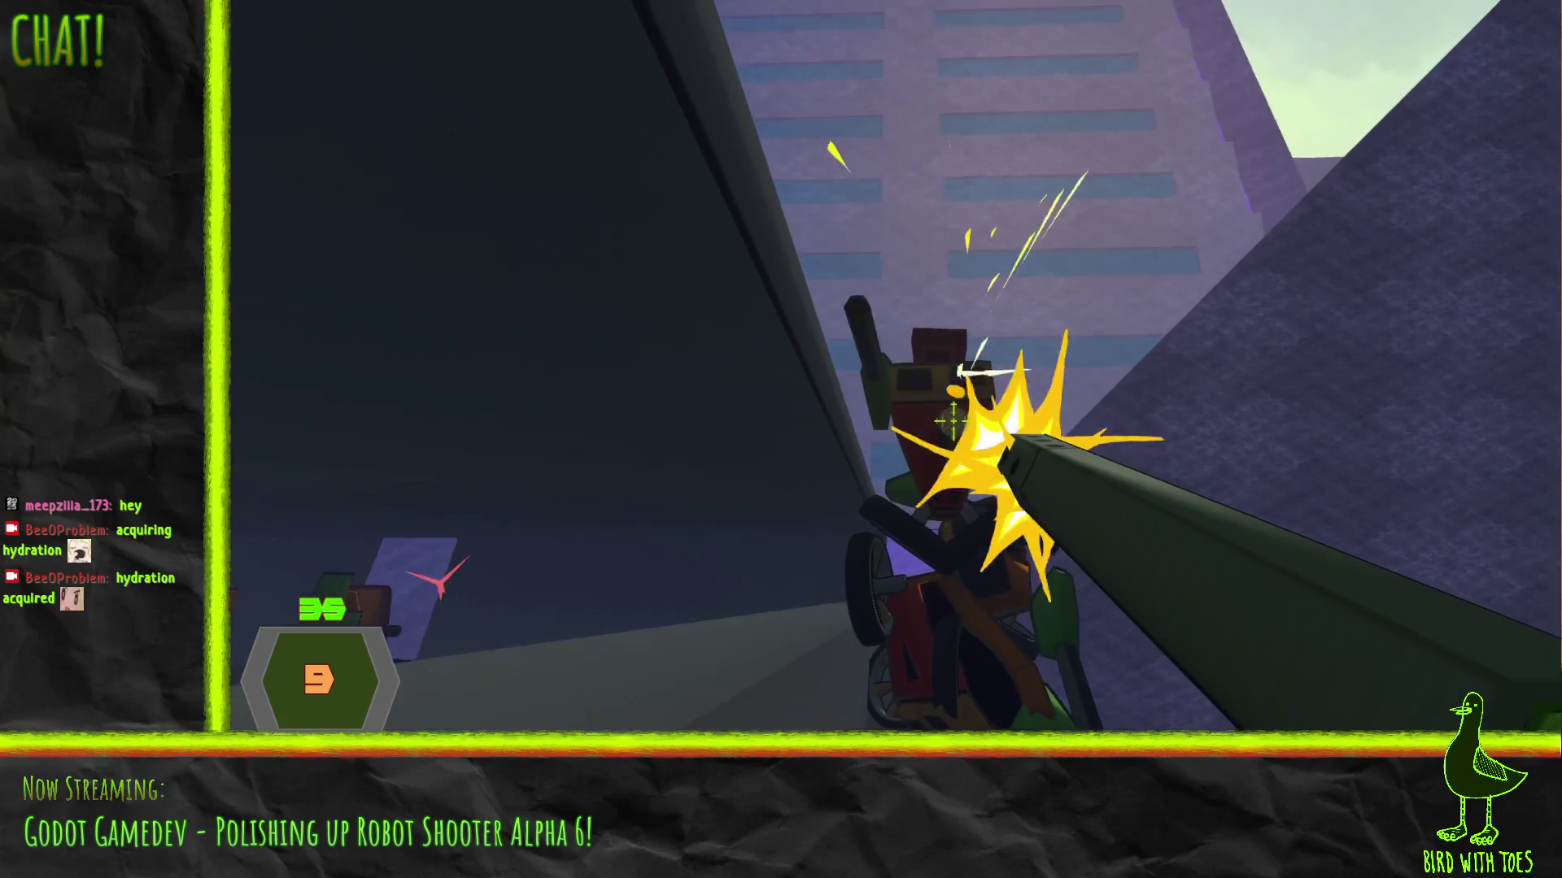
left_click(953, 427)
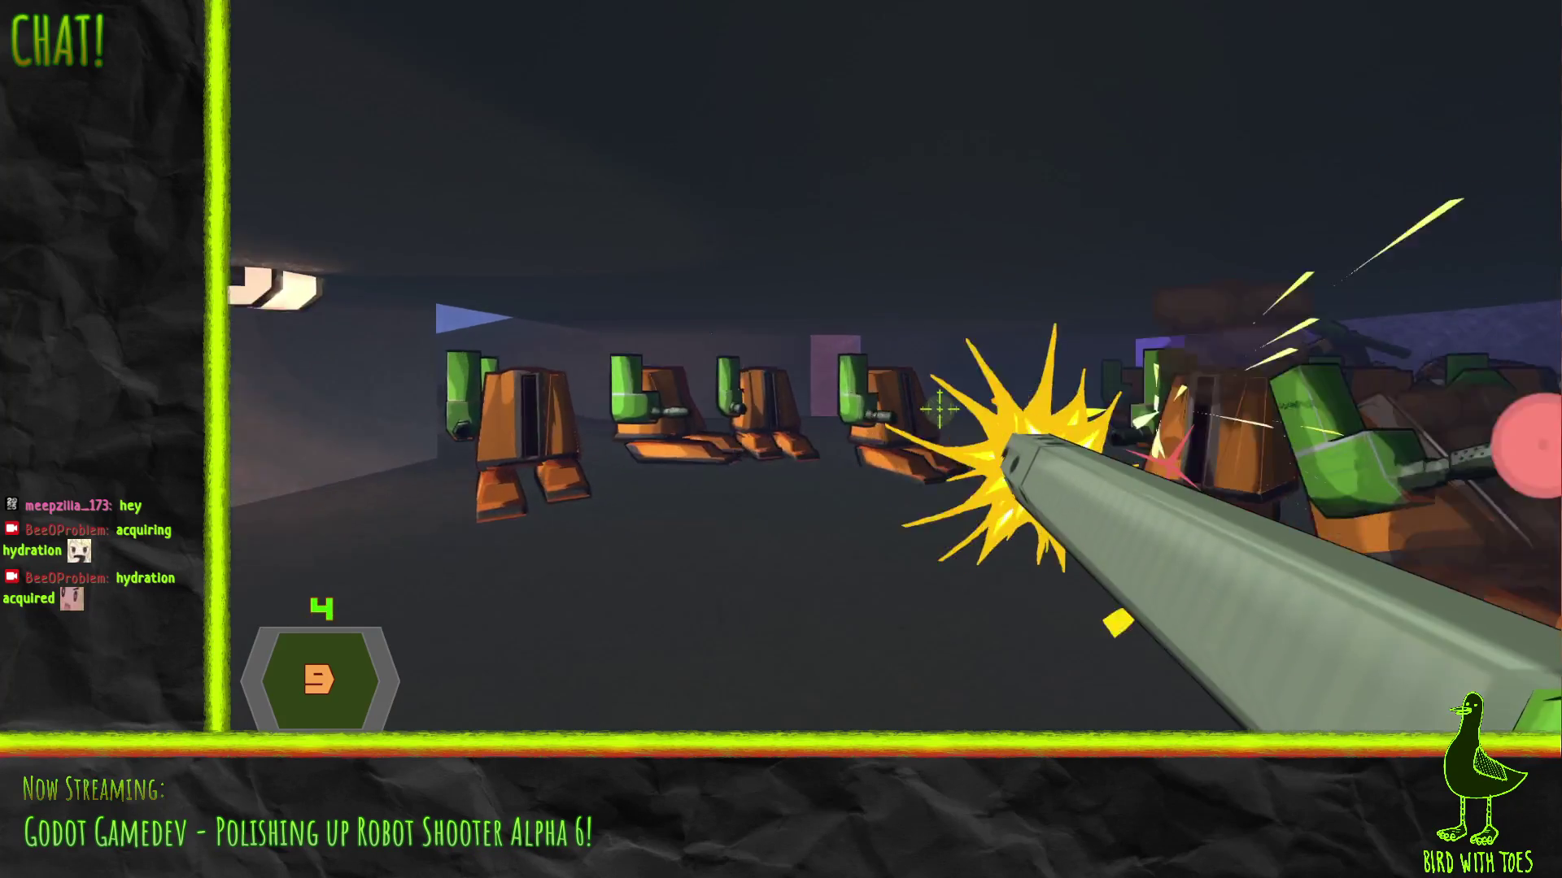
left_click(960, 423)
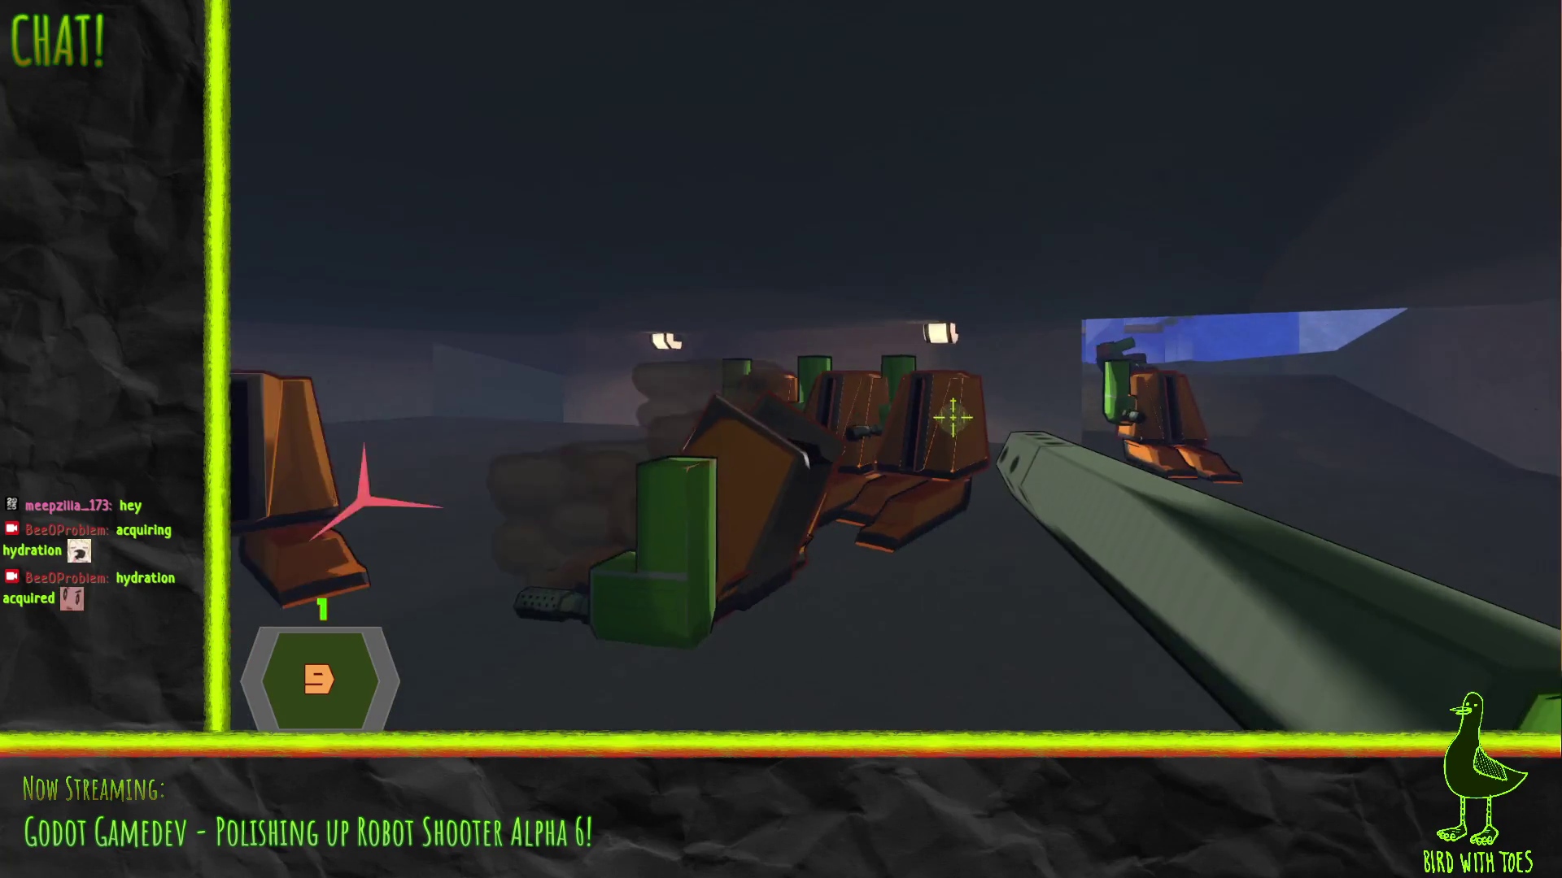
left_click(951, 418)
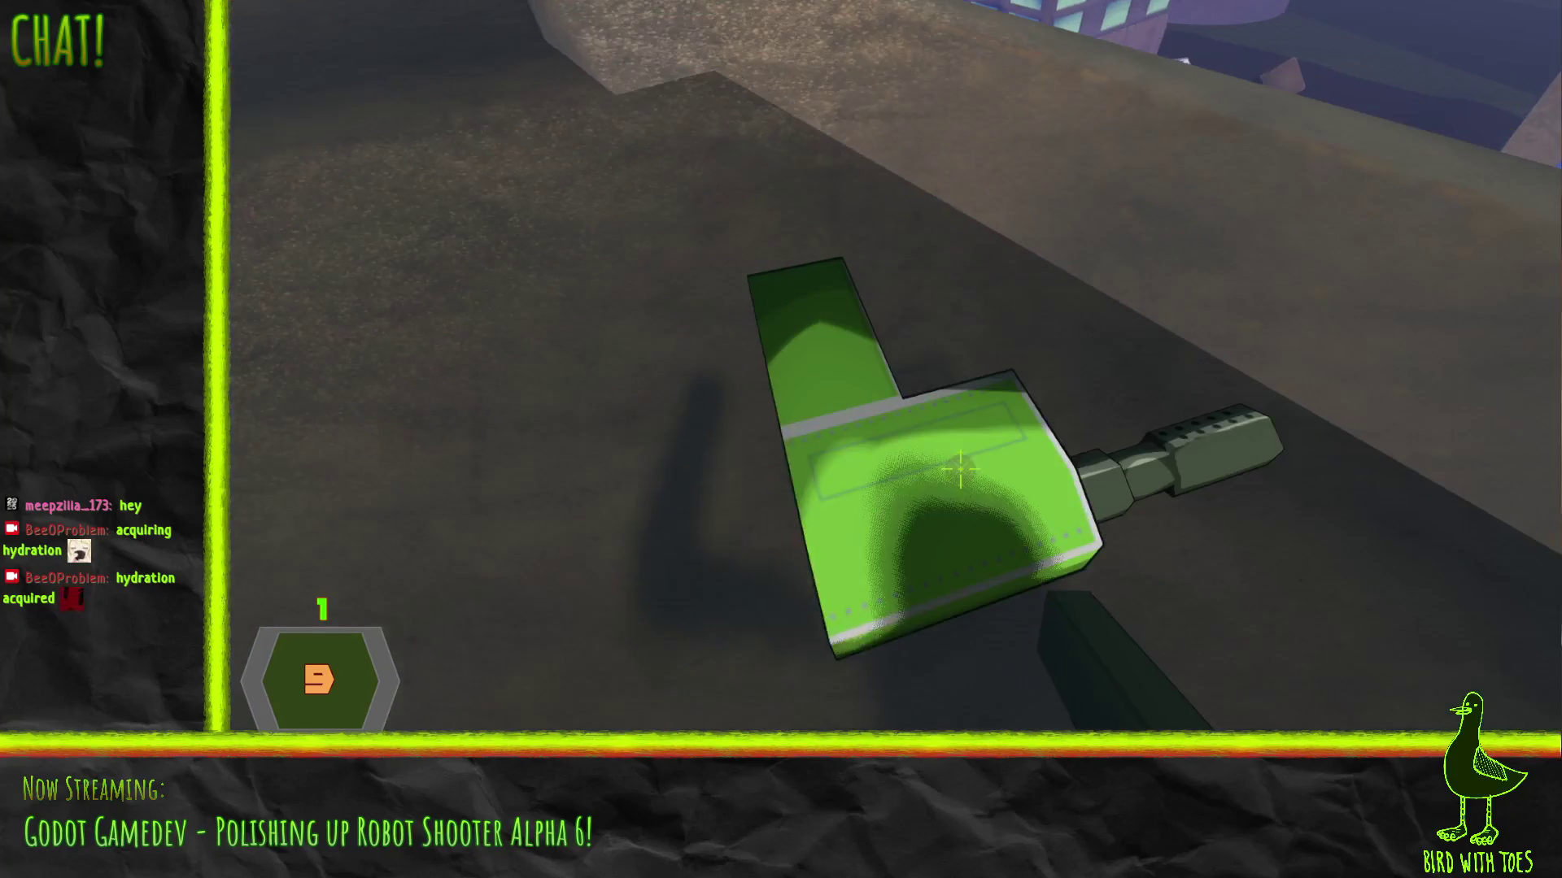
Switch to the long gun and shoot the row of orange robots and the wheeled robot
left_click(960, 469)
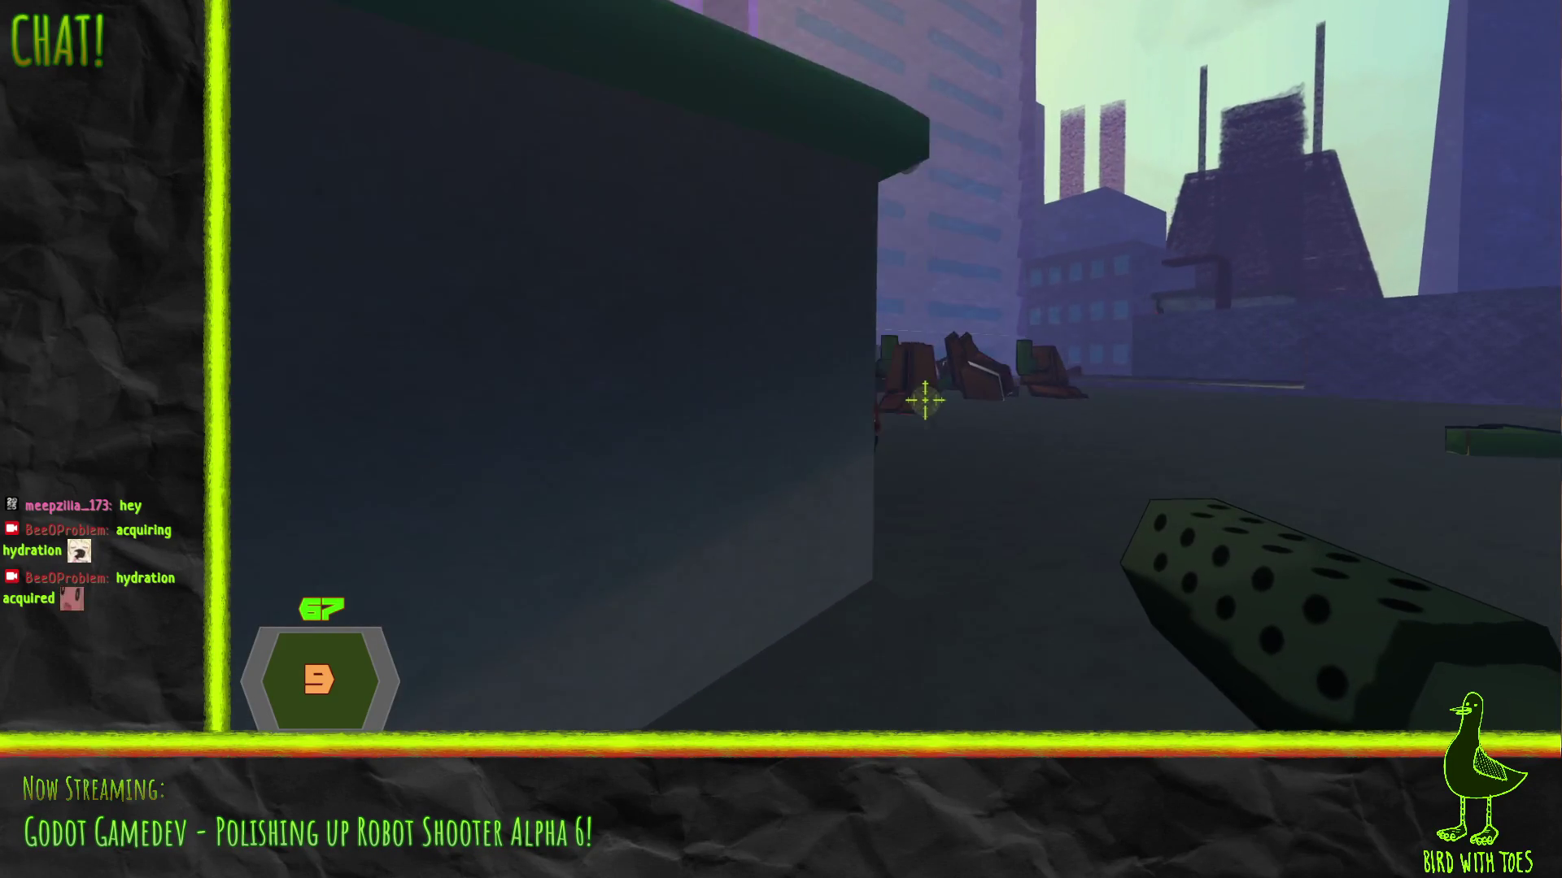
left_click(924, 399)
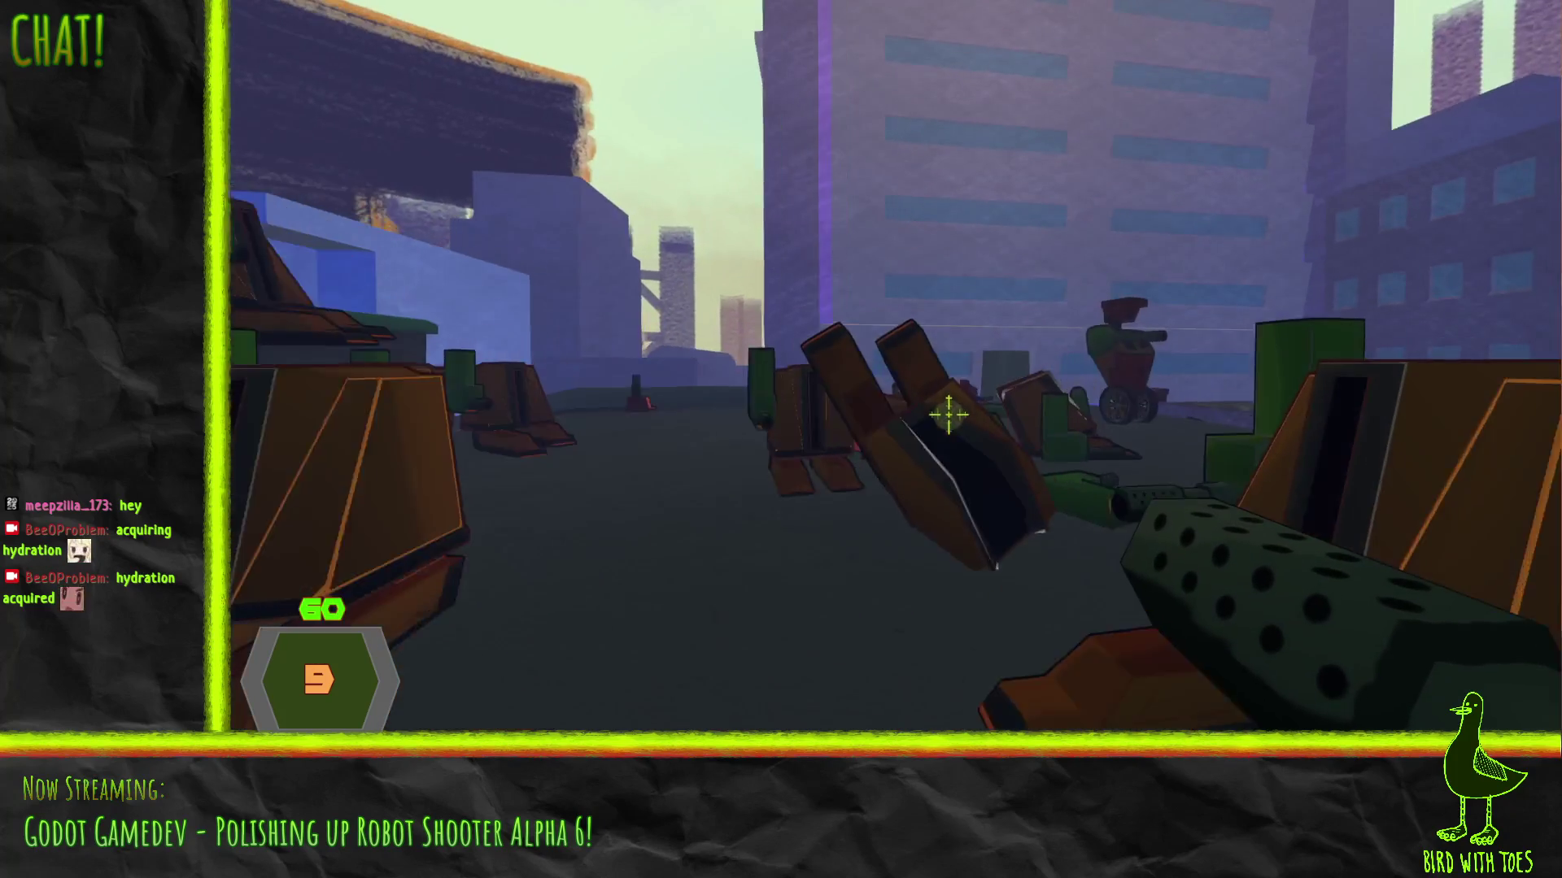
left_click(923, 399)
left_click(934, 404)
left_click(927, 401)
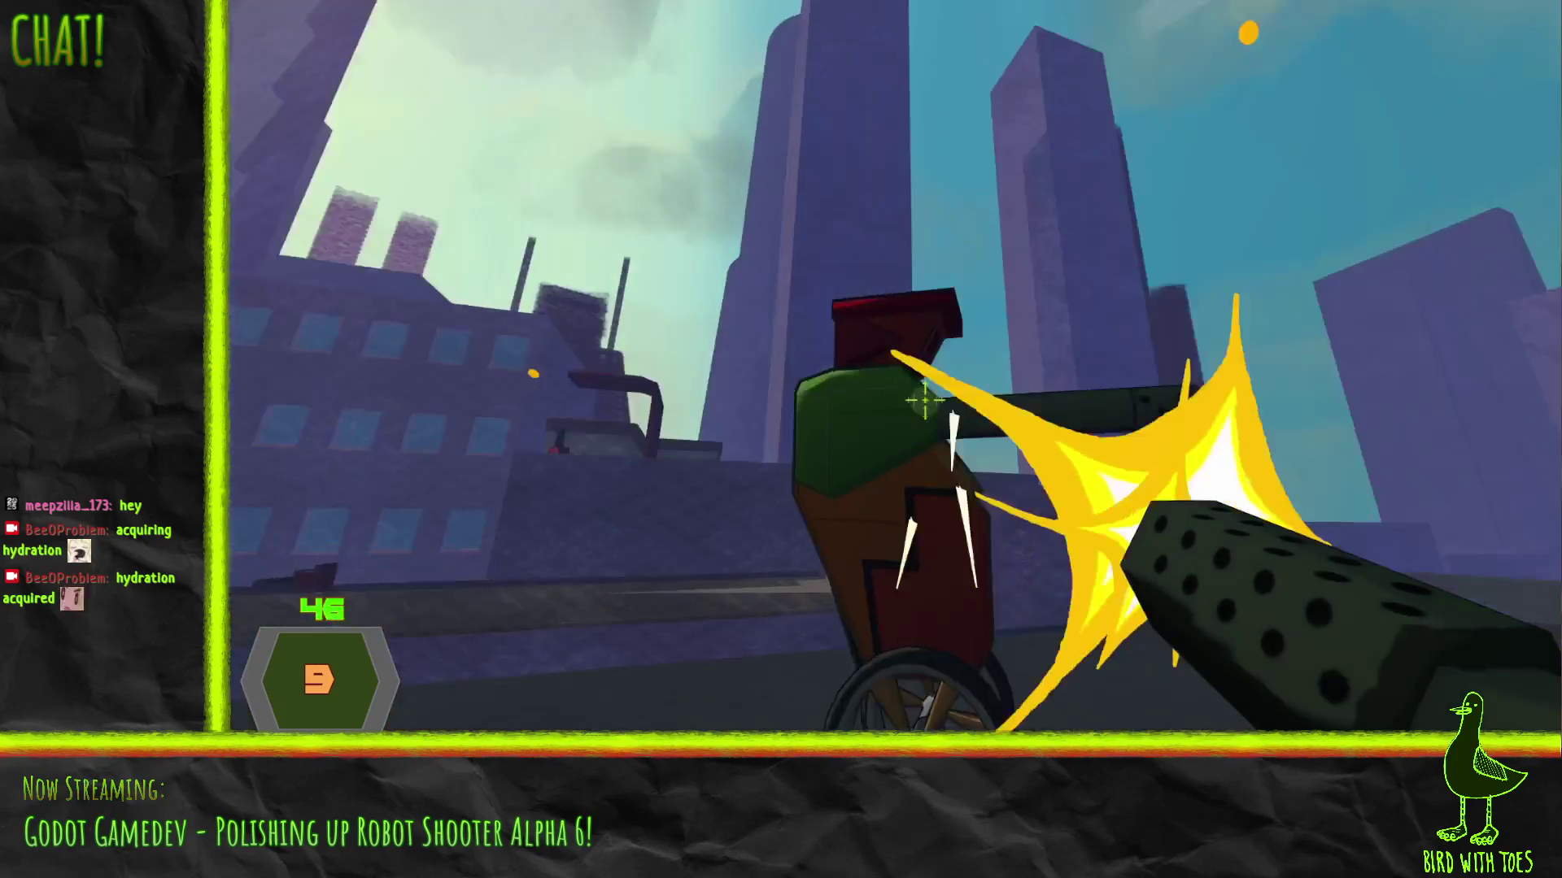
left_click(924, 399)
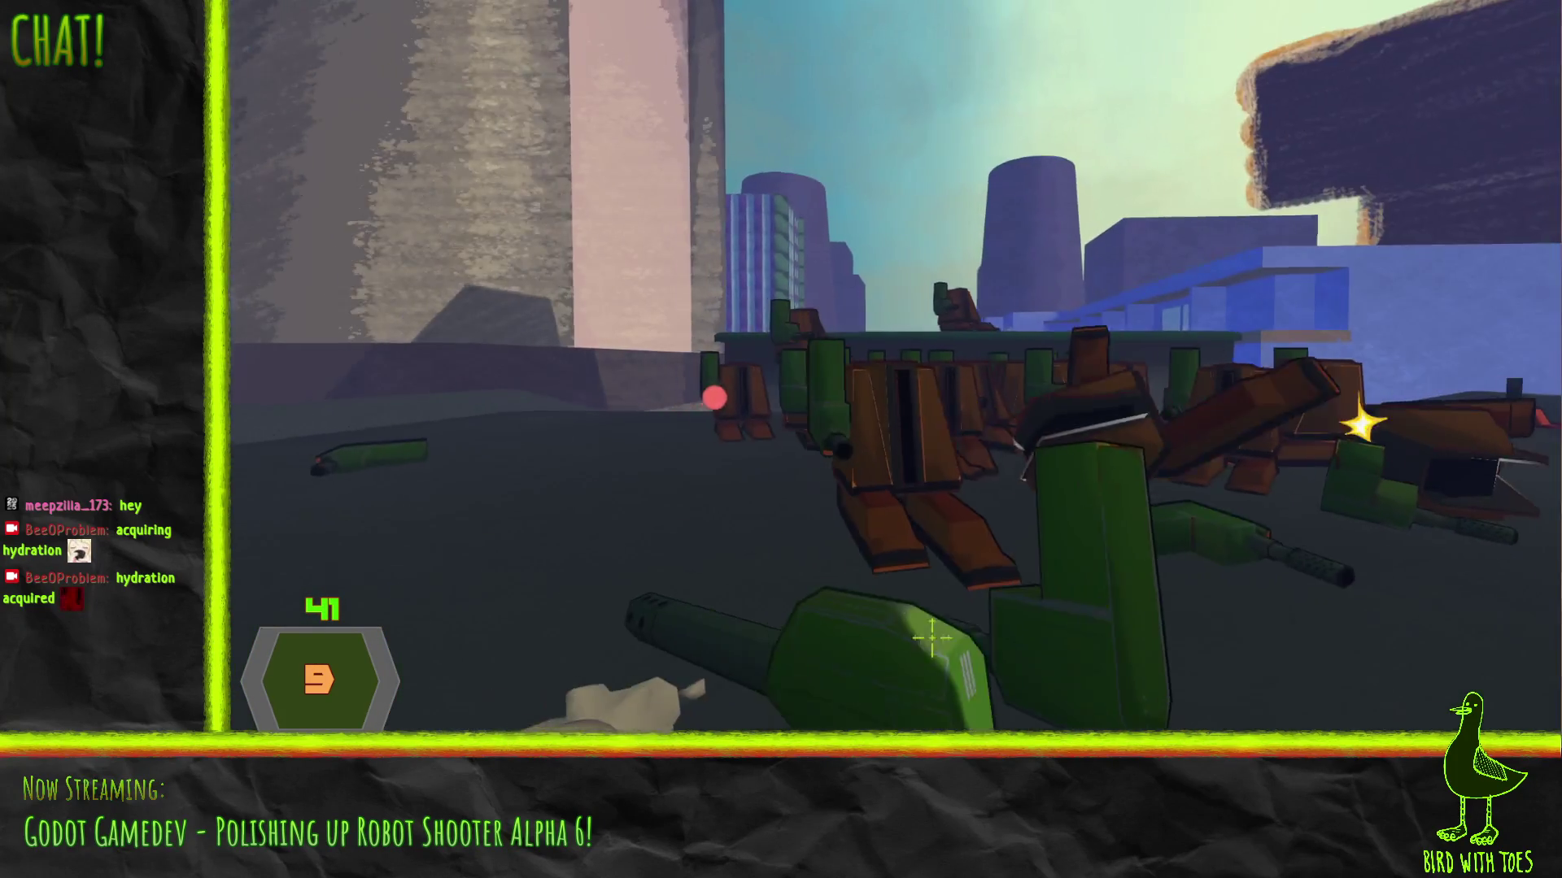
left_click(959, 424)
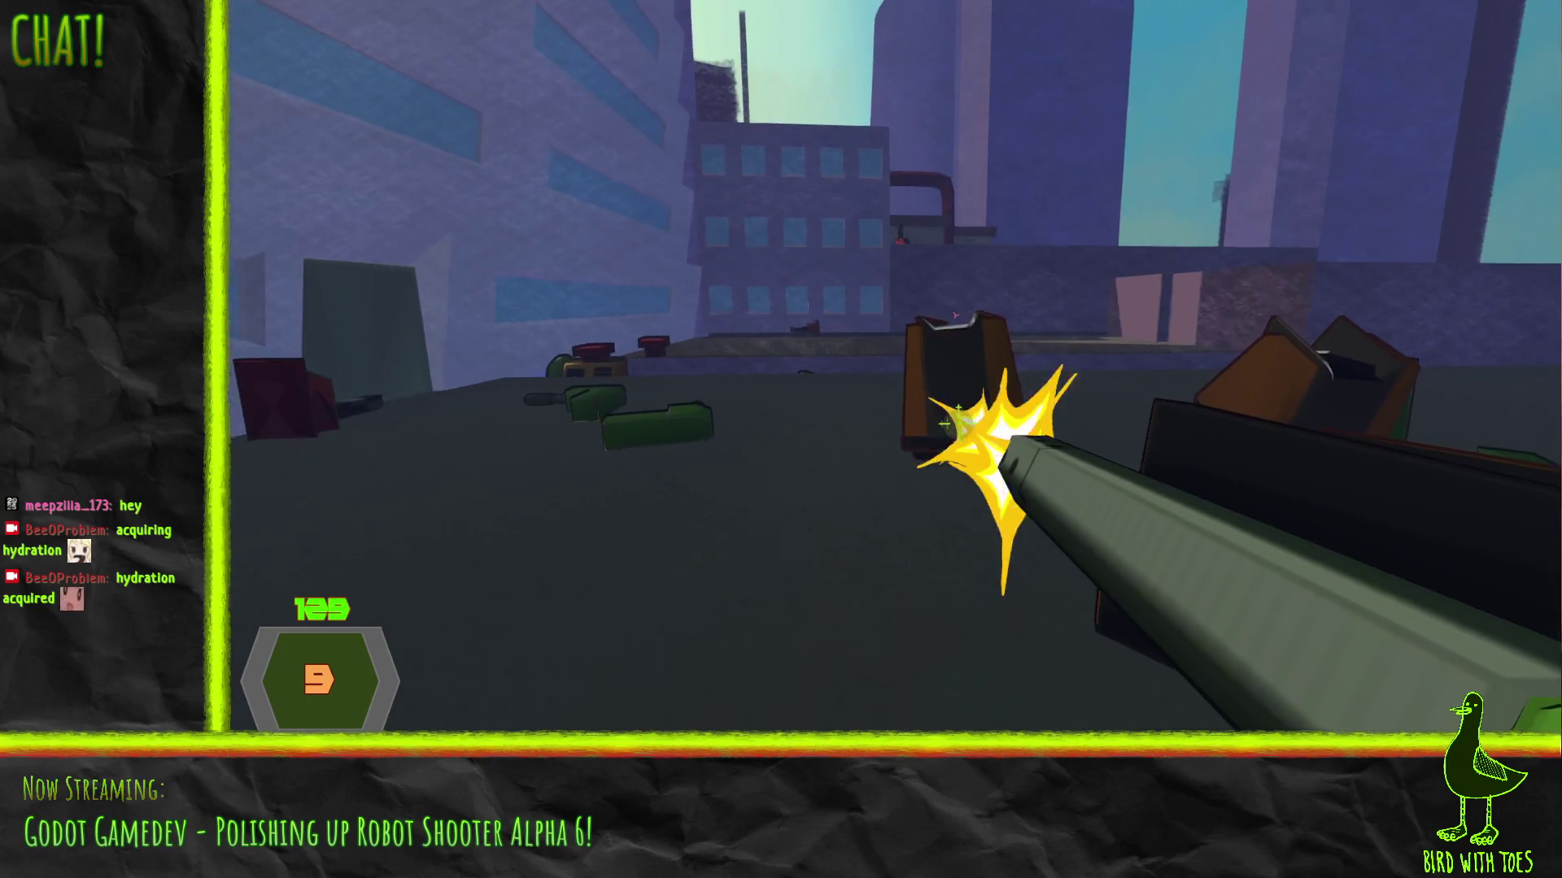
Shoot the robots near the buildings, the approaching robot and the robot pile
left_click(958, 423)
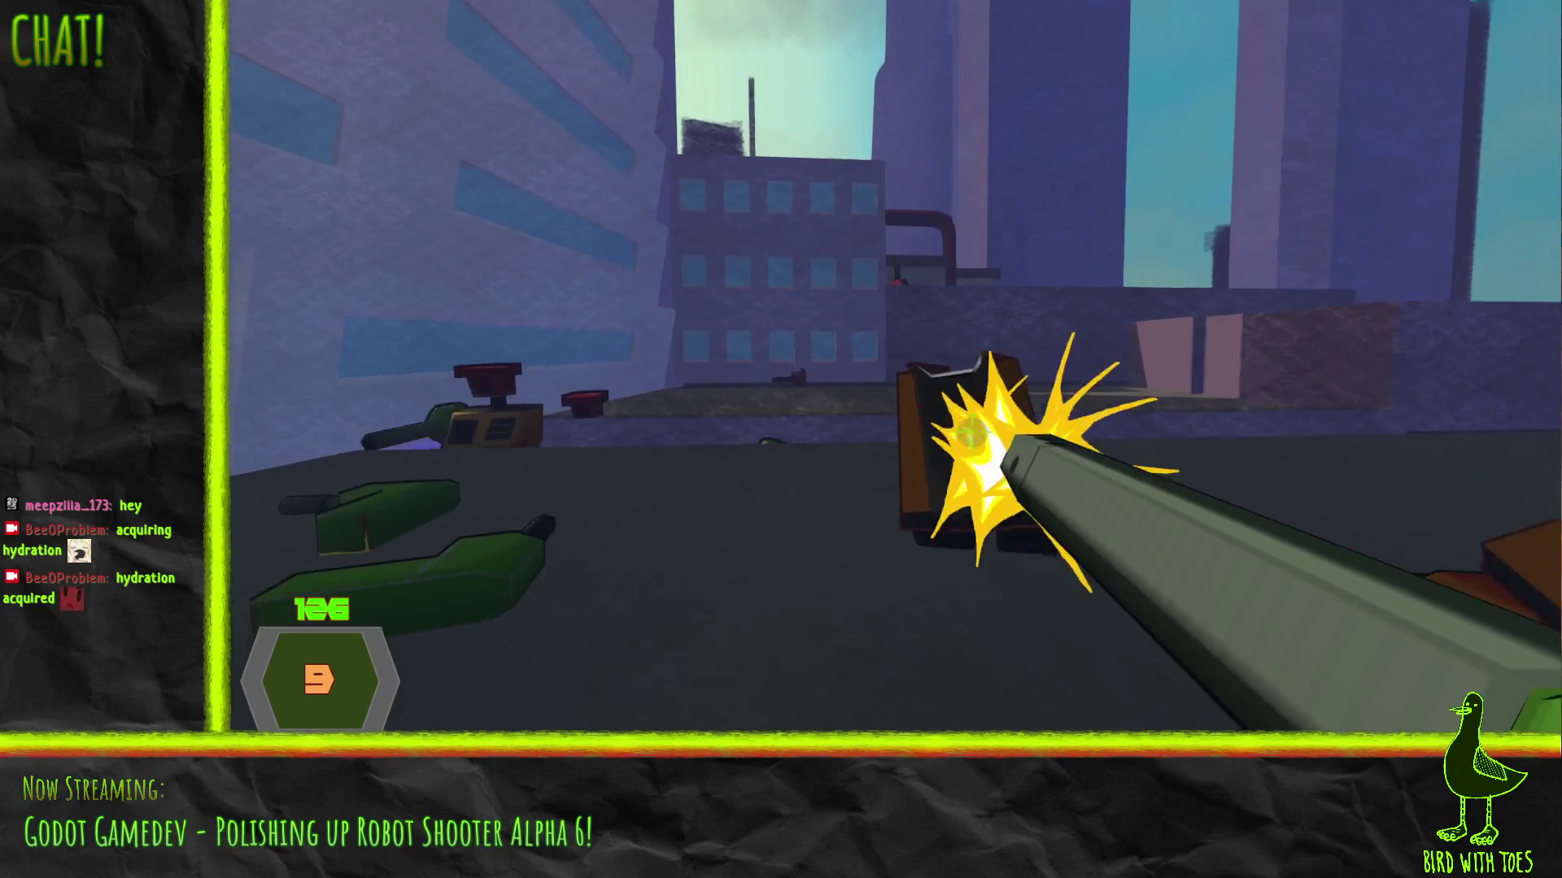
left_click(970, 419)
left_click(968, 429)
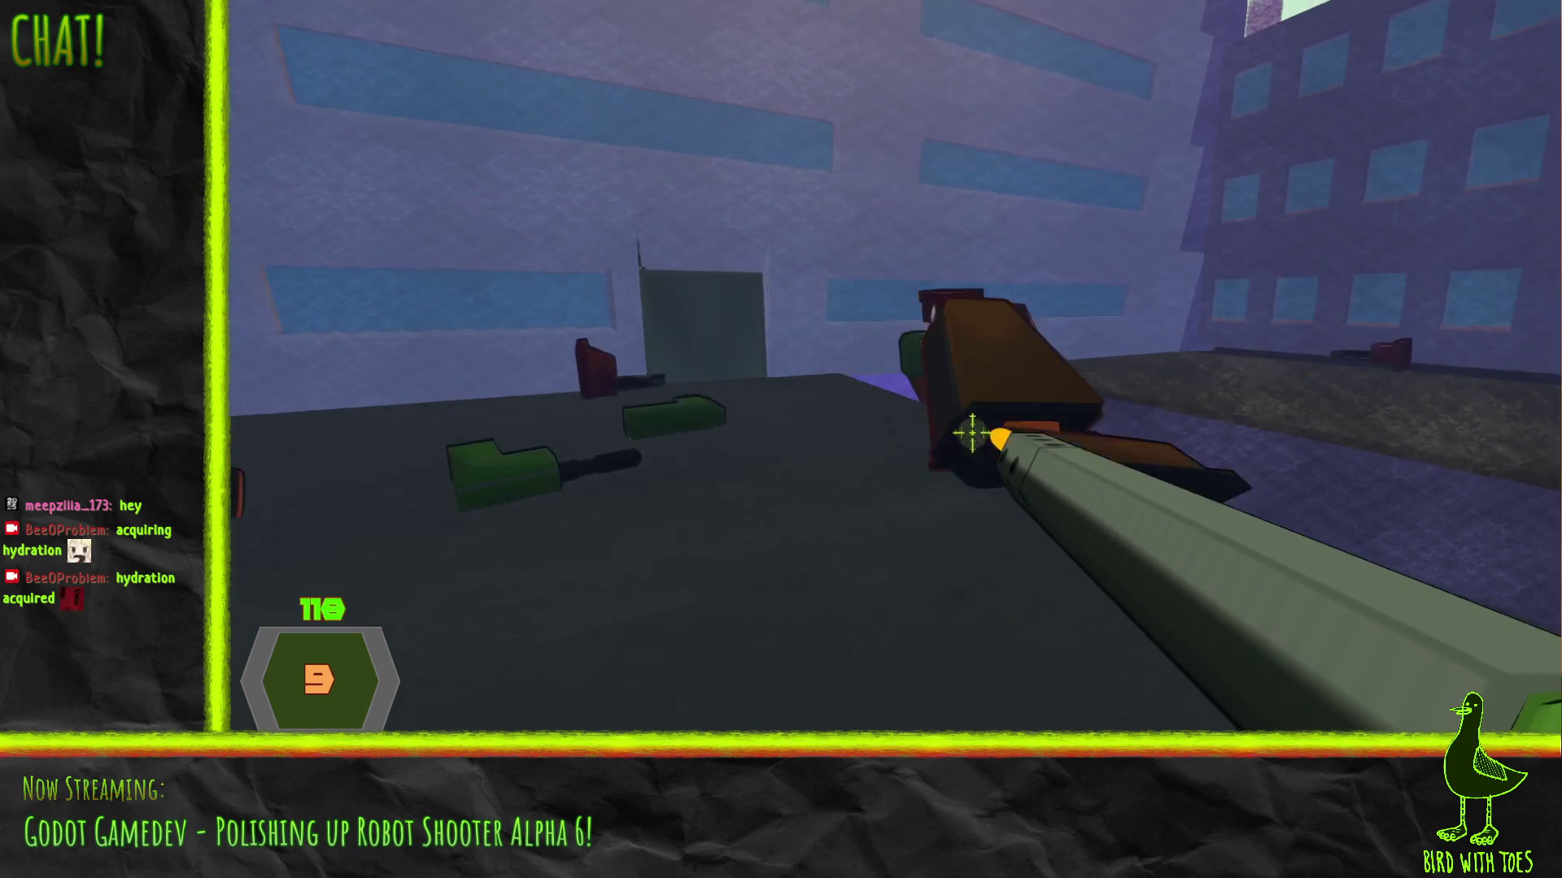
left_click(934, 419)
left_click(941, 412)
left_click(934, 409)
left_click(935, 411)
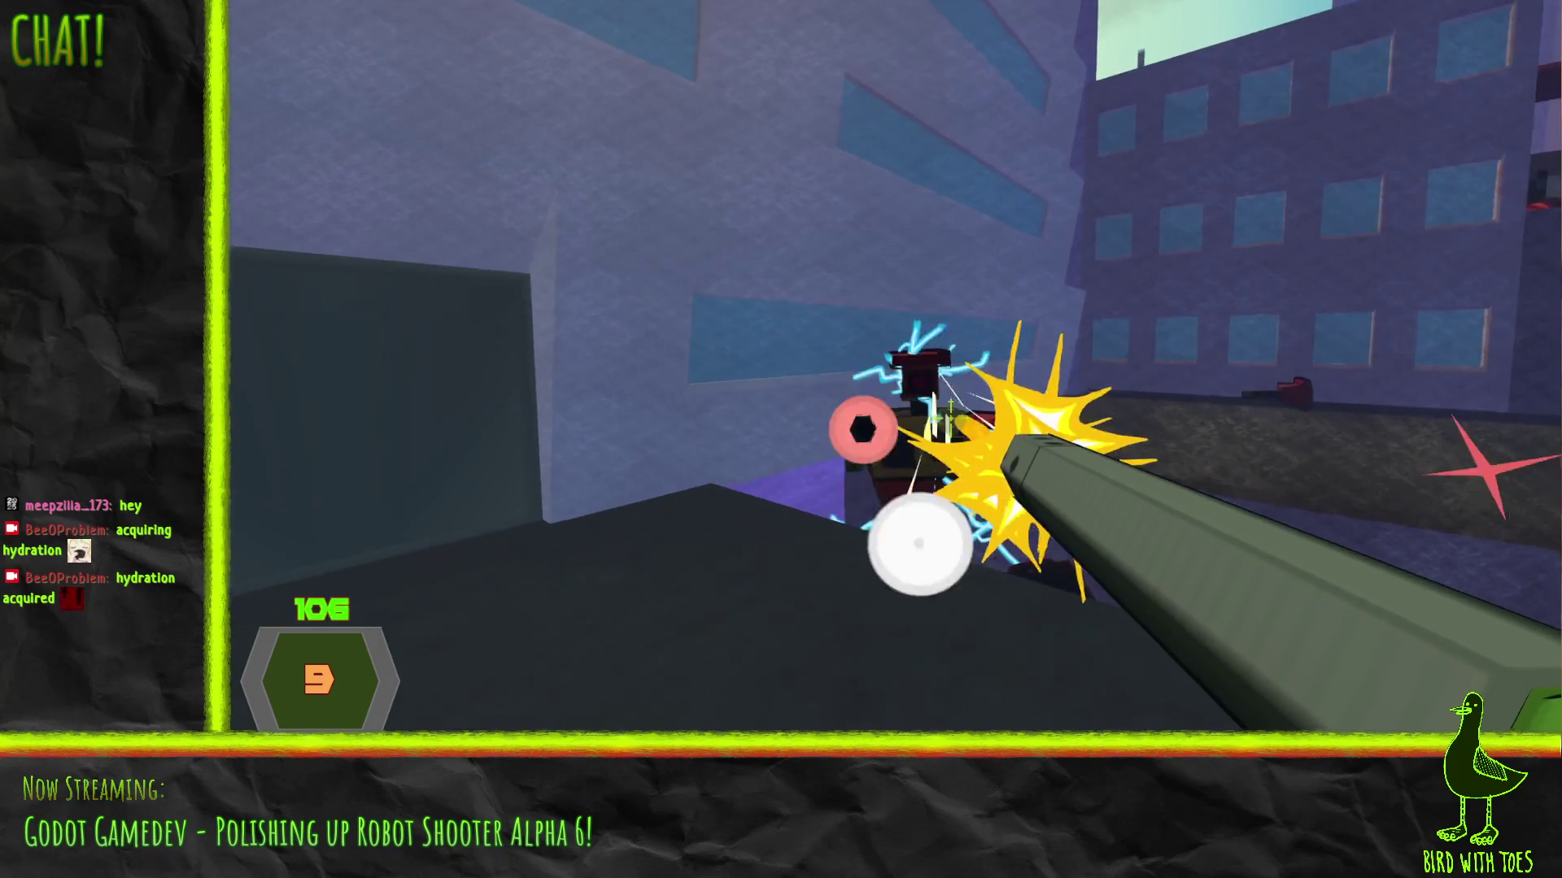
left_click(941, 414)
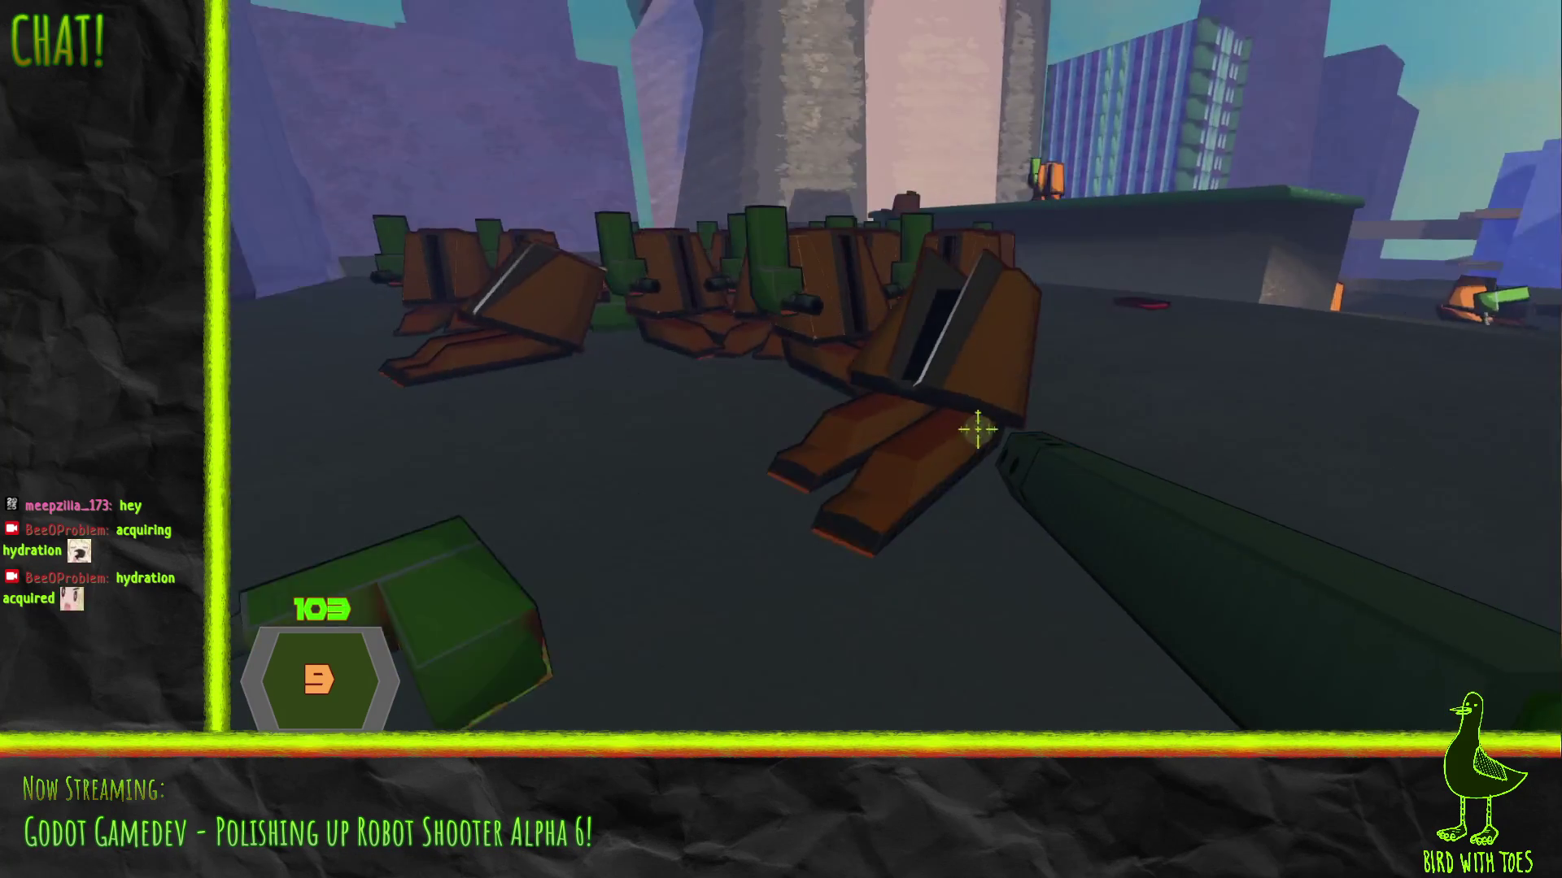
Fire at the robots closing in until overwhelmed, then restart the game
left_click(977, 429)
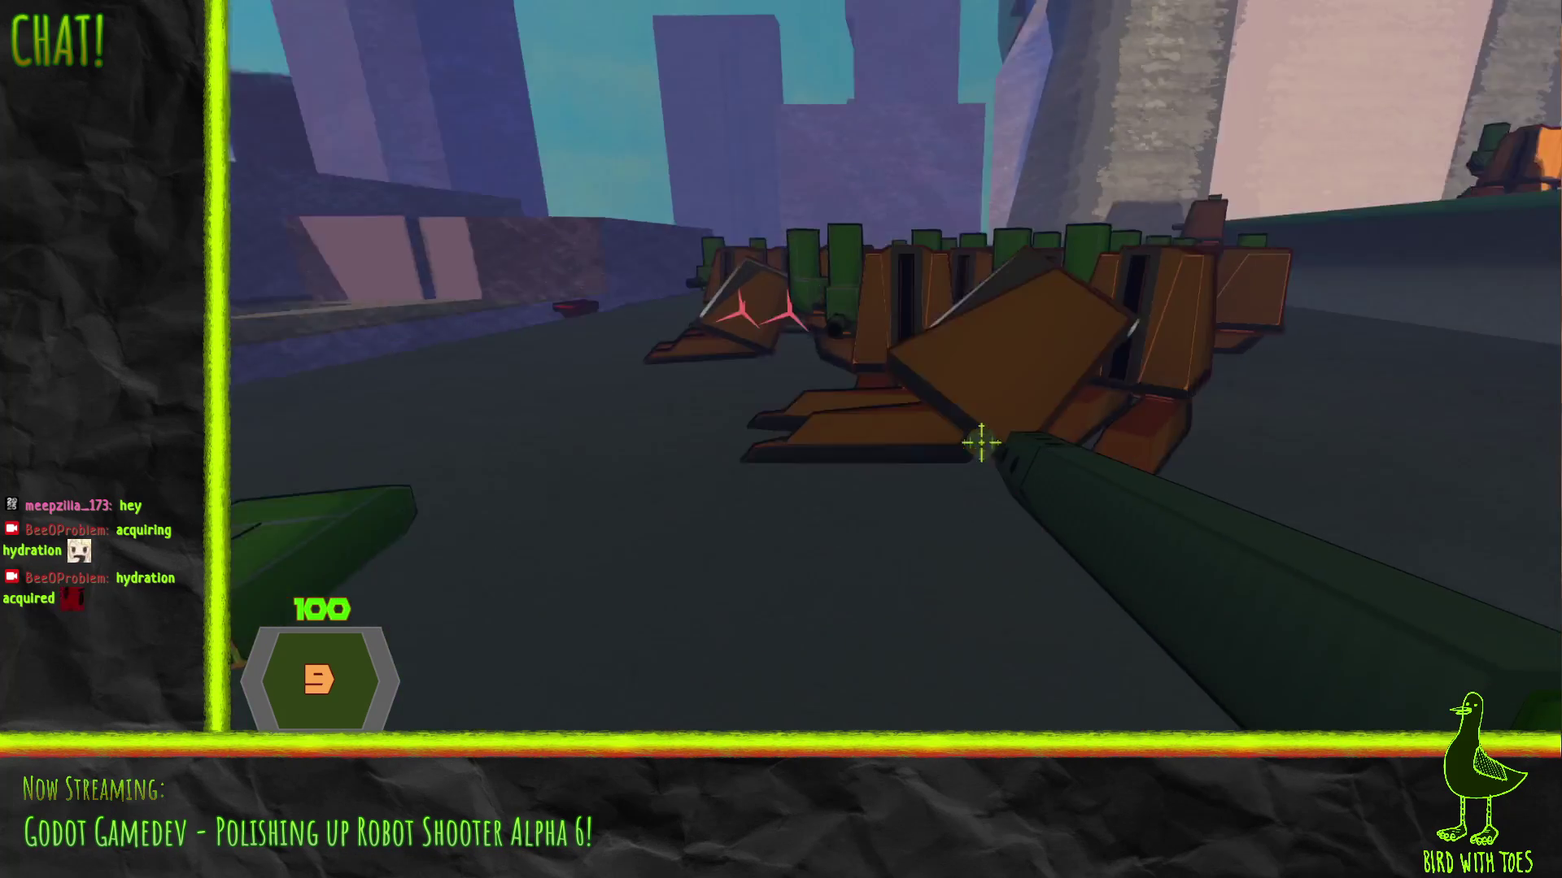
left_click(964, 424)
left_click(952, 421)
left_click(952, 421)
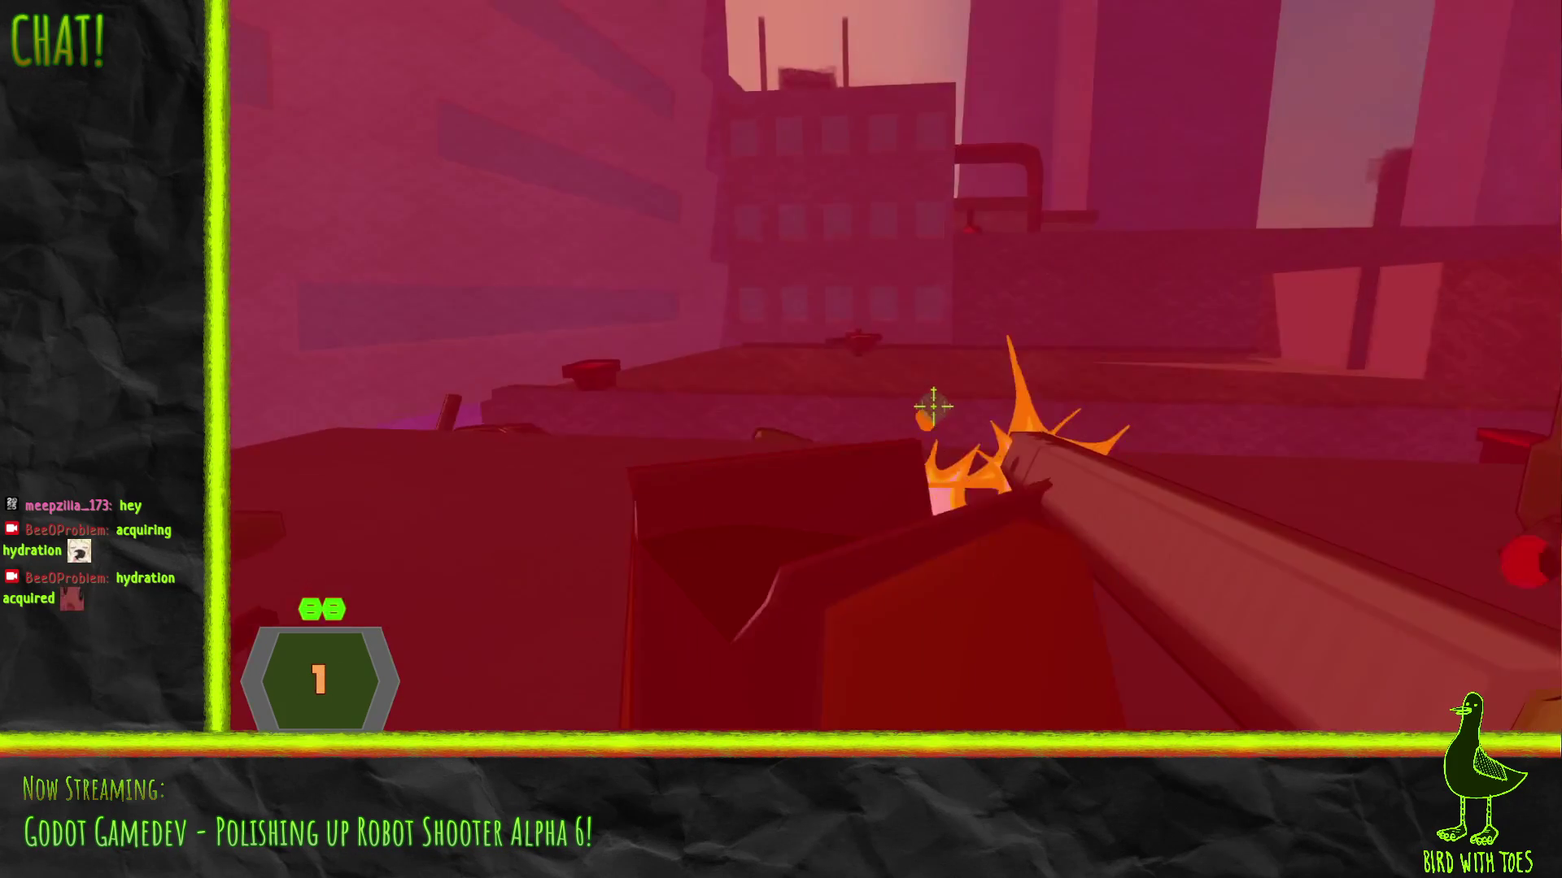
left_click(953, 421)
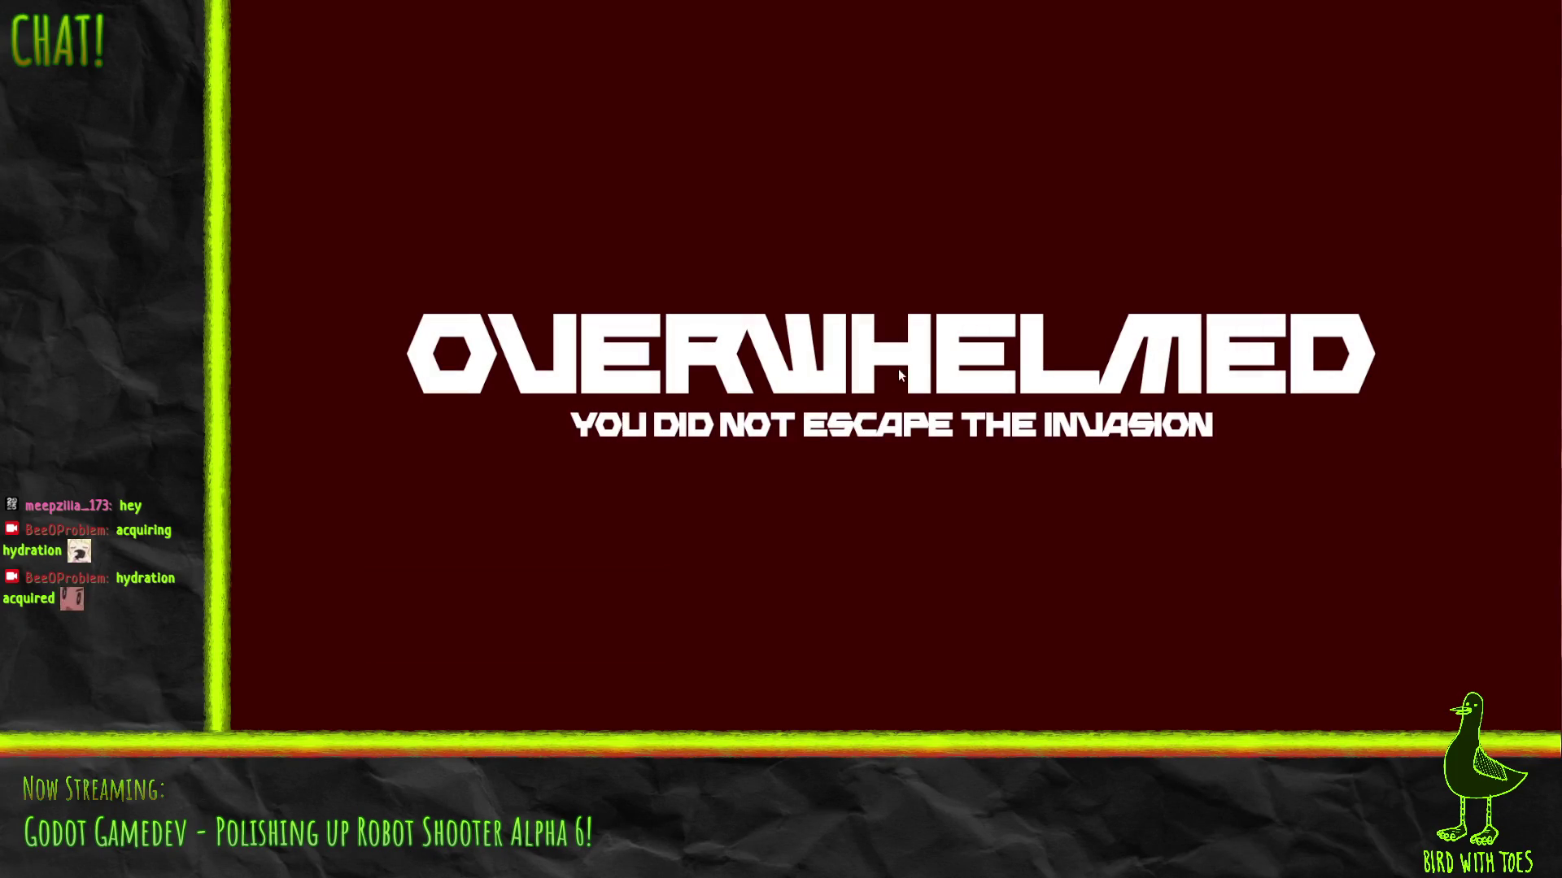
left_click(571, 587)
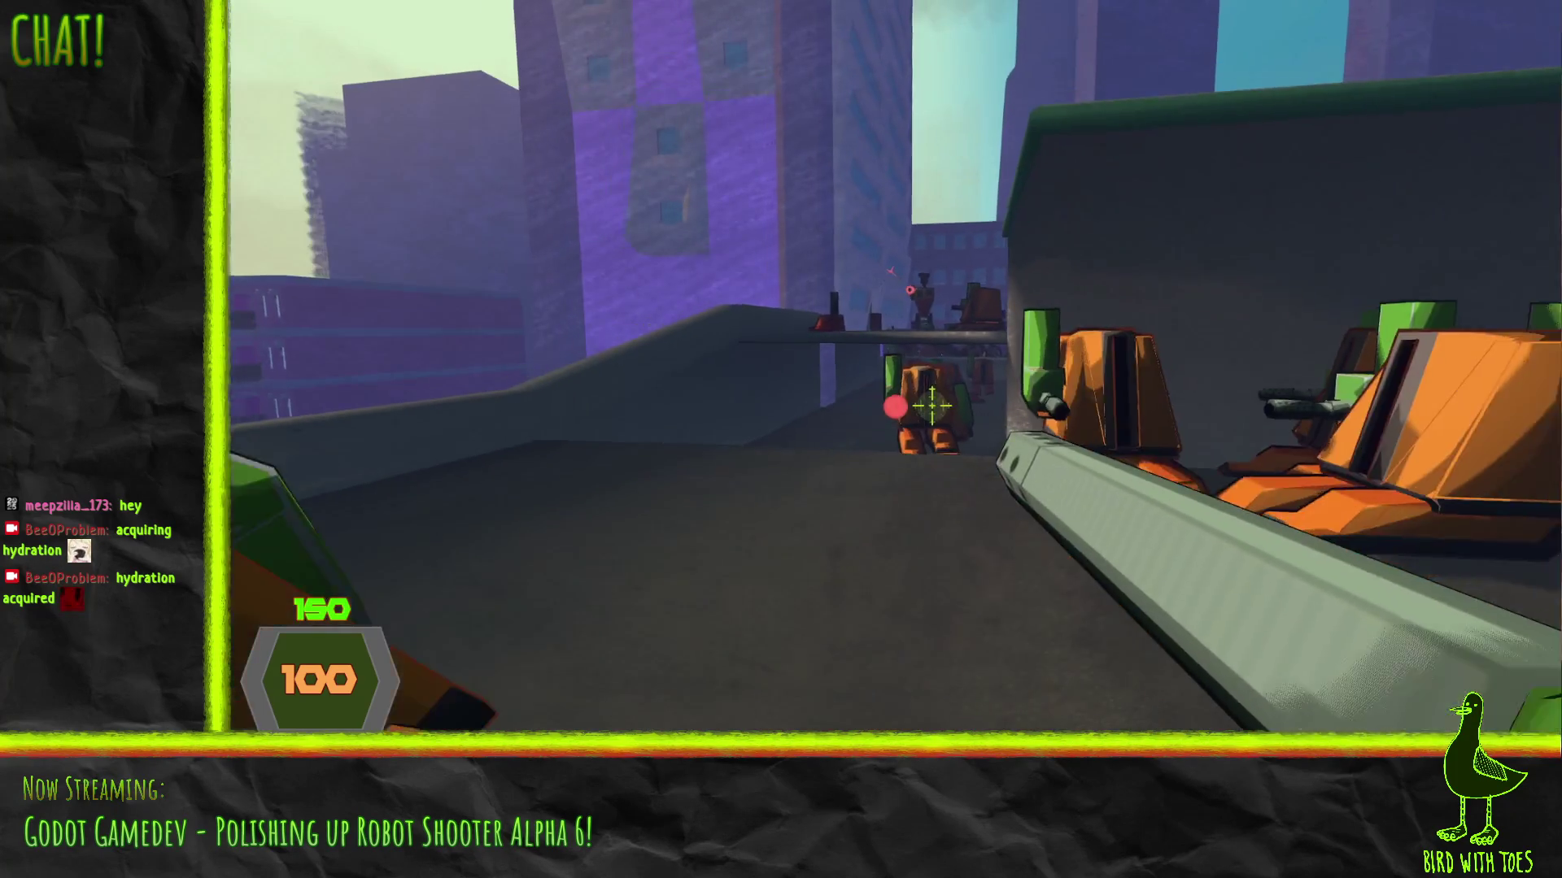
Shoot the row of standing robots and the pile of robots
left_click(932, 405)
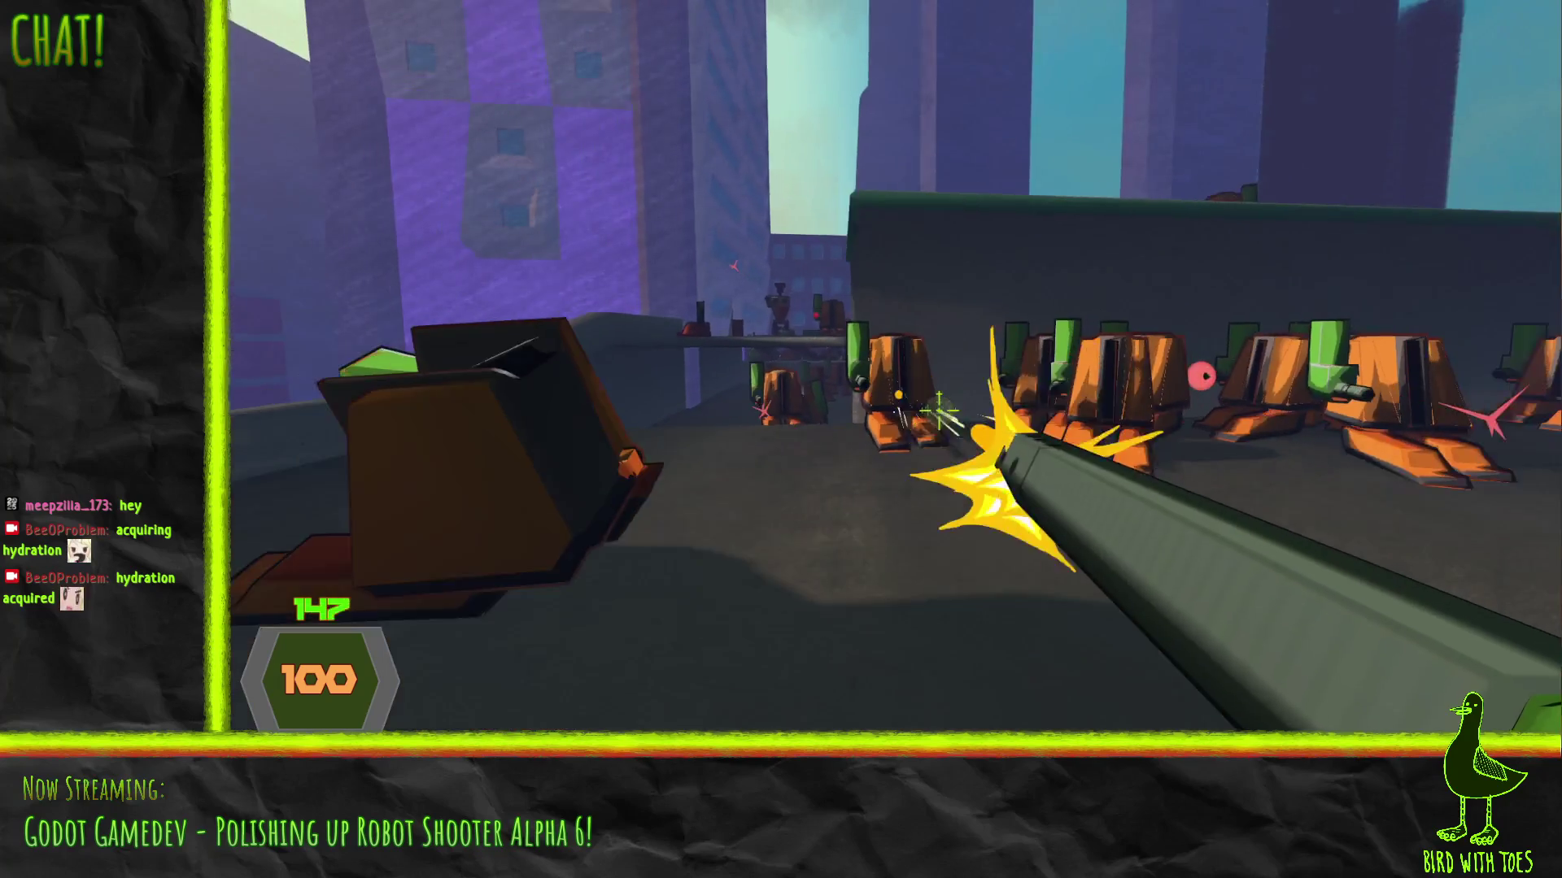
left_click(933, 405)
left_click(938, 409)
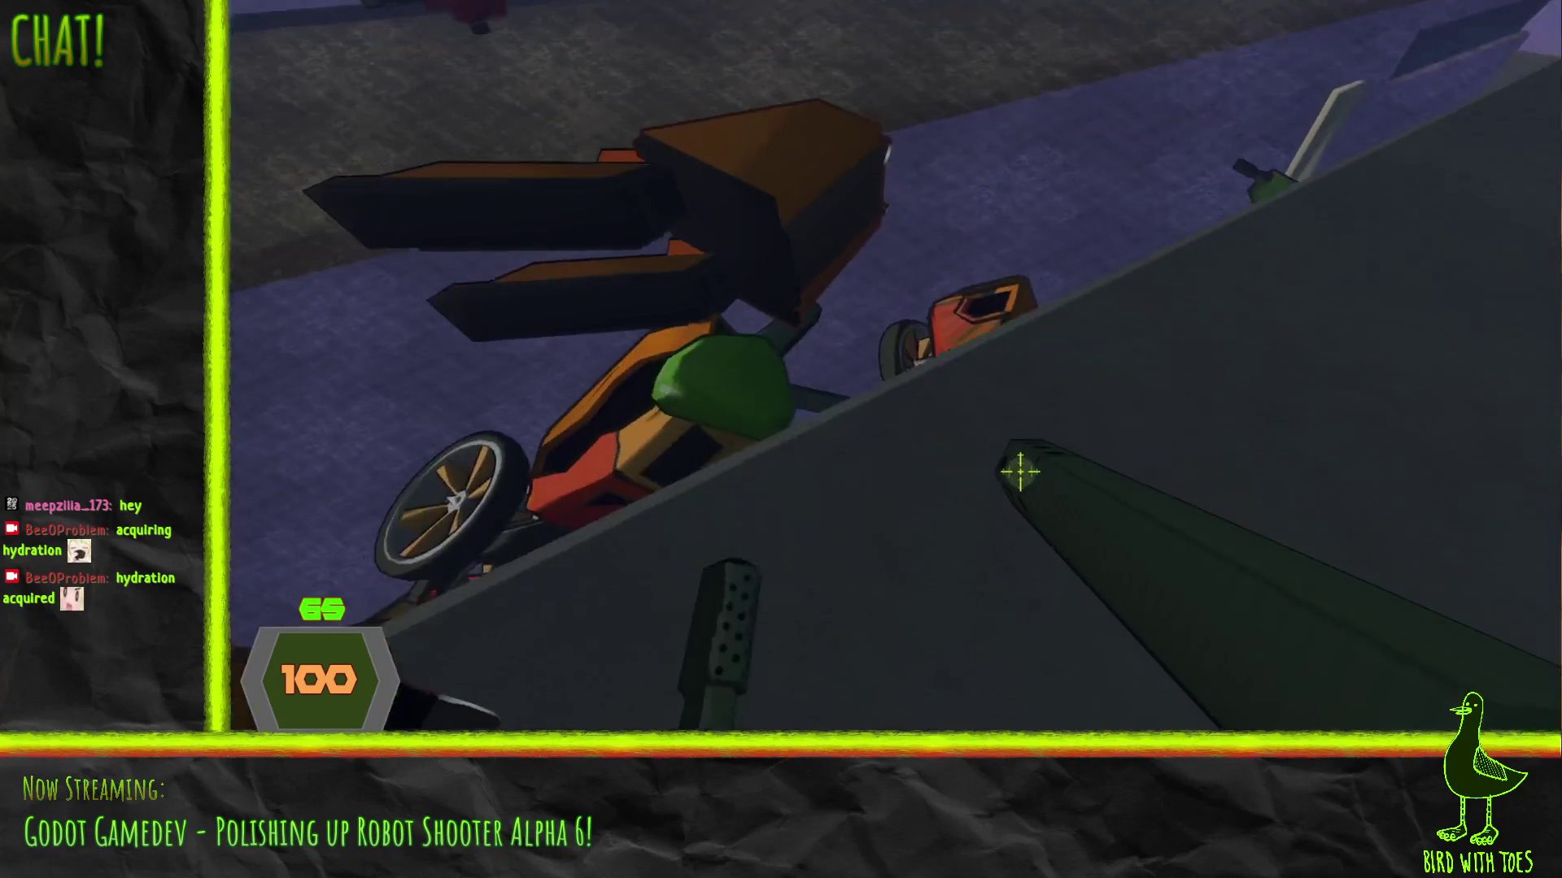
left_click(984, 446)
left_click(991, 451)
left_click(990, 451)
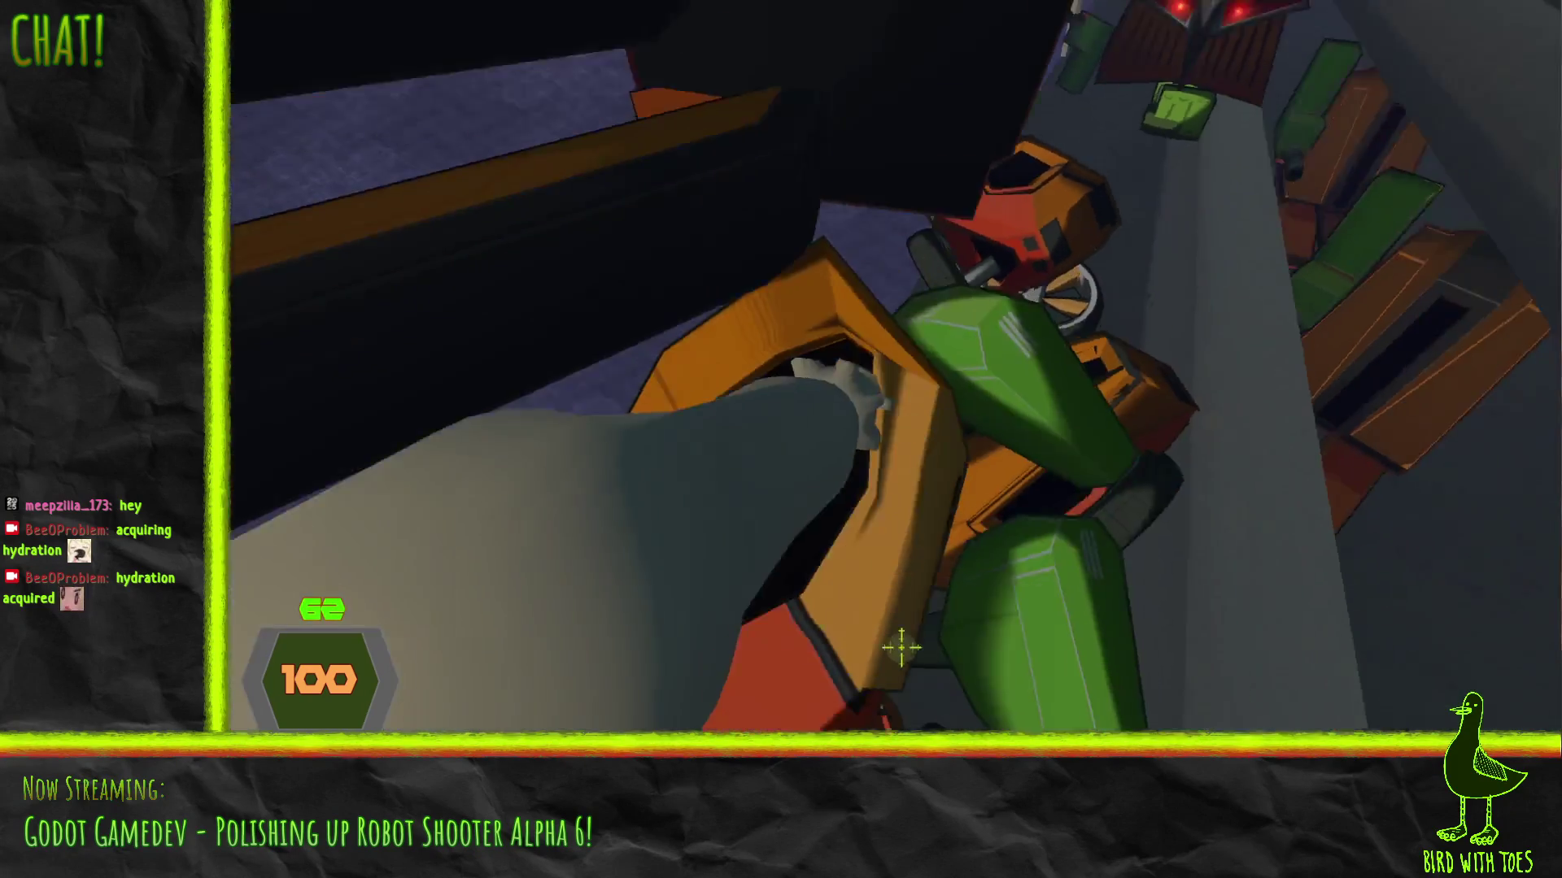
Reload, fire toward the ledge, and punch and shoot lightning at the robots near the tower
key("r")
left_click(981, 442)
left_click(927, 394)
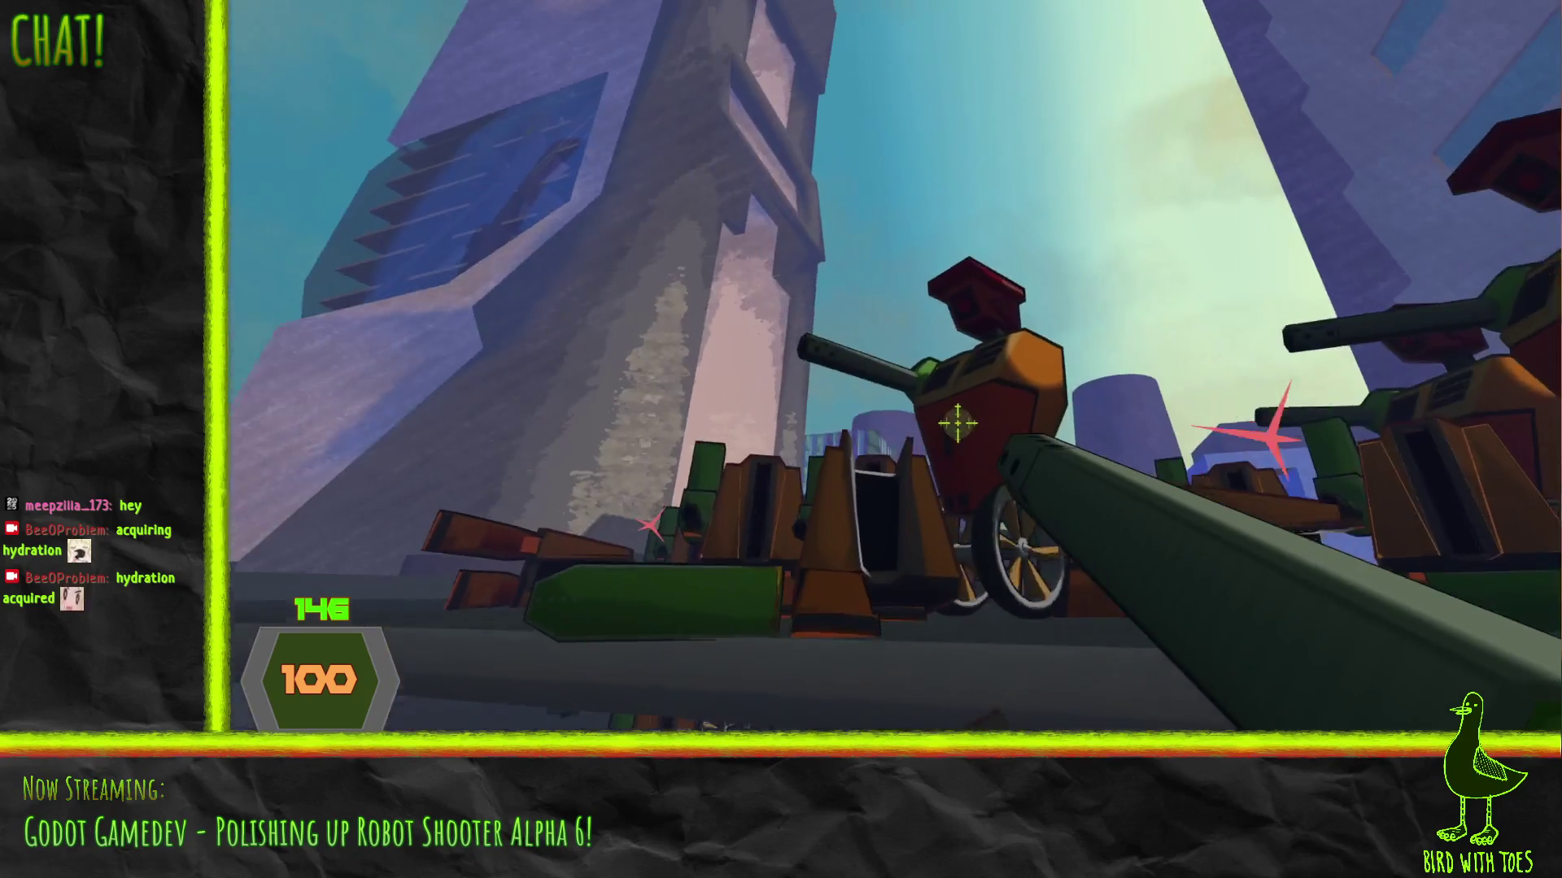
right_click(950, 437)
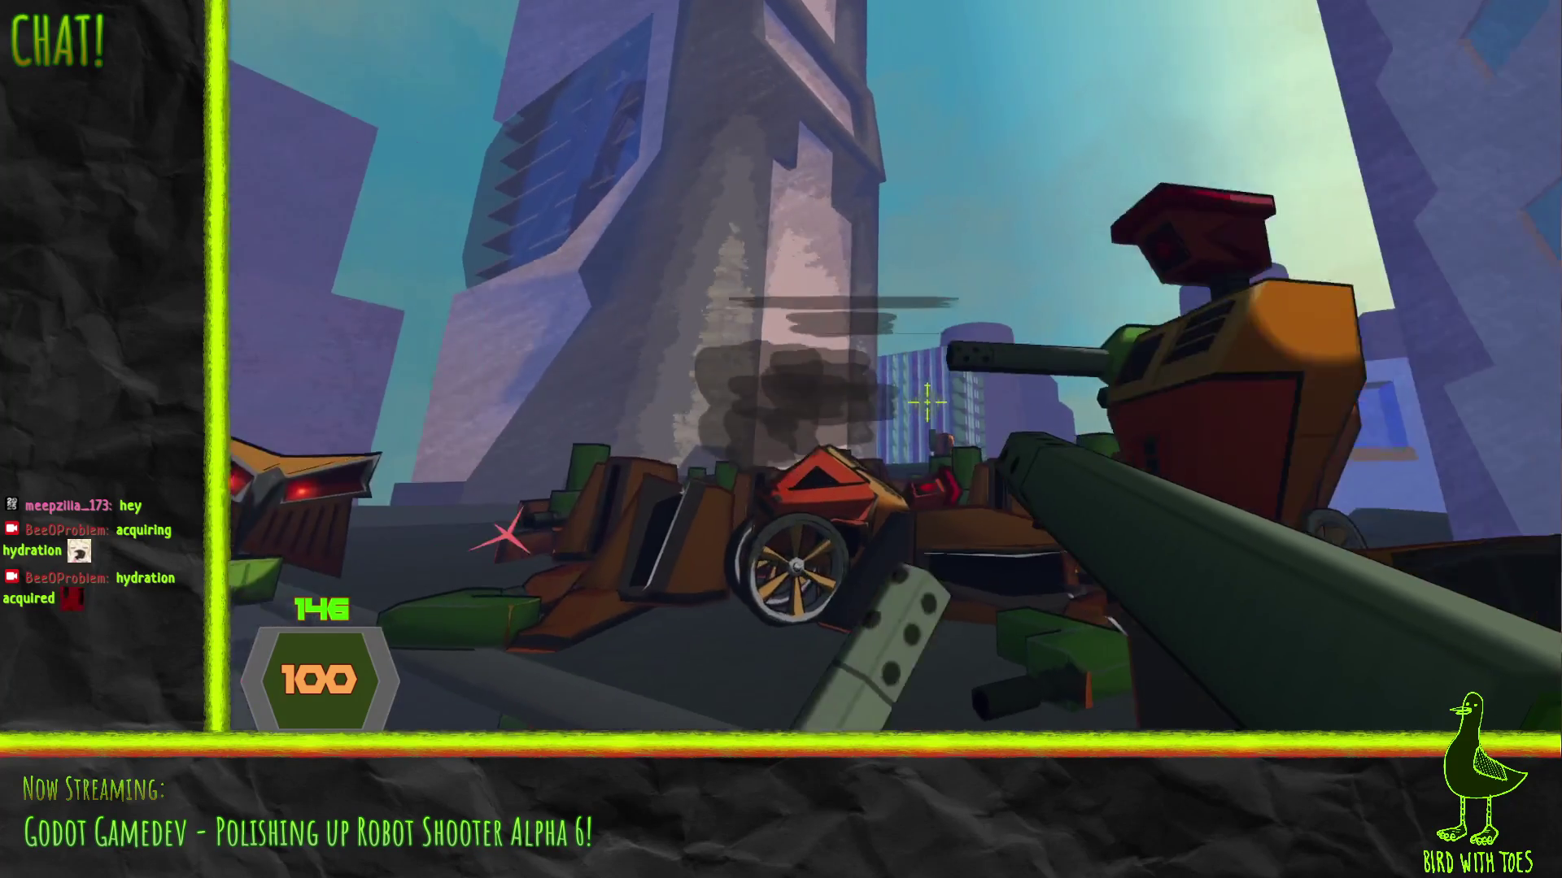
right_click(936, 418)
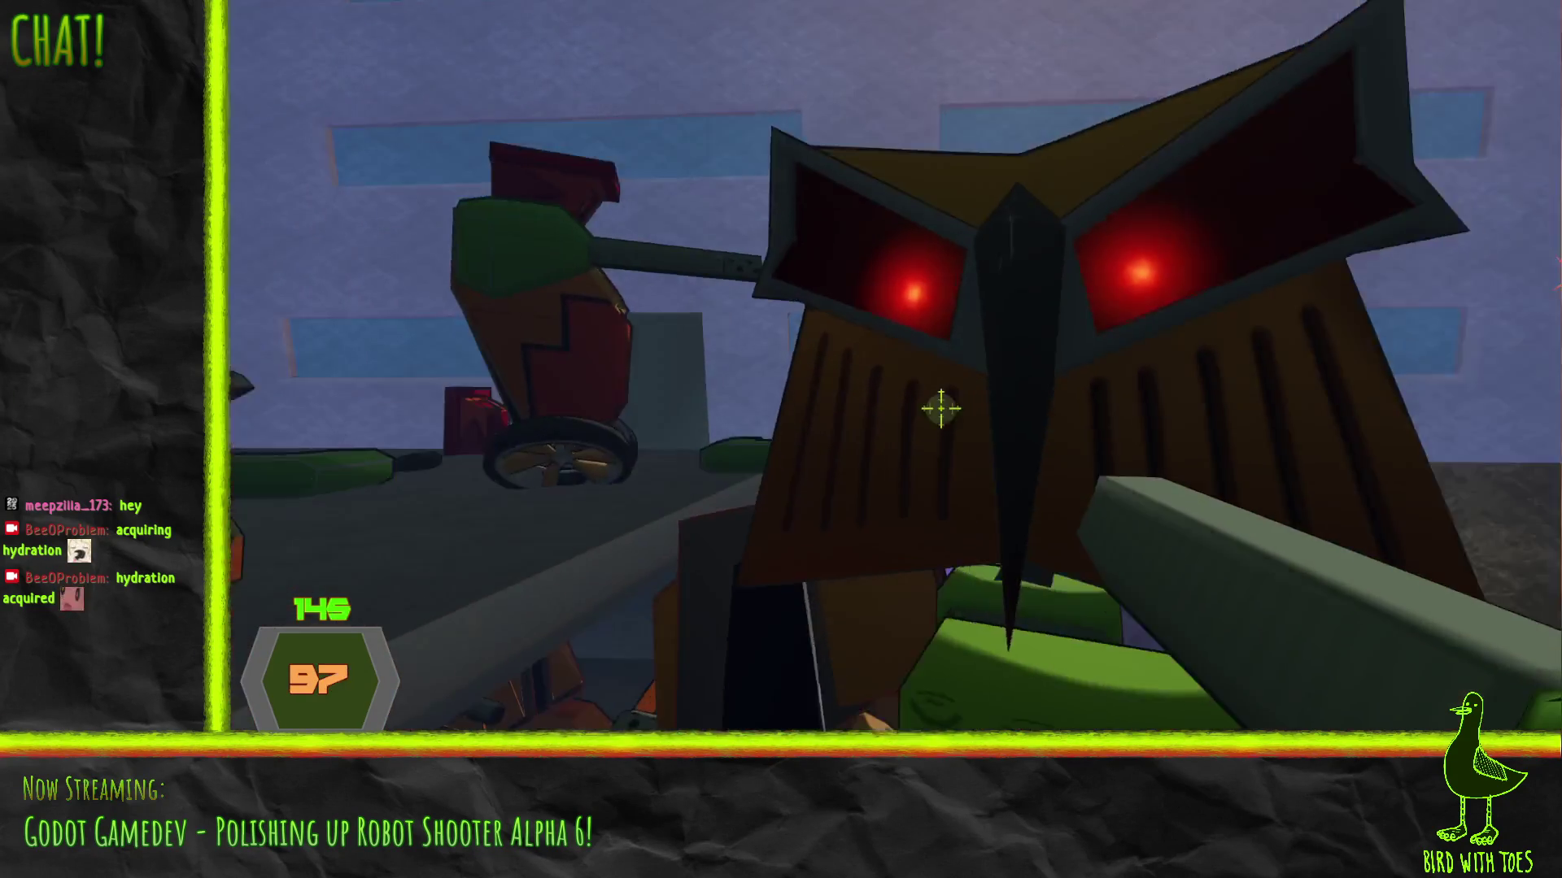
left_click(941, 408)
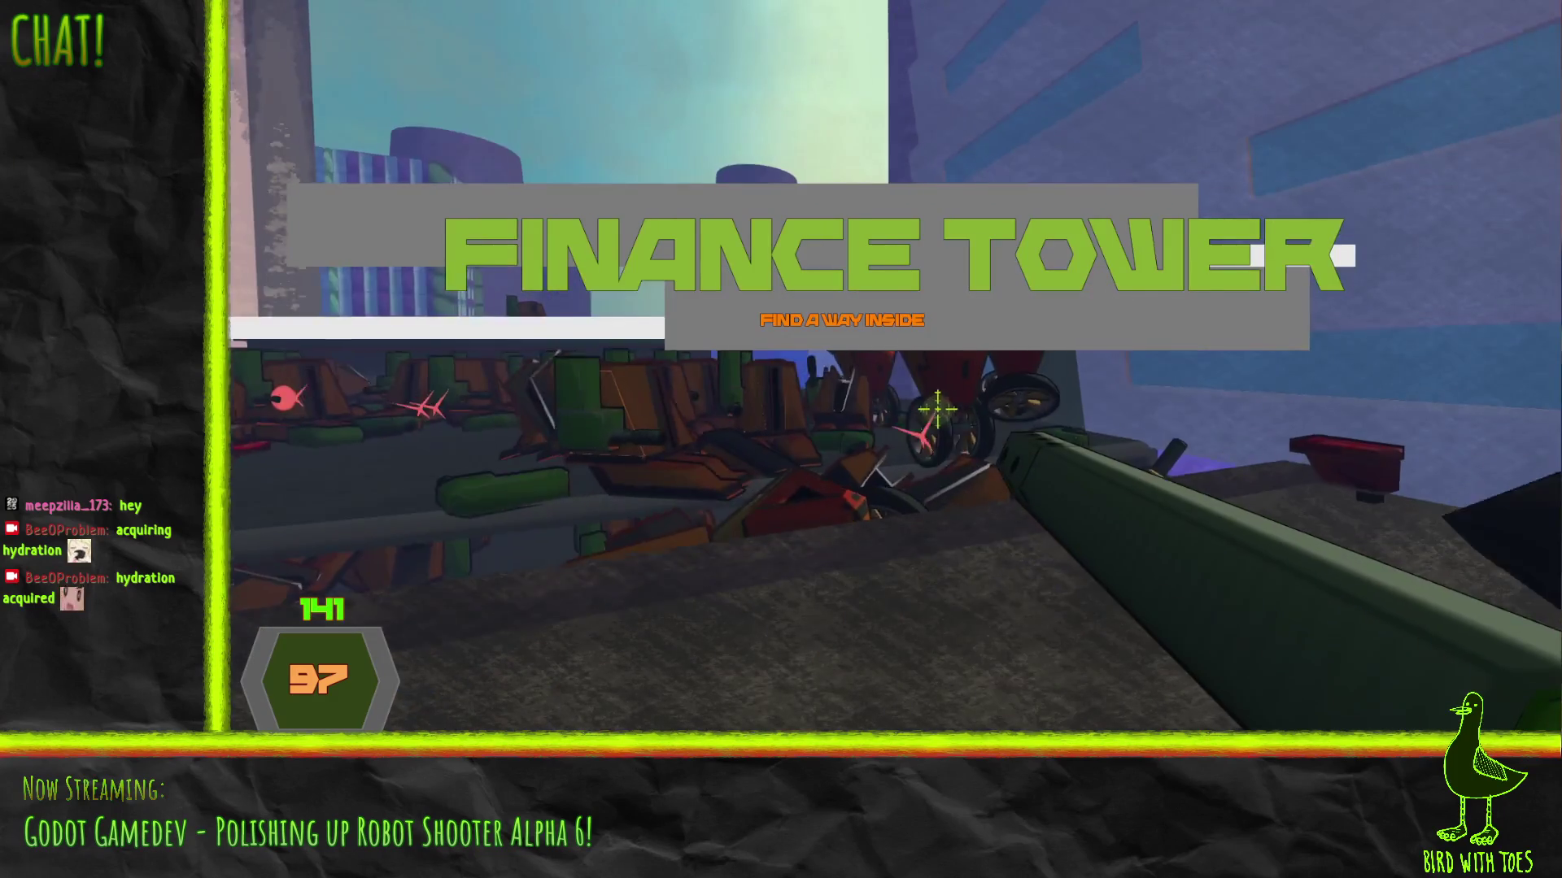
left_click_drag(937, 408, 928, 403)
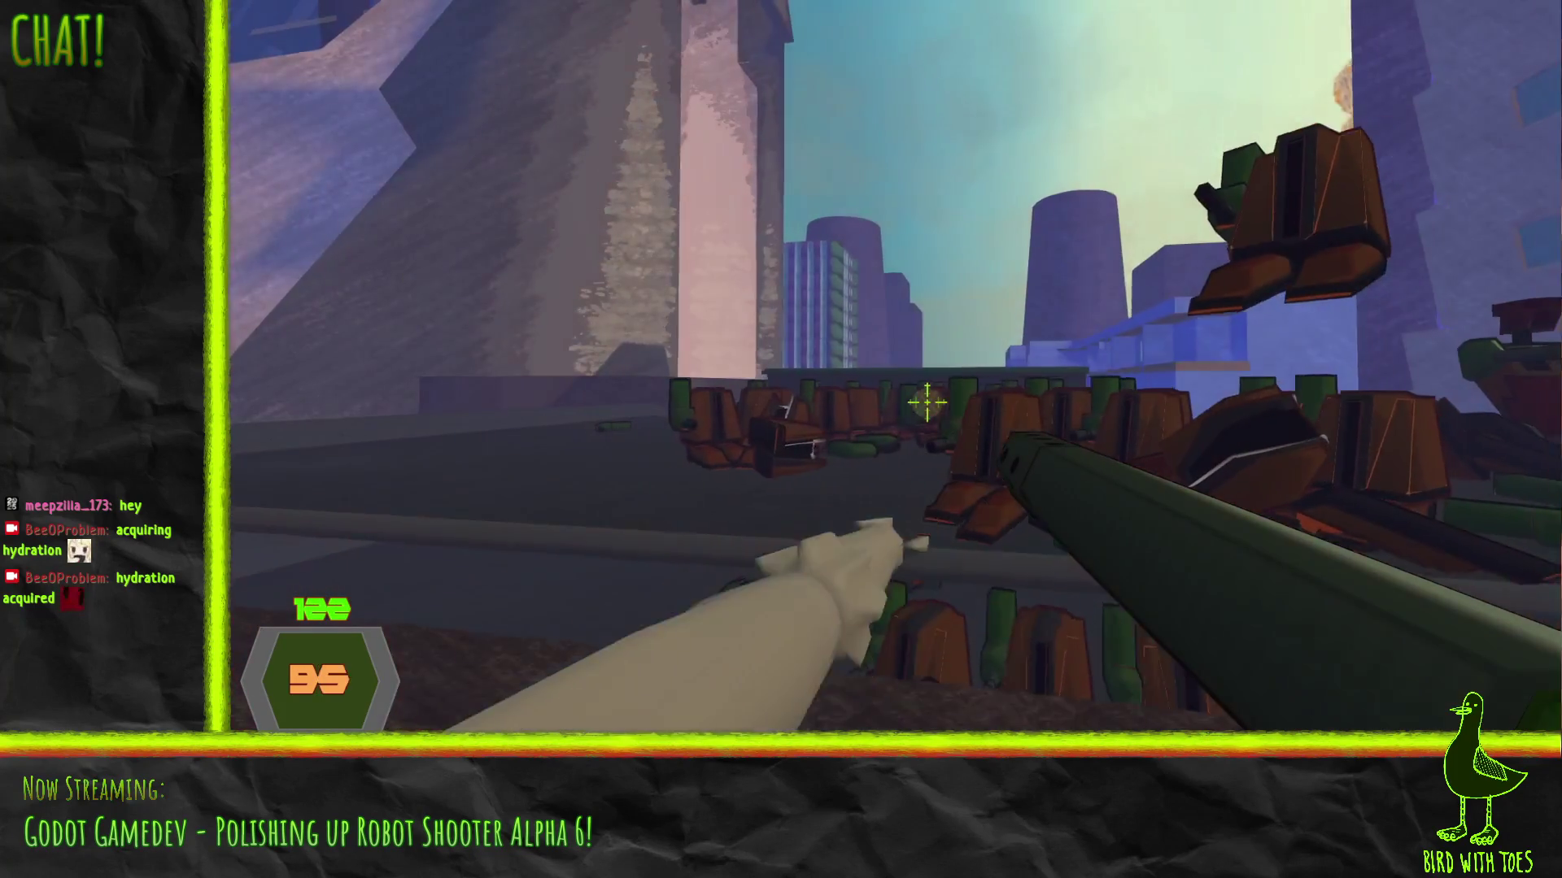
Shoot the robot pile and hurl lightning orbs at the robots in the street
left_click(944, 417)
left_click(944, 417)
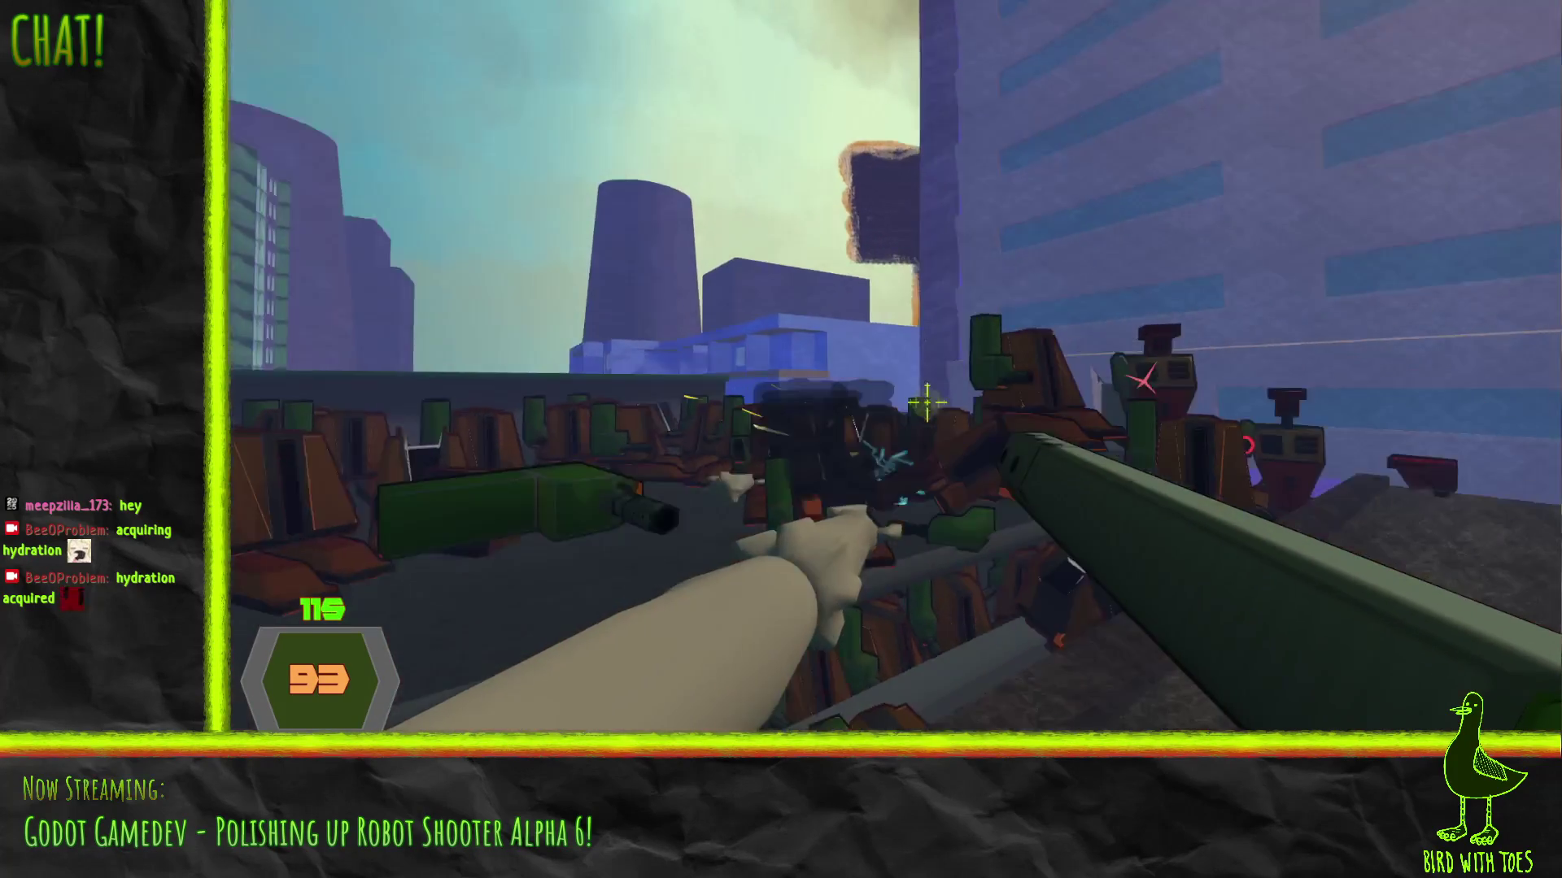
left_click(943, 417)
left_click_drag(944, 413, 932, 405)
right_click(932, 405)
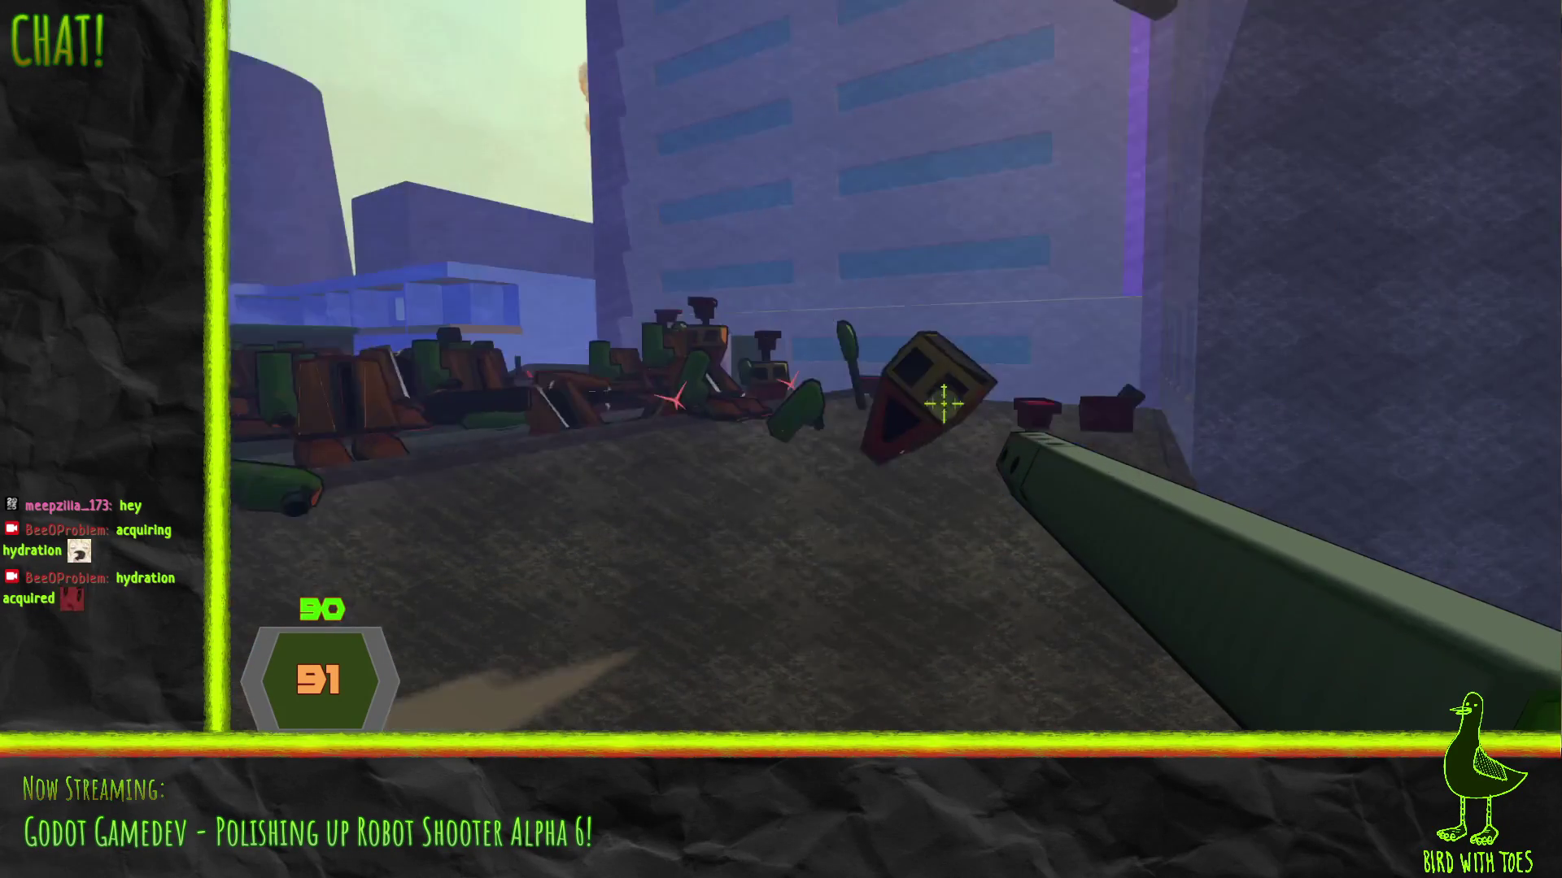
right_click(944, 403)
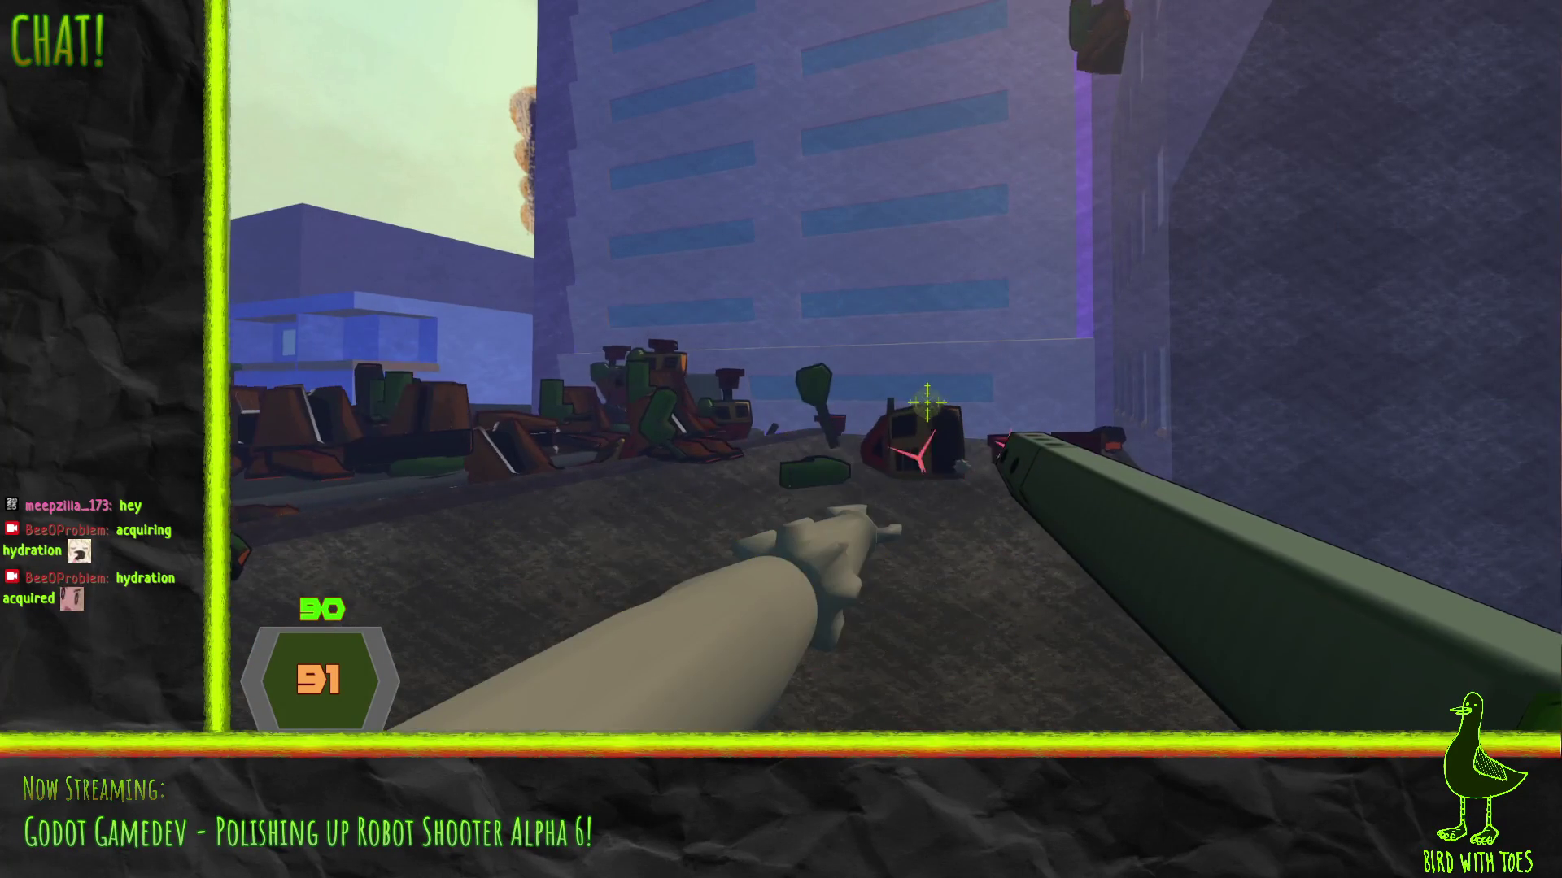
right_click(927, 403)
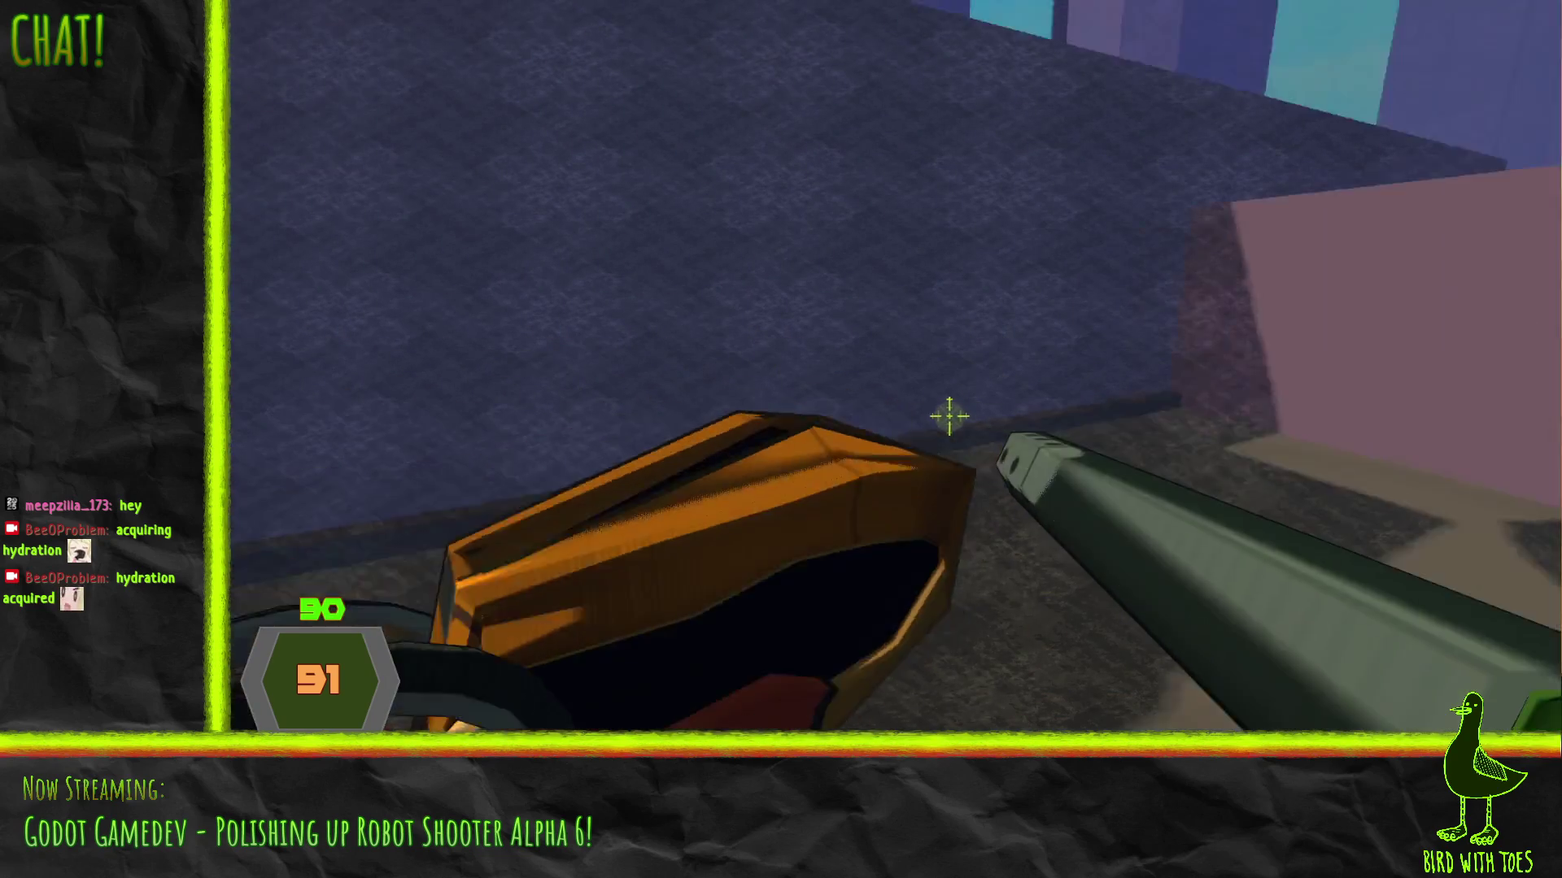
mouse_move(948, 415)
left_mouse_down()
mouse_move(1021, 464)
mouse_move(993, 457)
left_mouse_up()
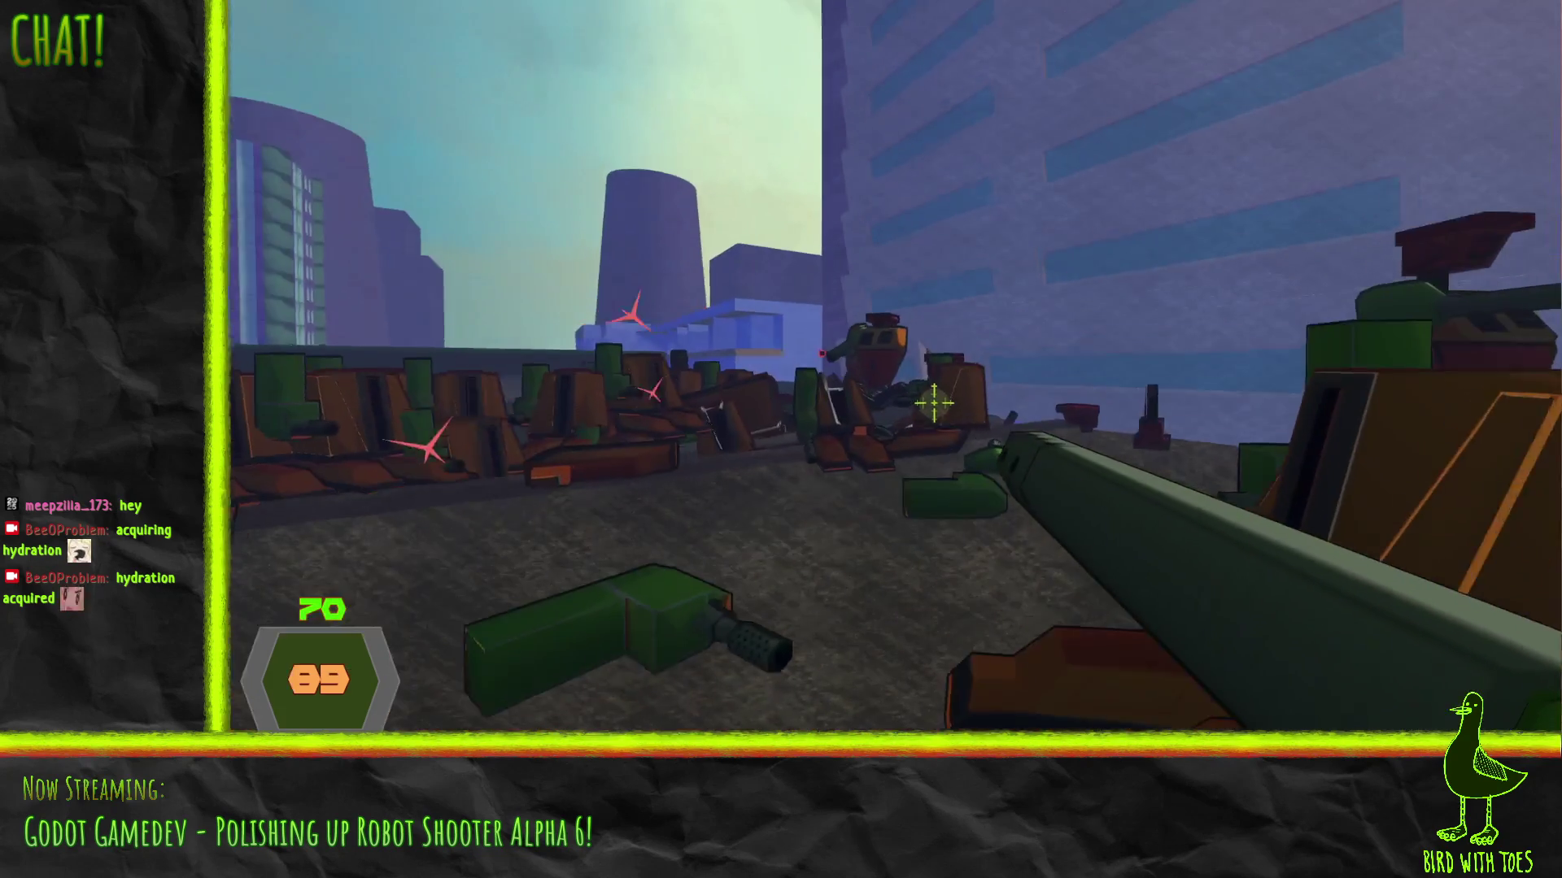
left_click_drag(931, 398, 970, 431)
Punch nearby robots in melee and fire at the wall robot and big robot
right_click(964, 427)
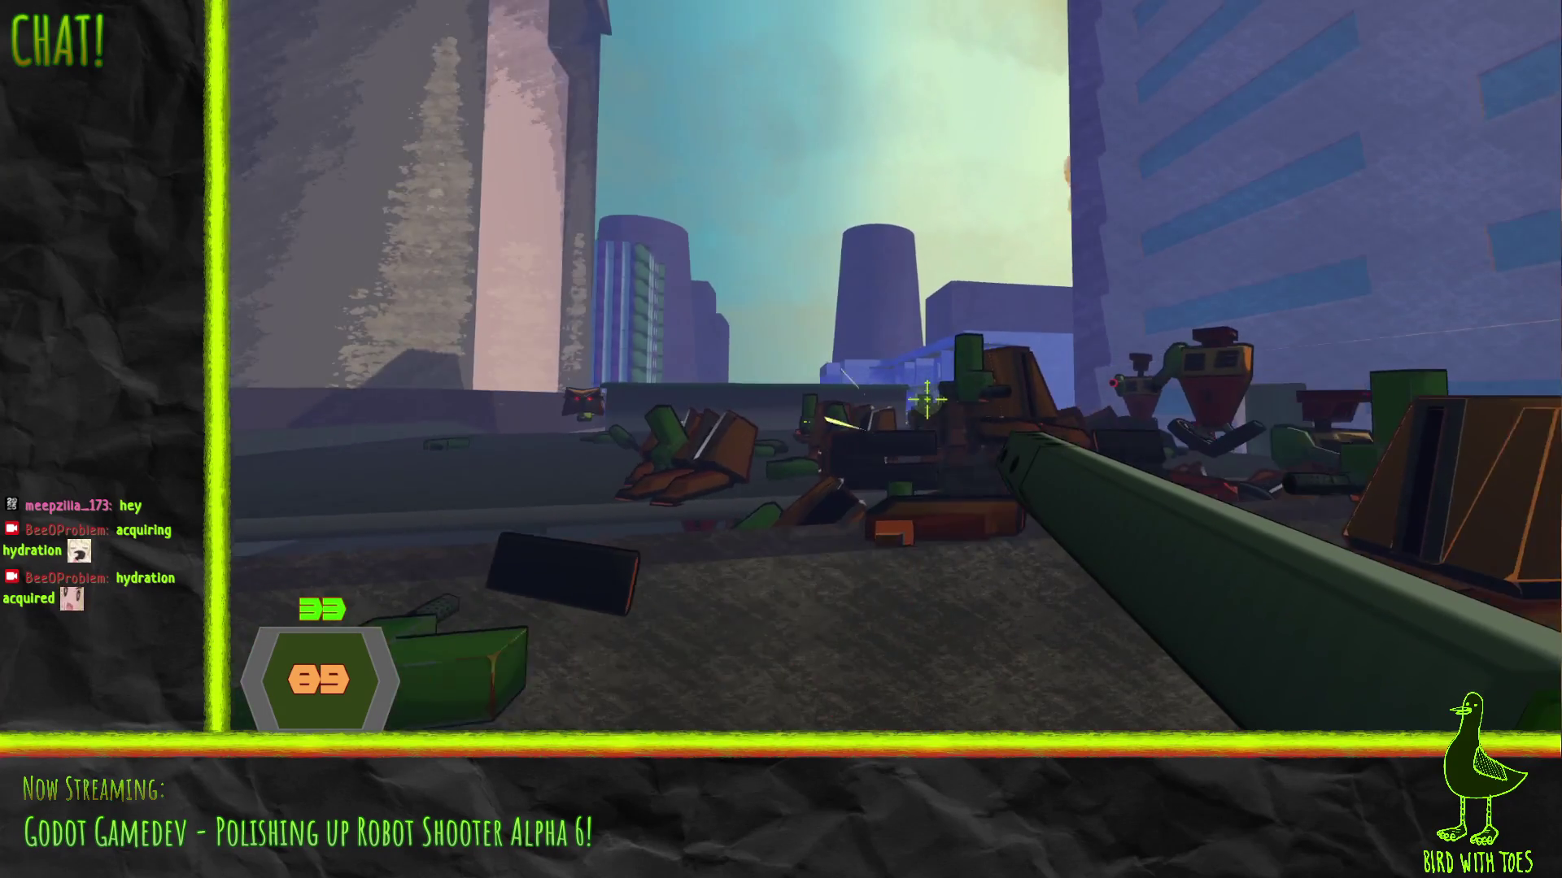
right_click(927, 398)
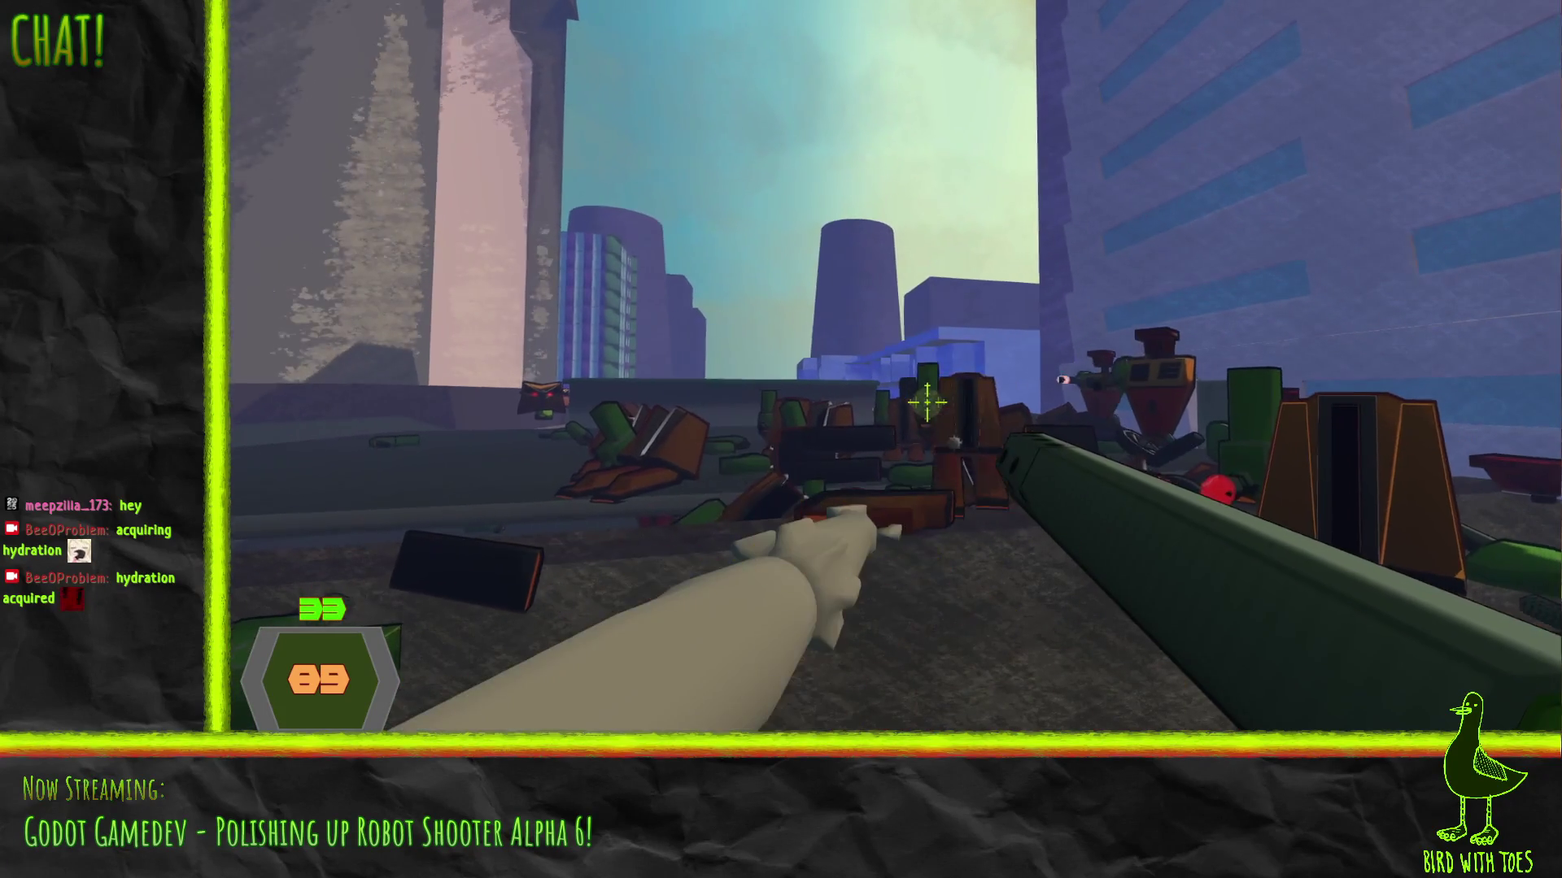
right_click(929, 403)
right_click(928, 403)
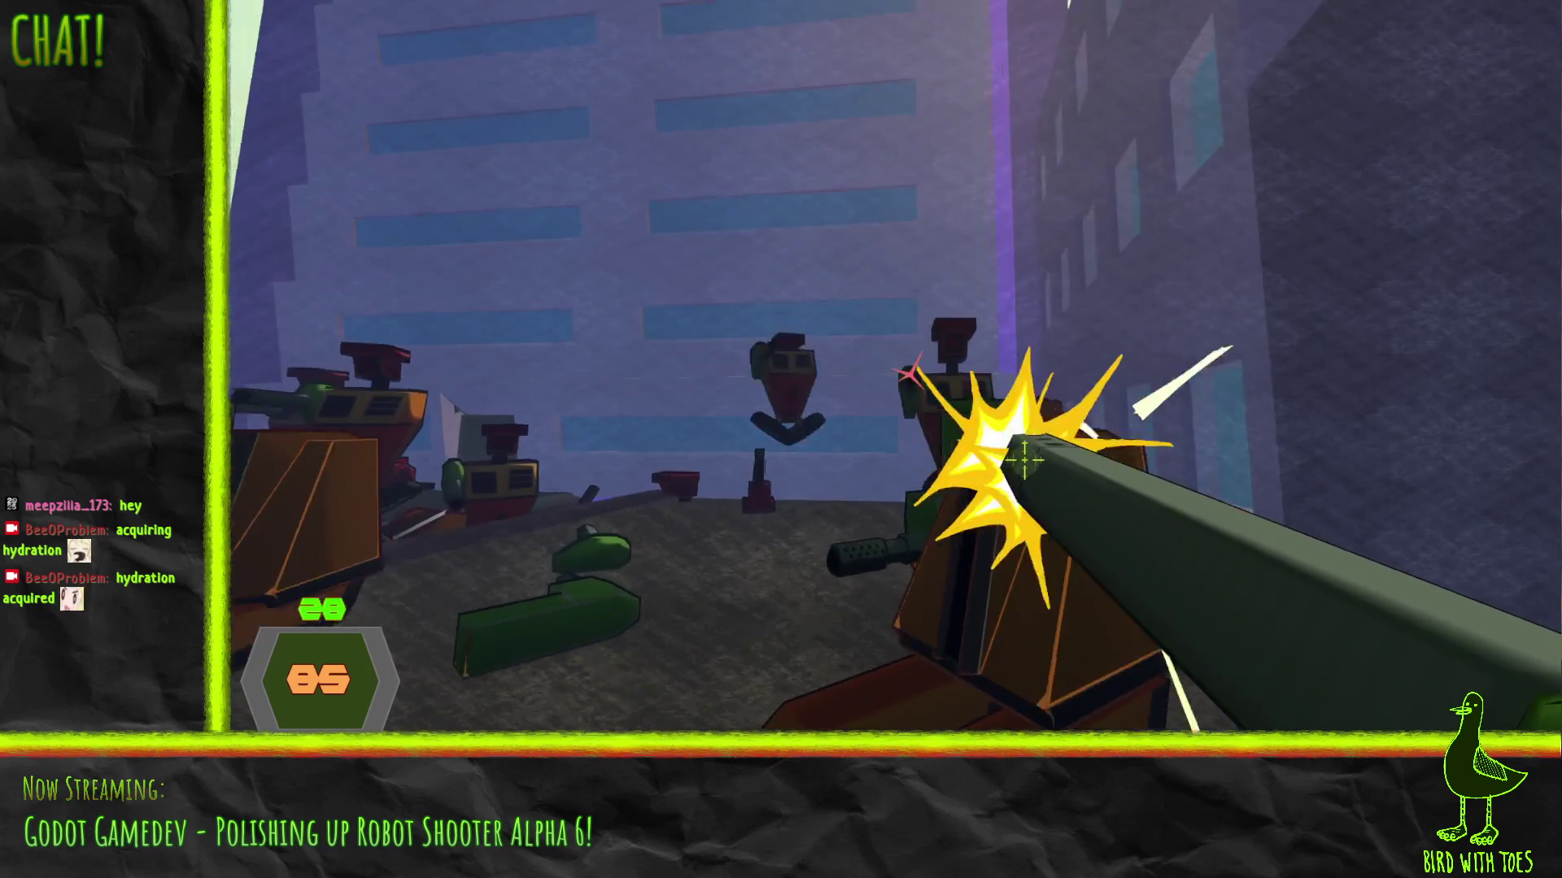
left_click(1024, 461)
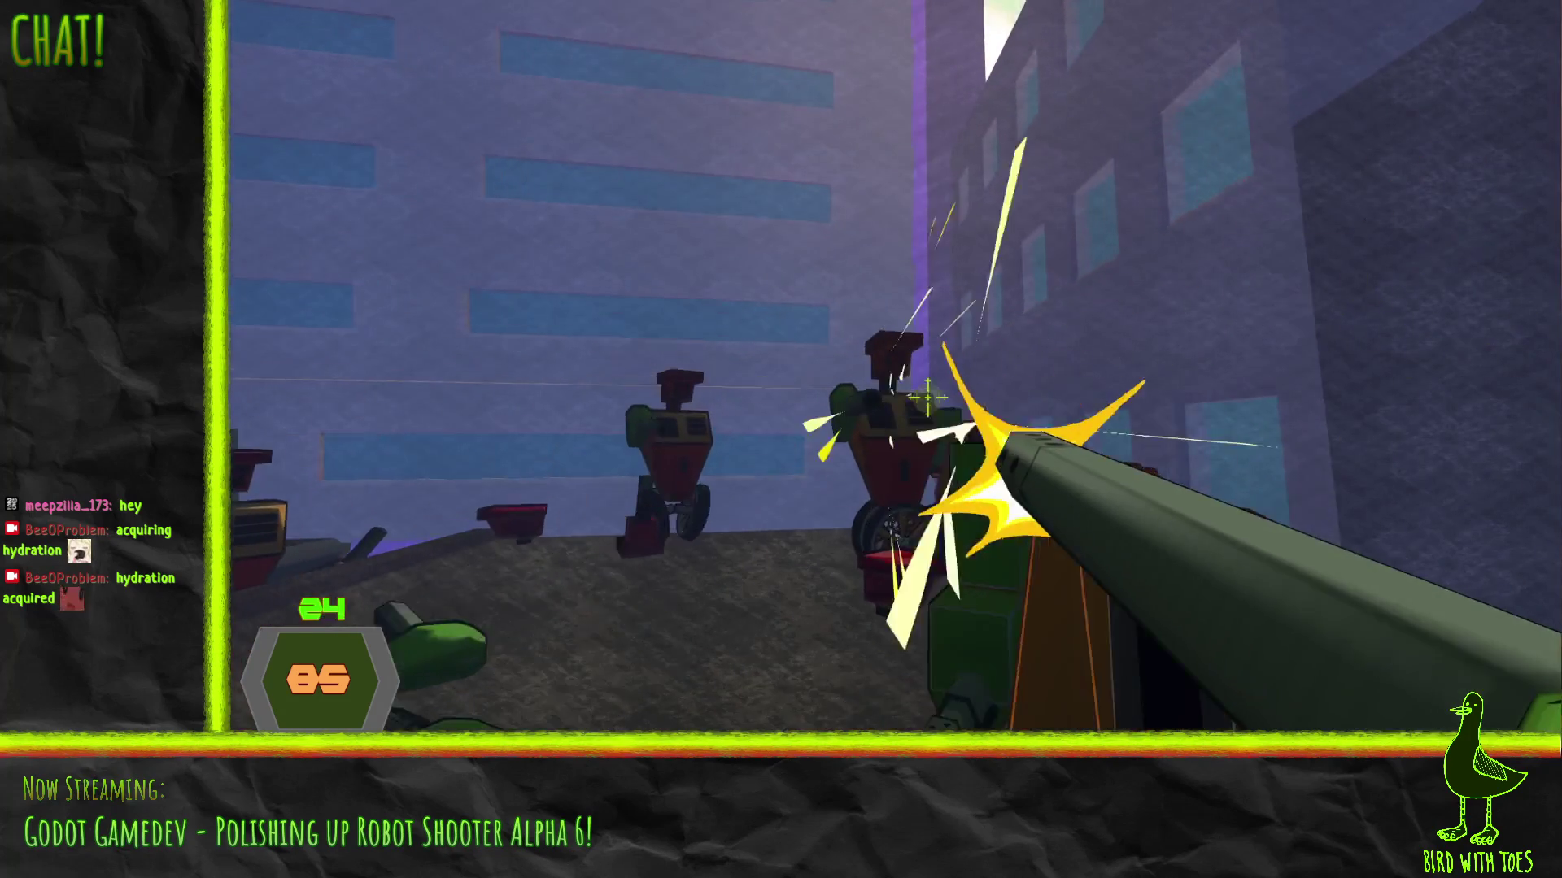
left_click(1024, 460)
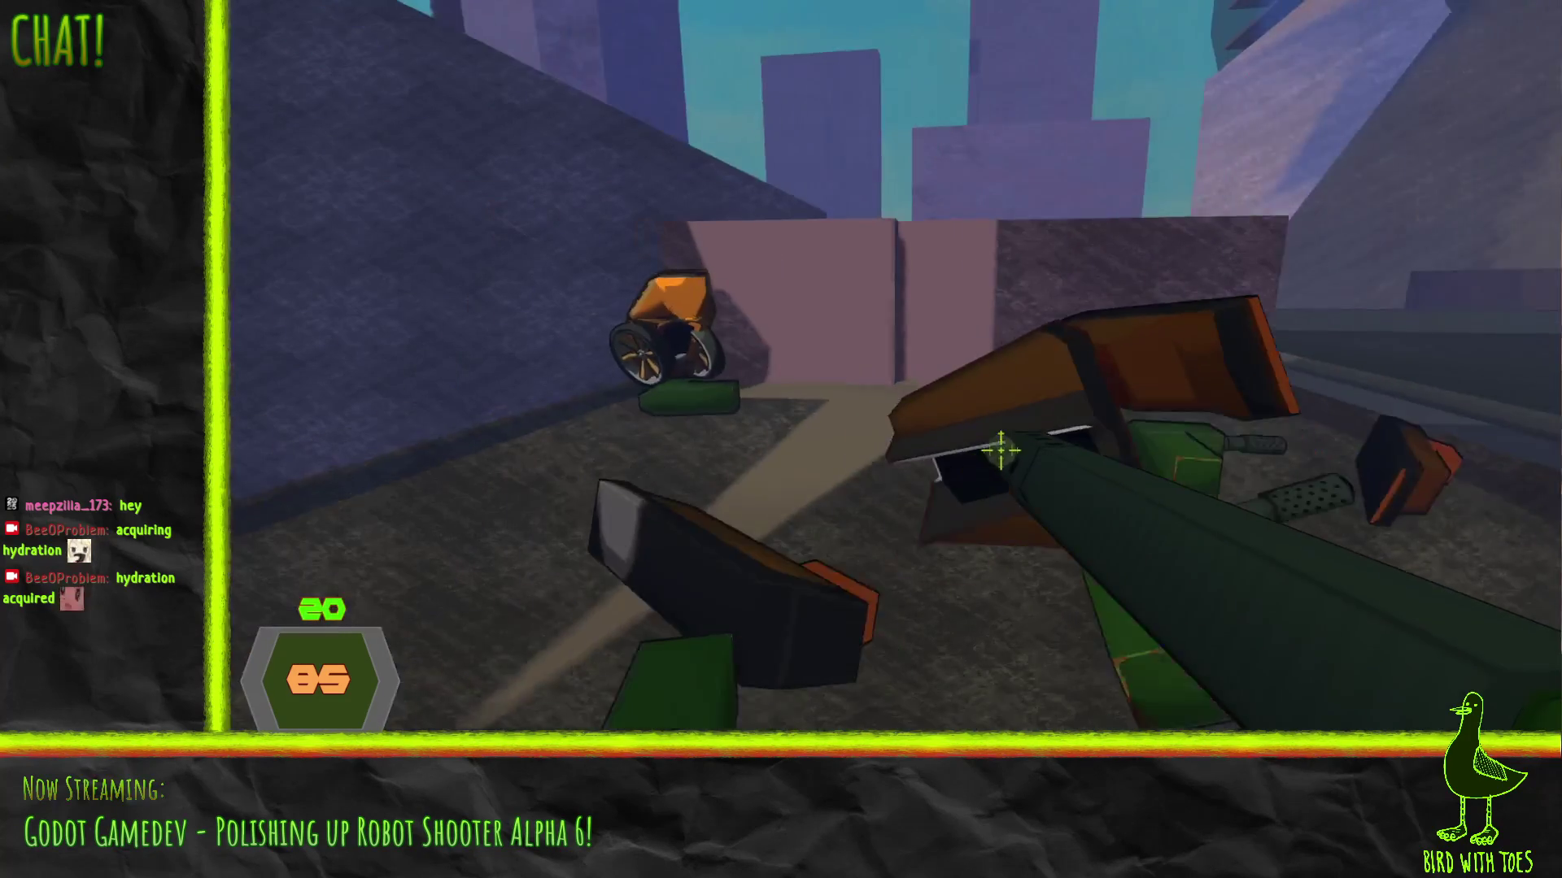
mouse_move(1001, 450)
left_mouse_down()
mouse_move(987, 422)
mouse_move(947, 414)
left_mouse_up()
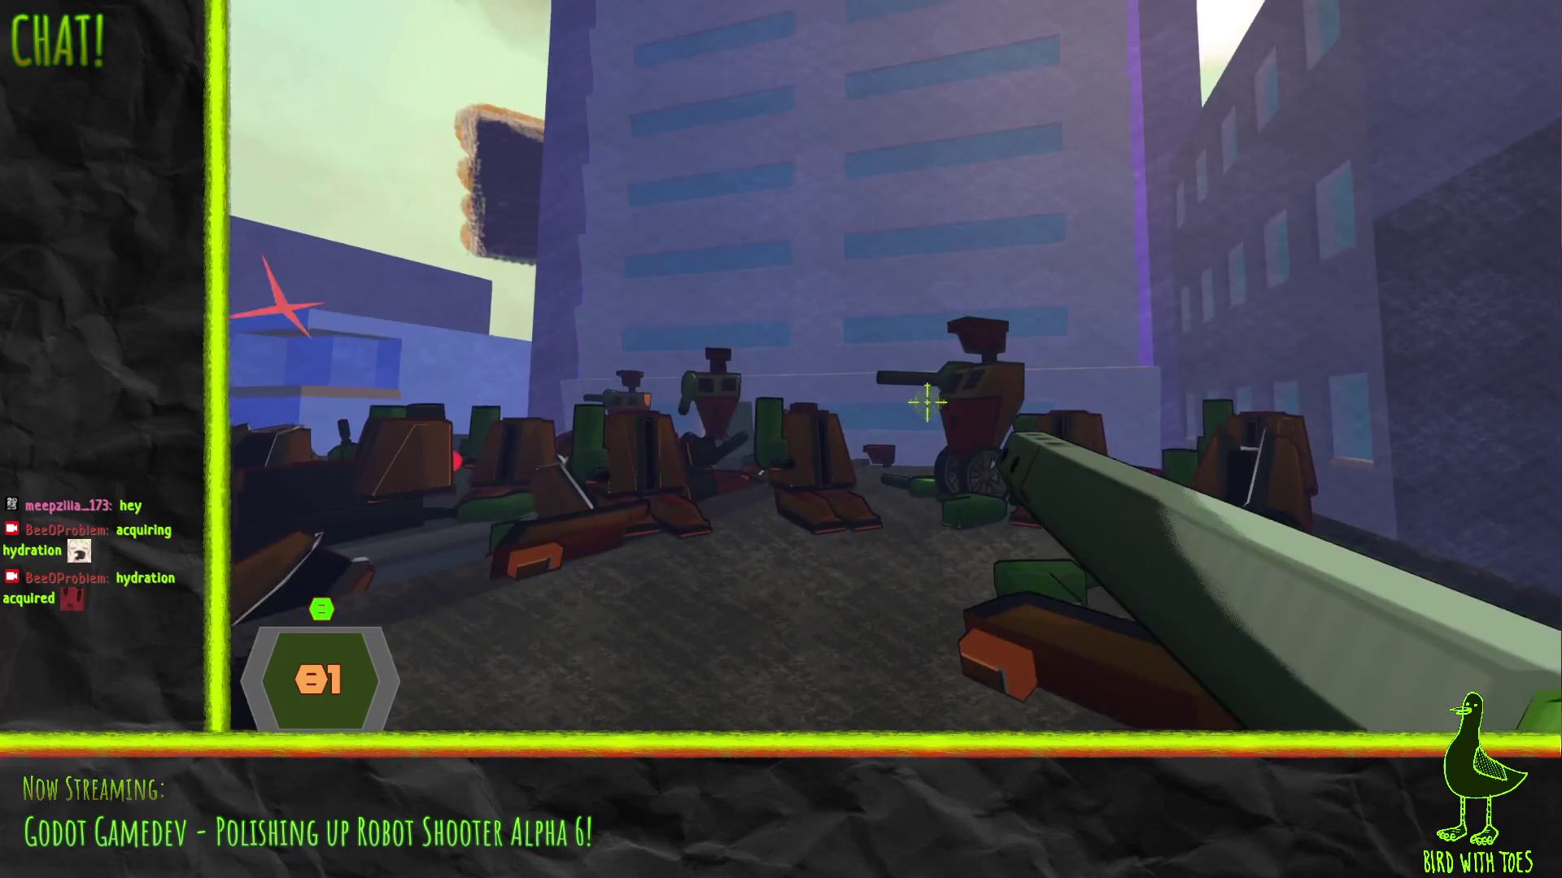
right_click(944, 412)
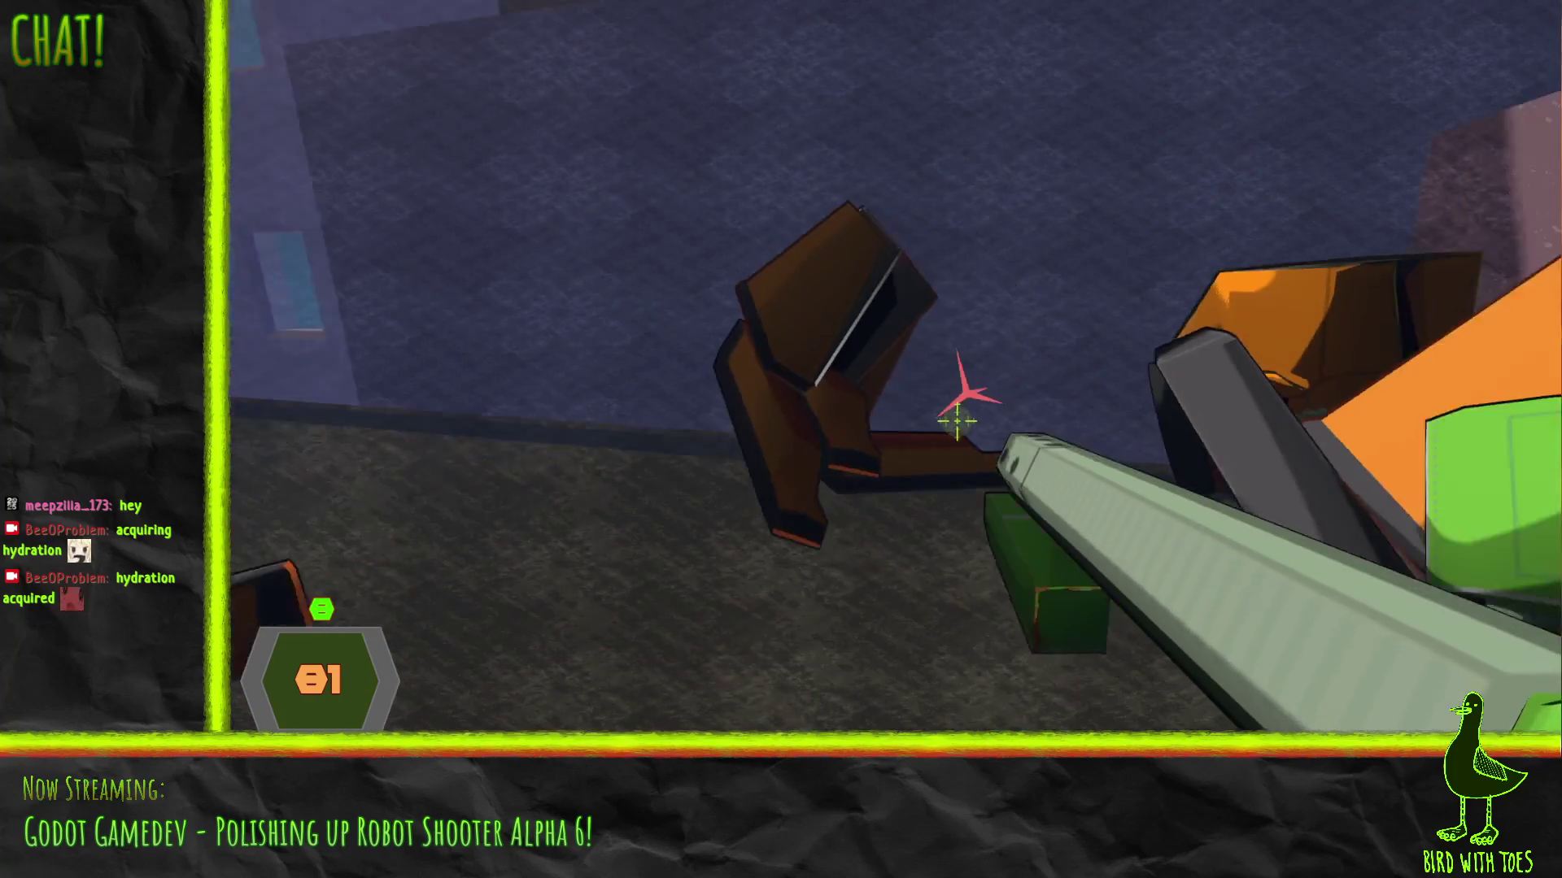
mouse_move(954, 418)
left_mouse_down()
mouse_move(993, 425)
mouse_move(927, 400)
mouse_move(1012, 459)
left_mouse_up()
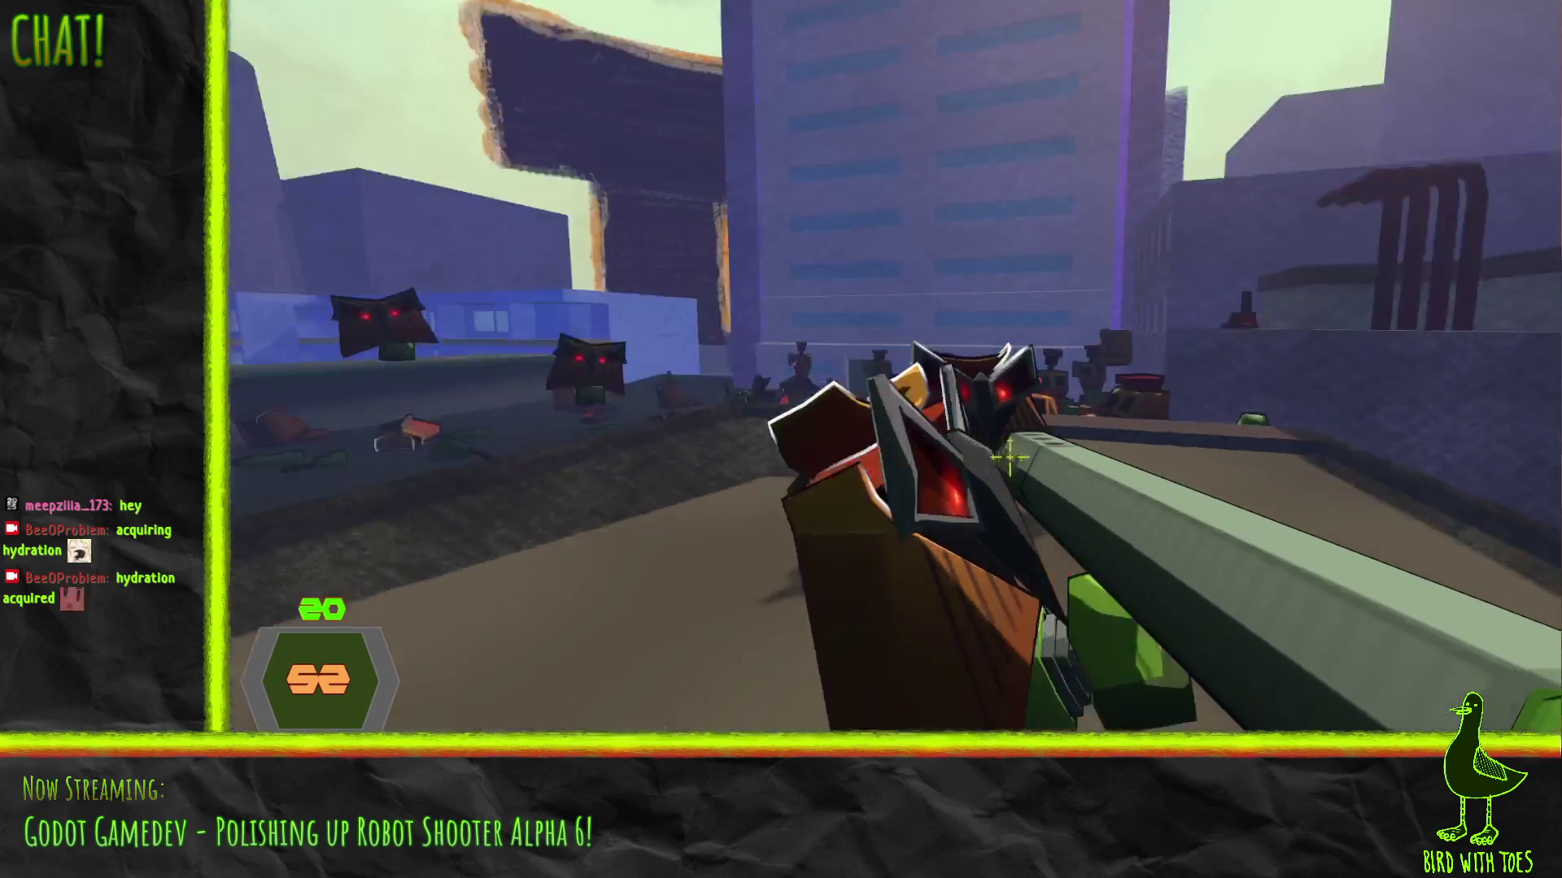
Shoot the flying robot heads, back away, and punch the close robot with the last ammo spent
left_click(935, 407)
left_click(935, 406)
left_click(996, 451)
left_click(990, 452)
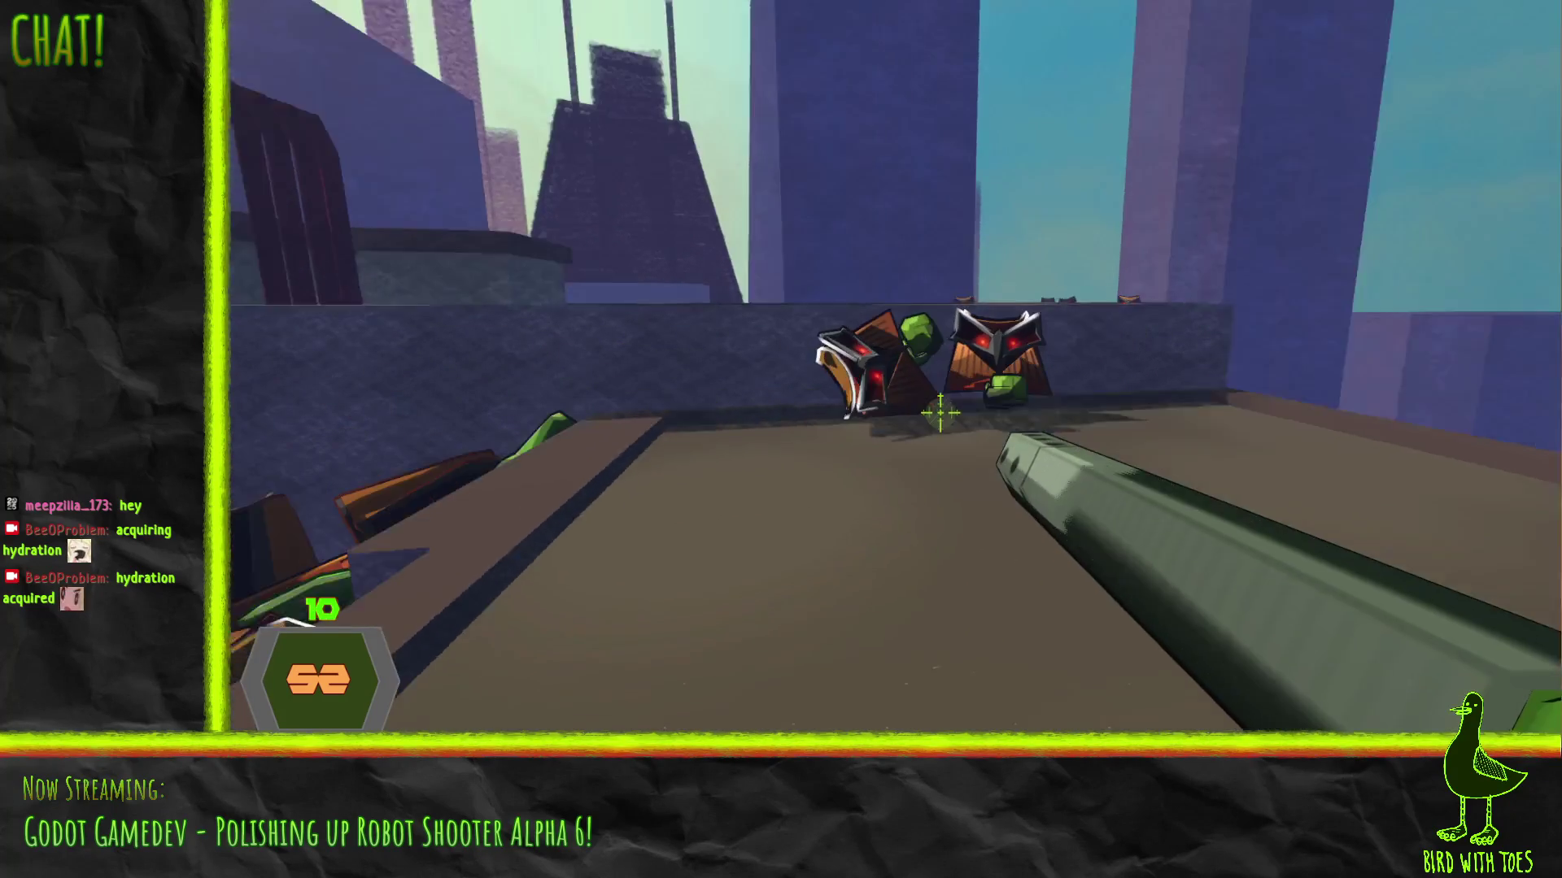
key("s")
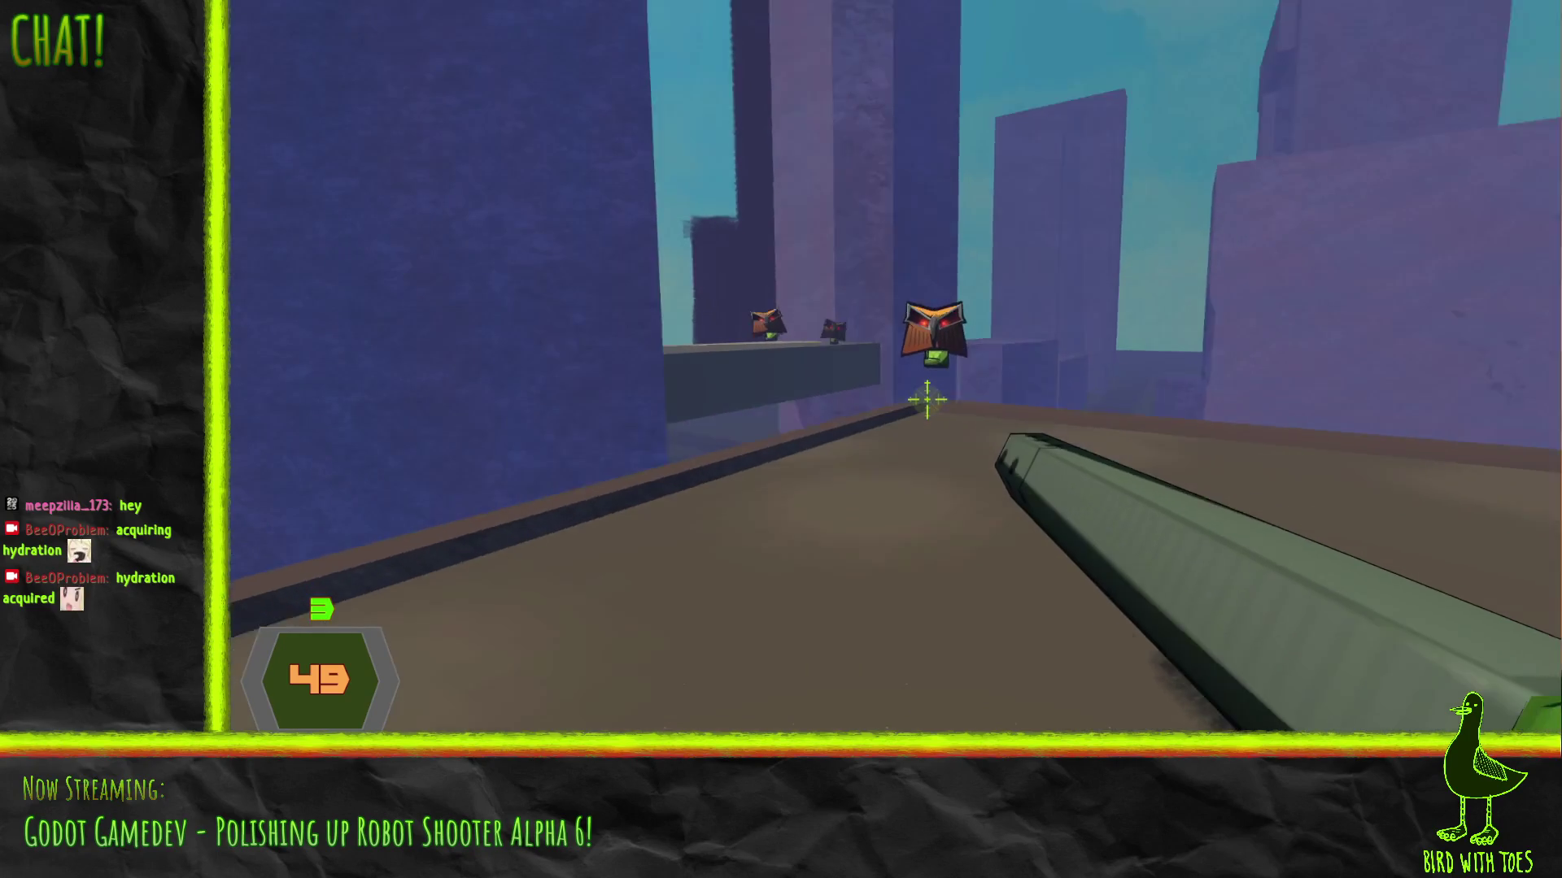
key("f")
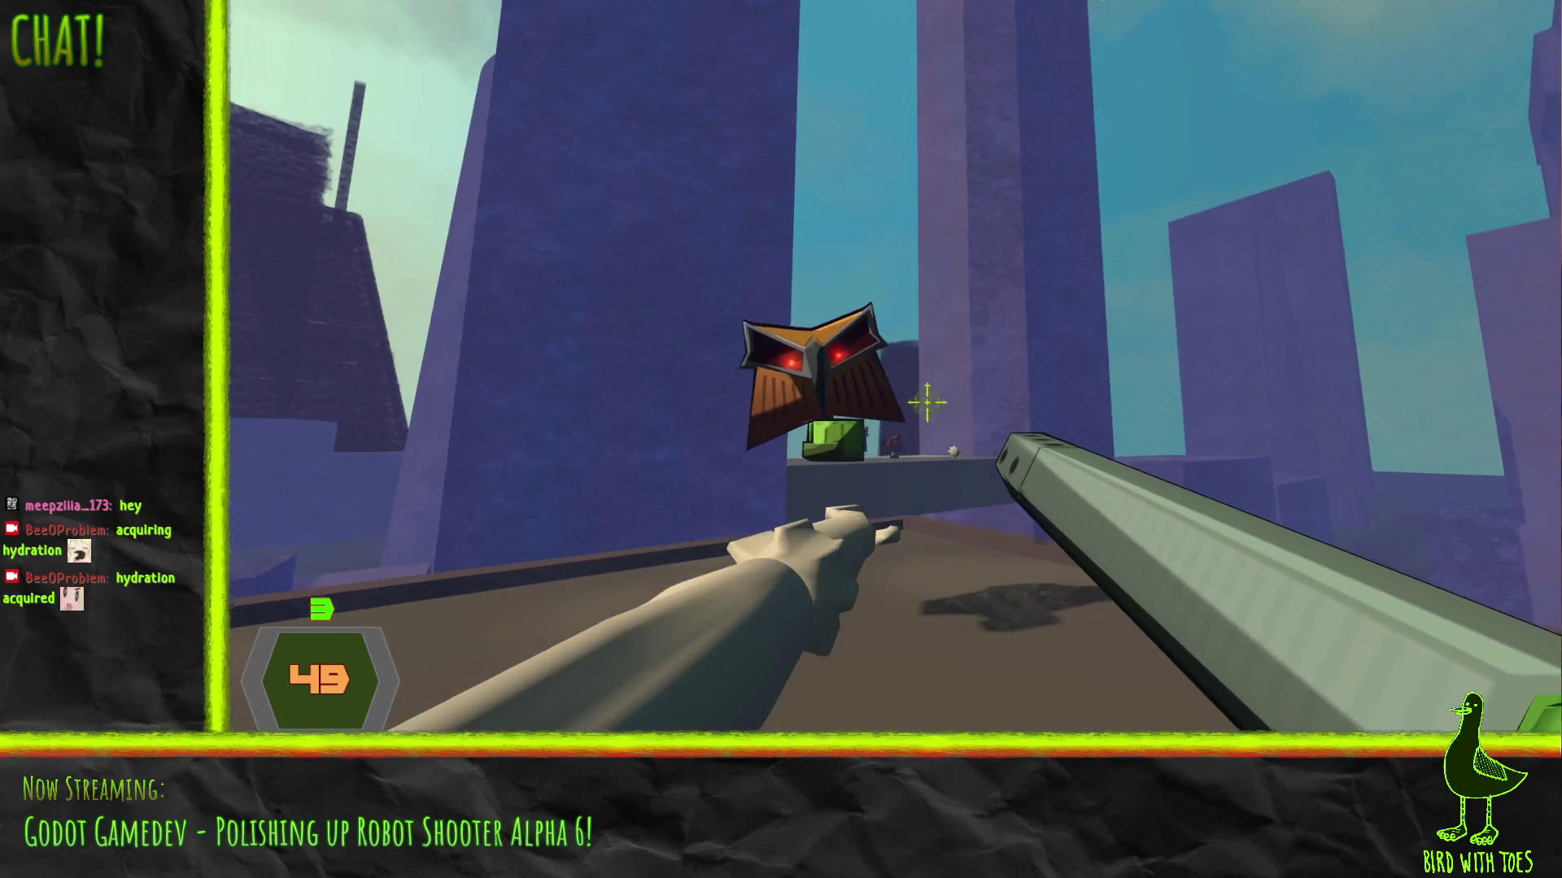
left_click(974, 434)
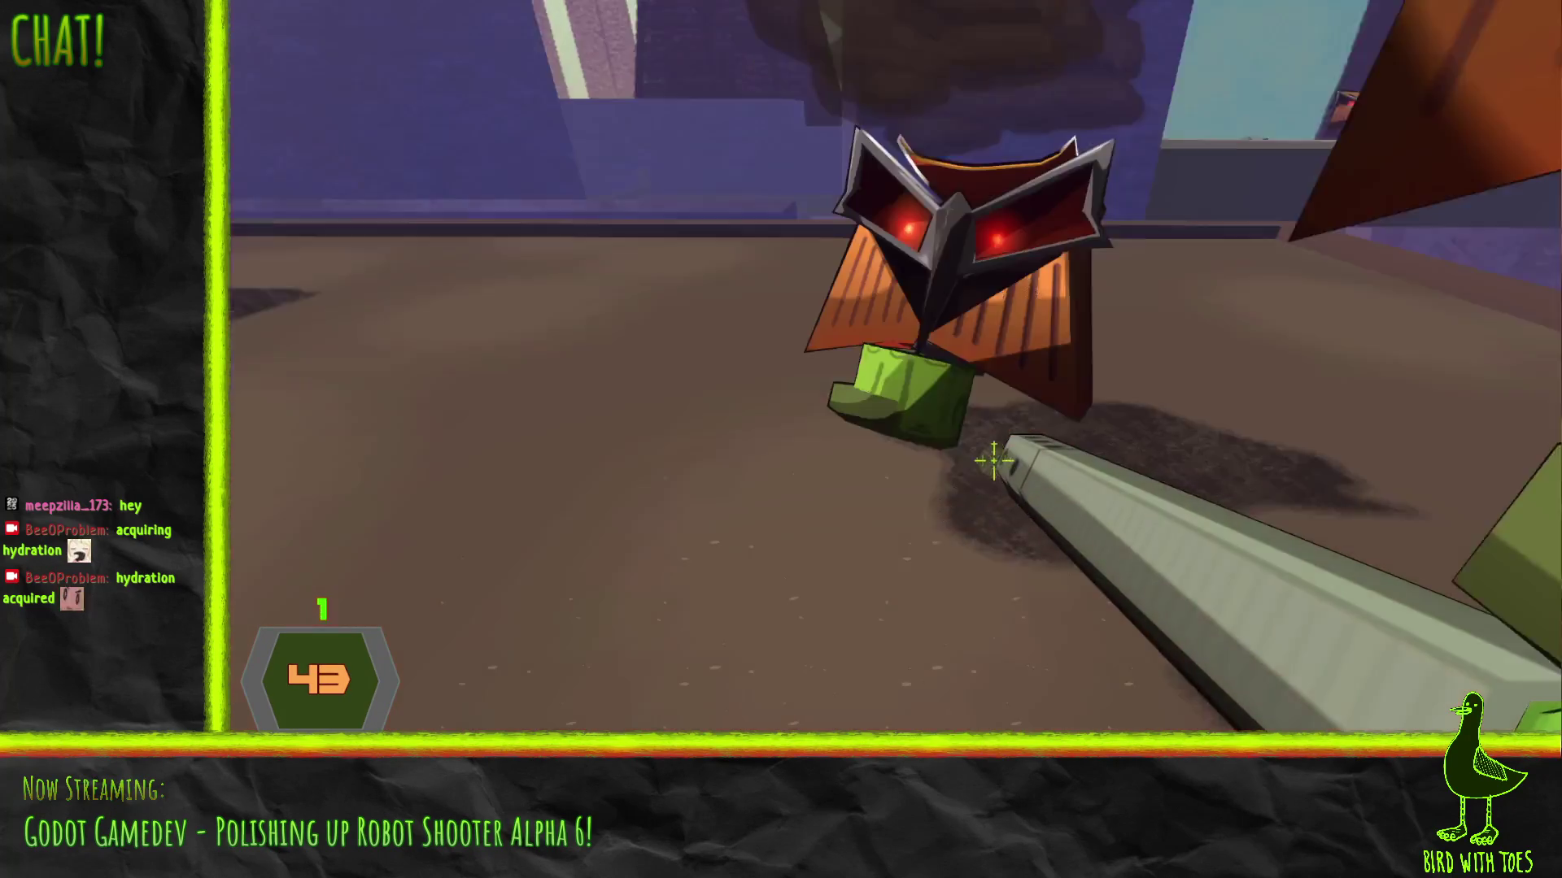
key("f")
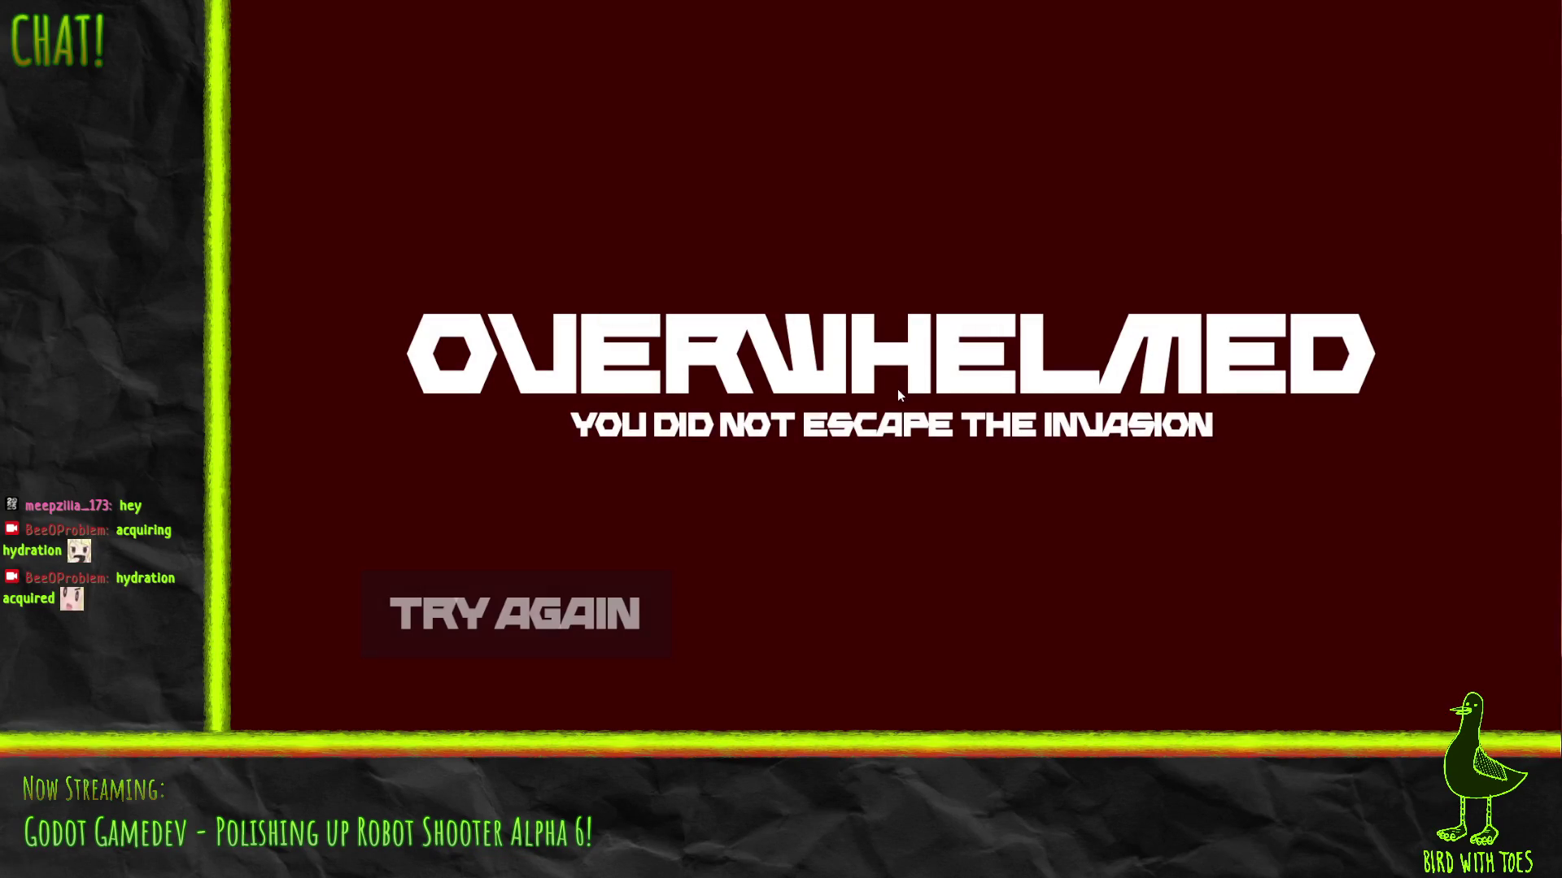
Retry the level from the game-over screen and play through to DEMO COMPLETE
left_click(624, 602)
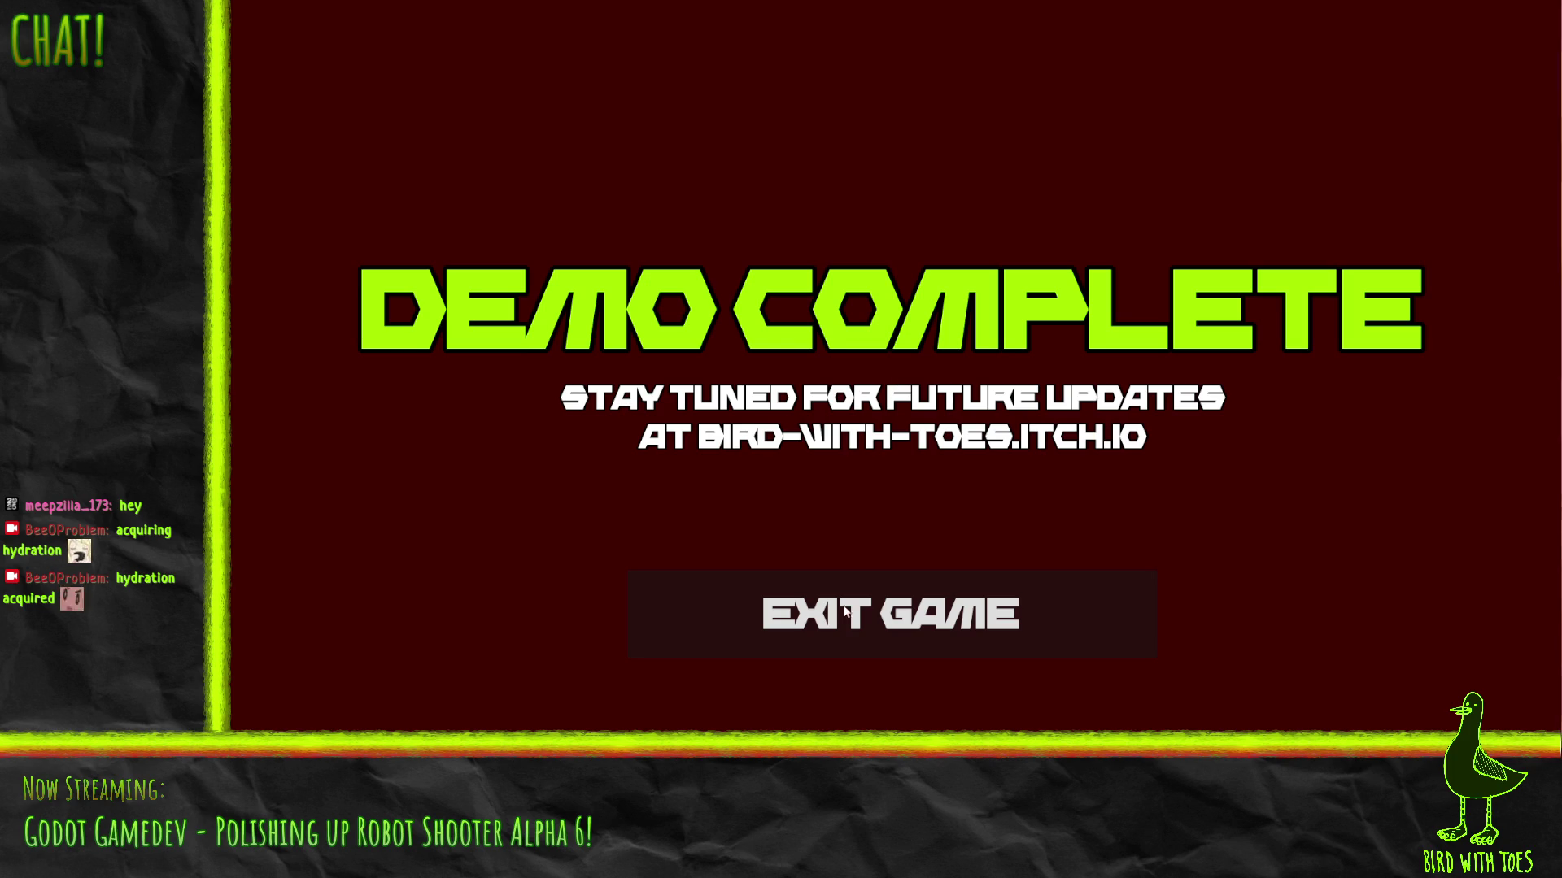
Choose EXIT GAME on the DEMO COMPLETE screen
left_click(861, 620)
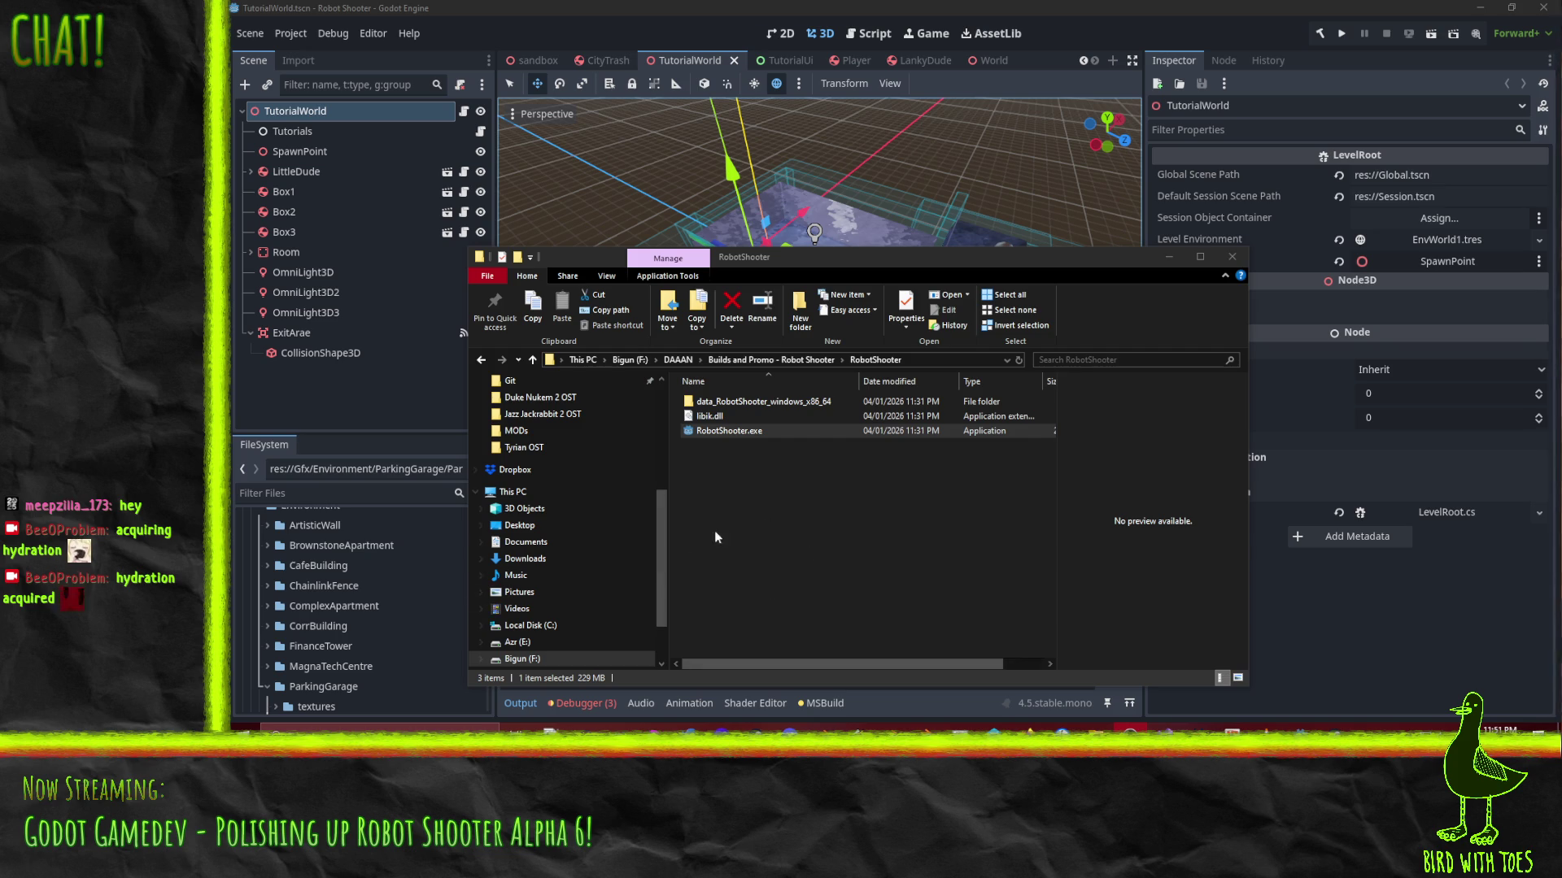
double_click(719, 434)
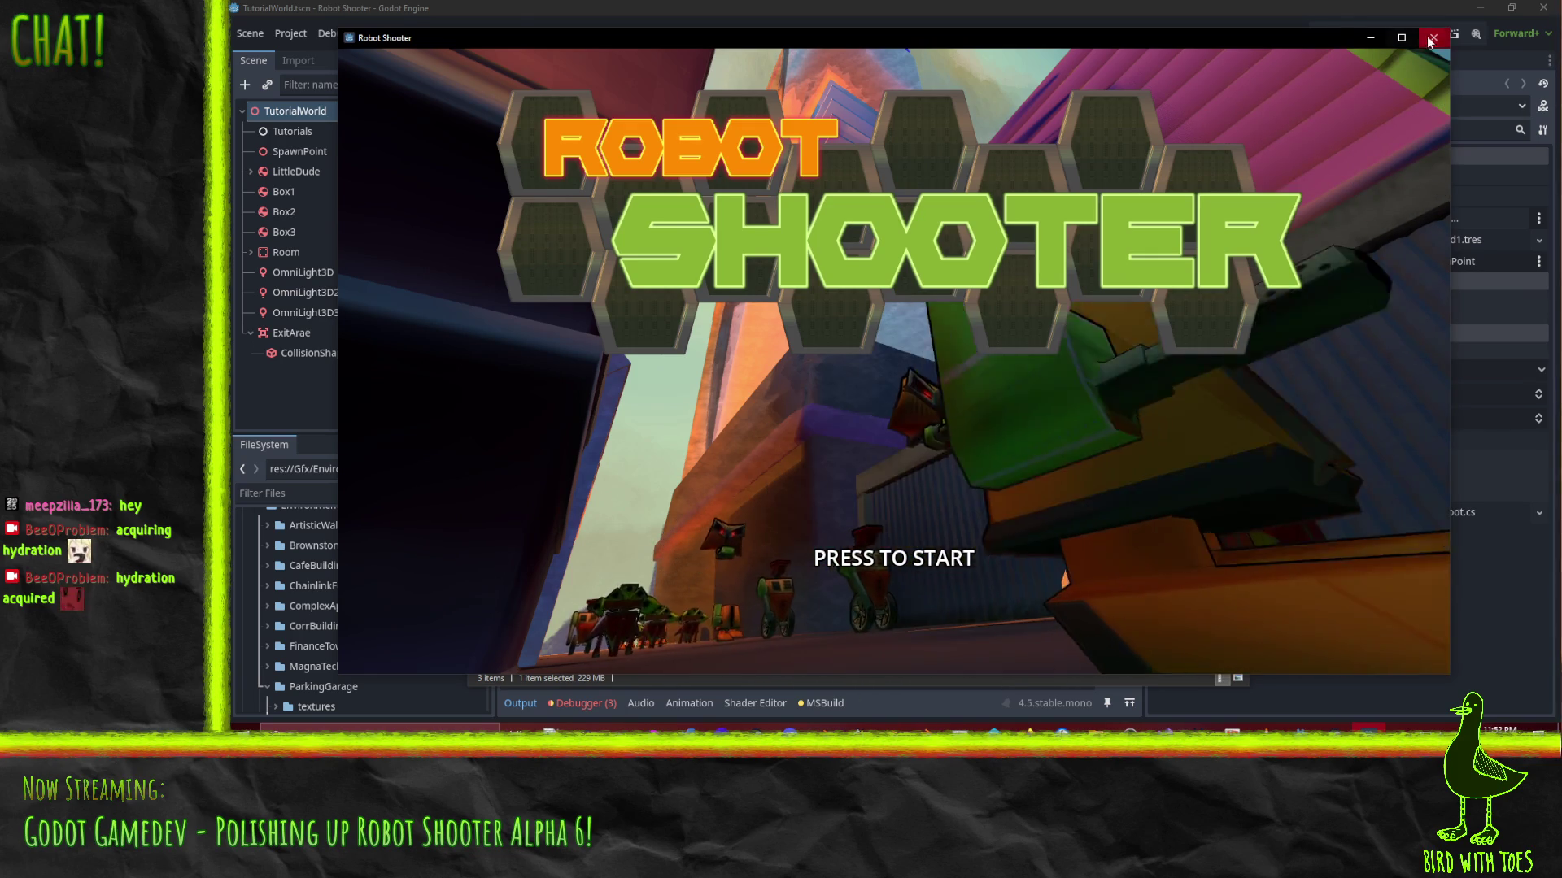
left_click(1433, 37)
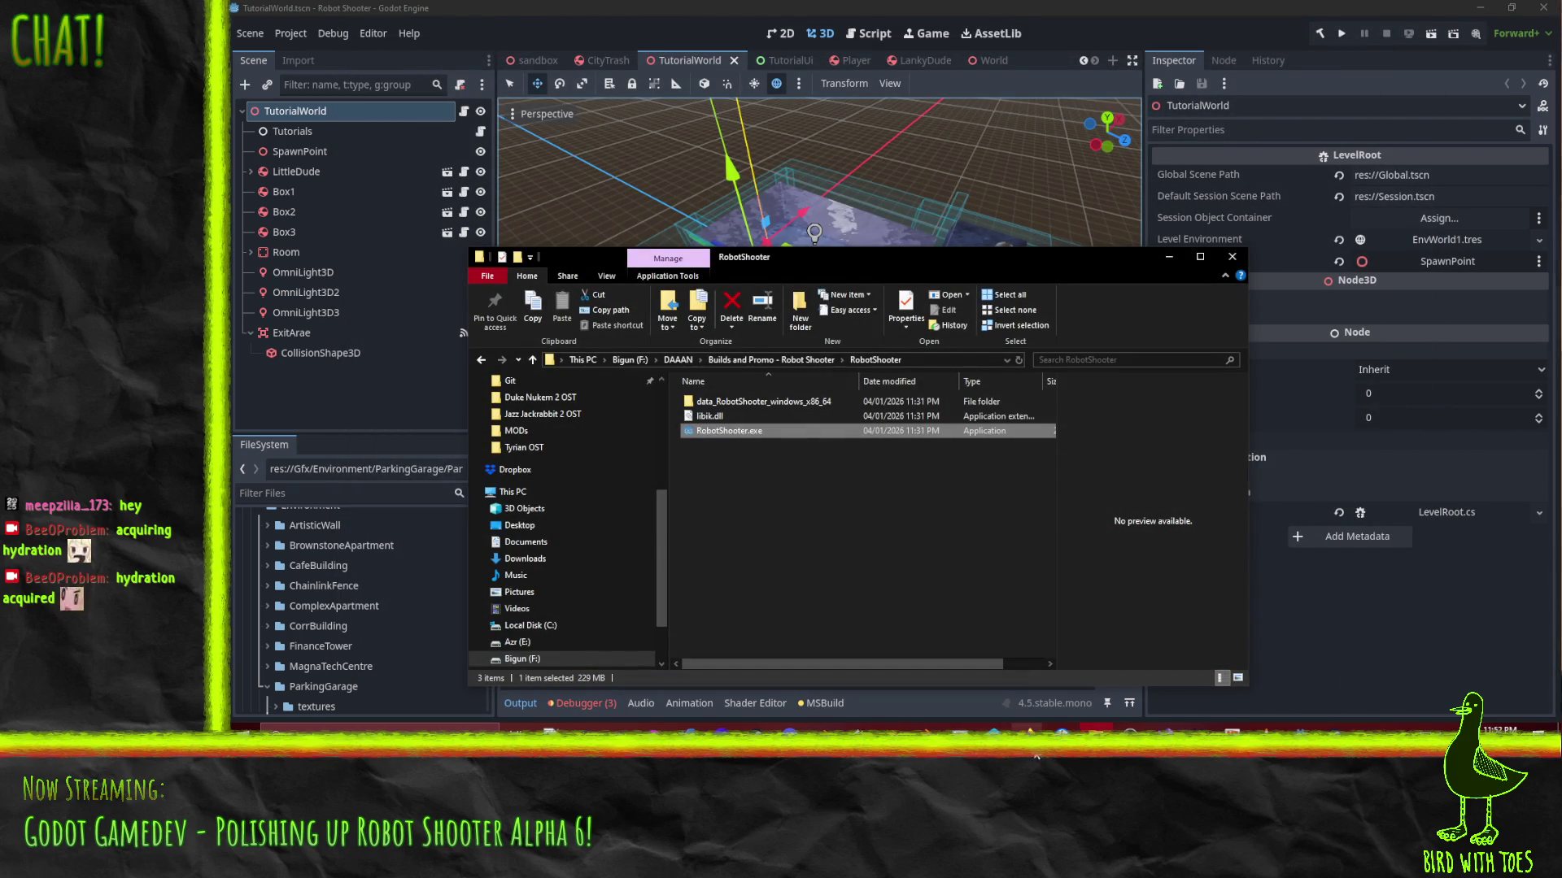
left_click(1026, 727)
Start a new ticket on the Robot Shooter board with type BROKEN STUFF and priority Meh
mouse_move(1057, 756)
left_click(891, 639)
left_click(627, 283)
left_click(911, 323)
left_click(911, 324)
left_click(910, 323)
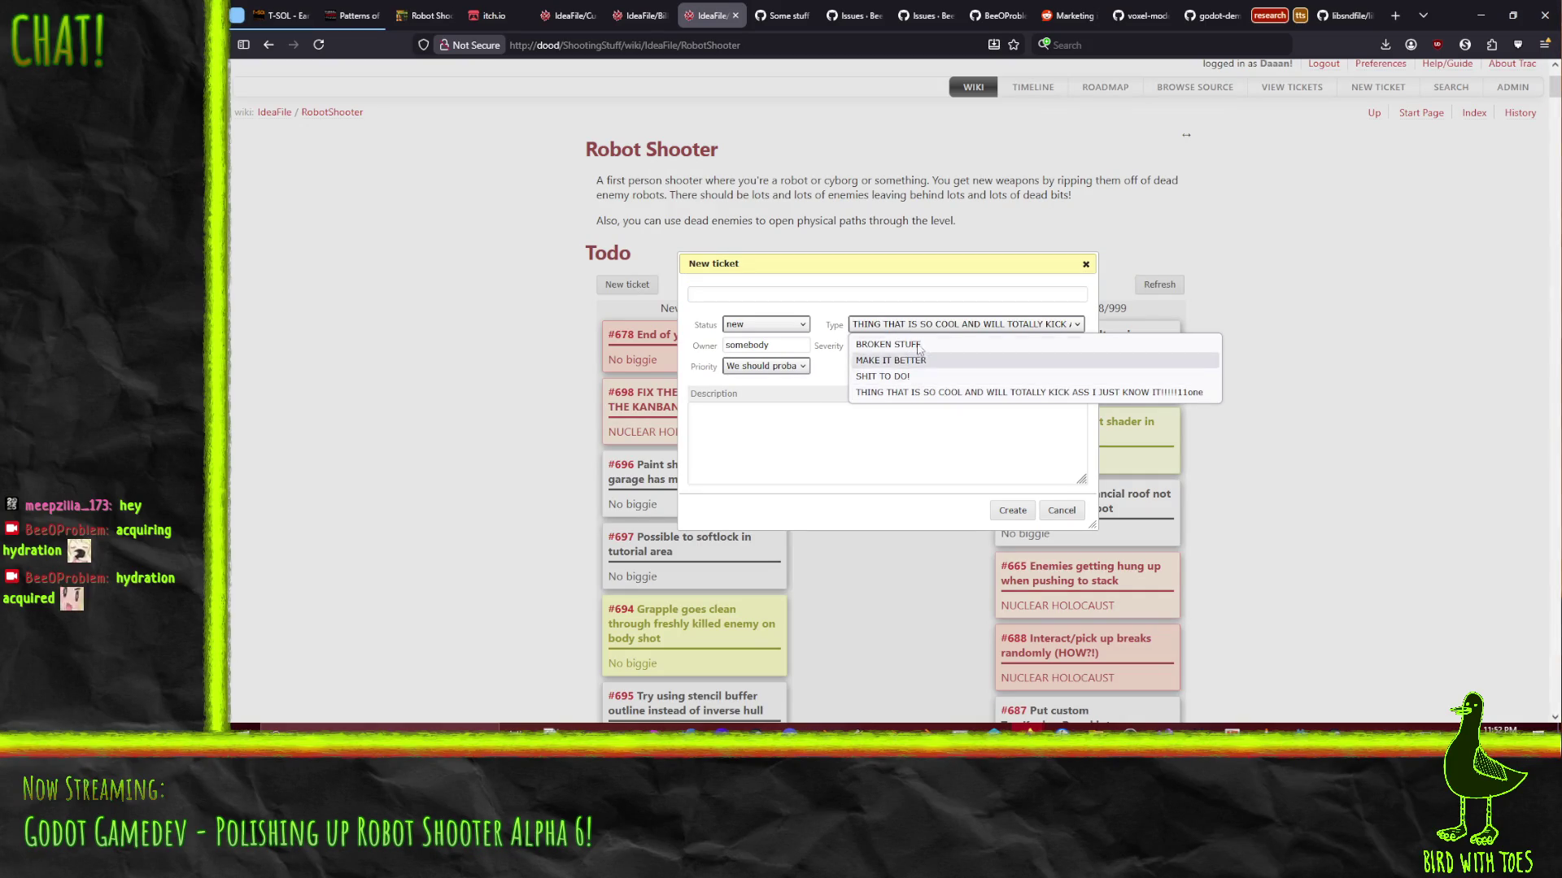
left_click(911, 339)
left_click(785, 370)
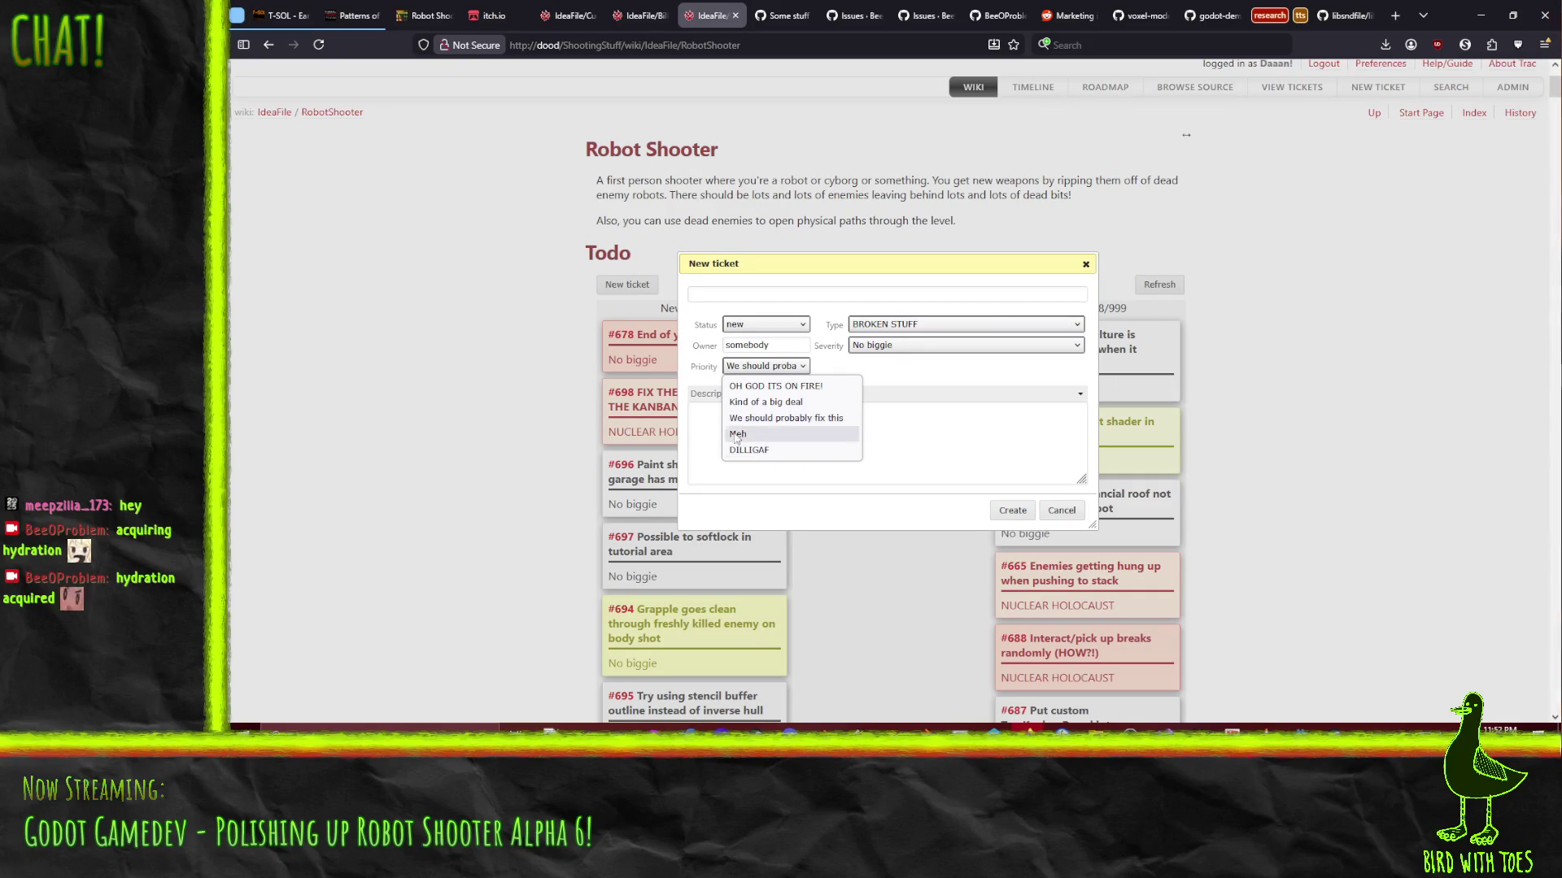
left_click(782, 446)
Keep severity No biggie, title it 'Fullscreen mode not retained in config', and create it
left_click(885, 346)
left_click(859, 349)
left_click(787, 296)
type("F")
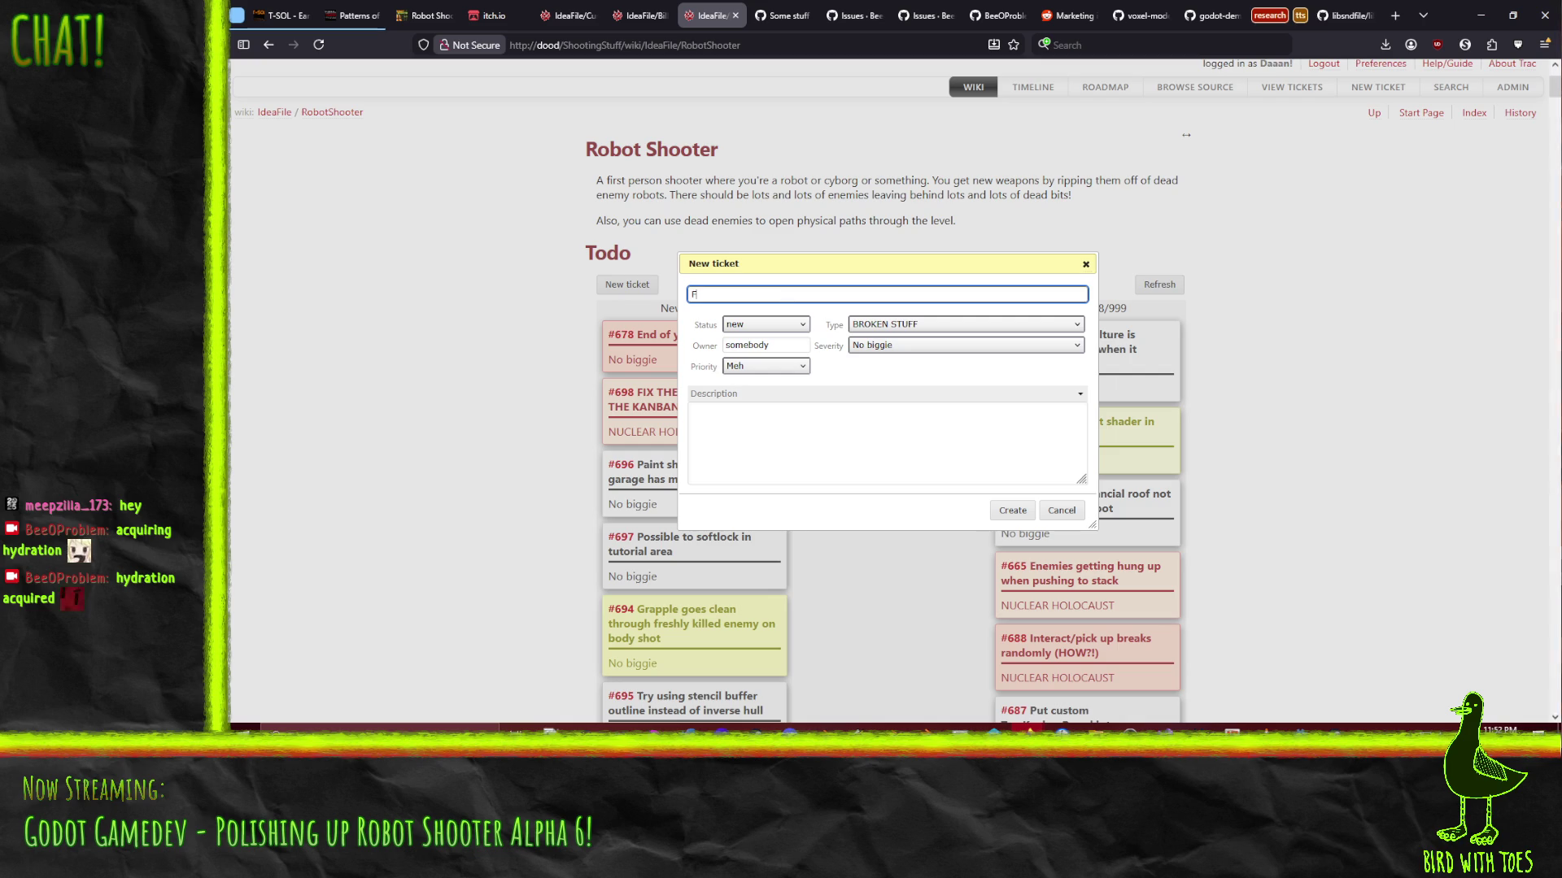
type("ullscreen mode ")
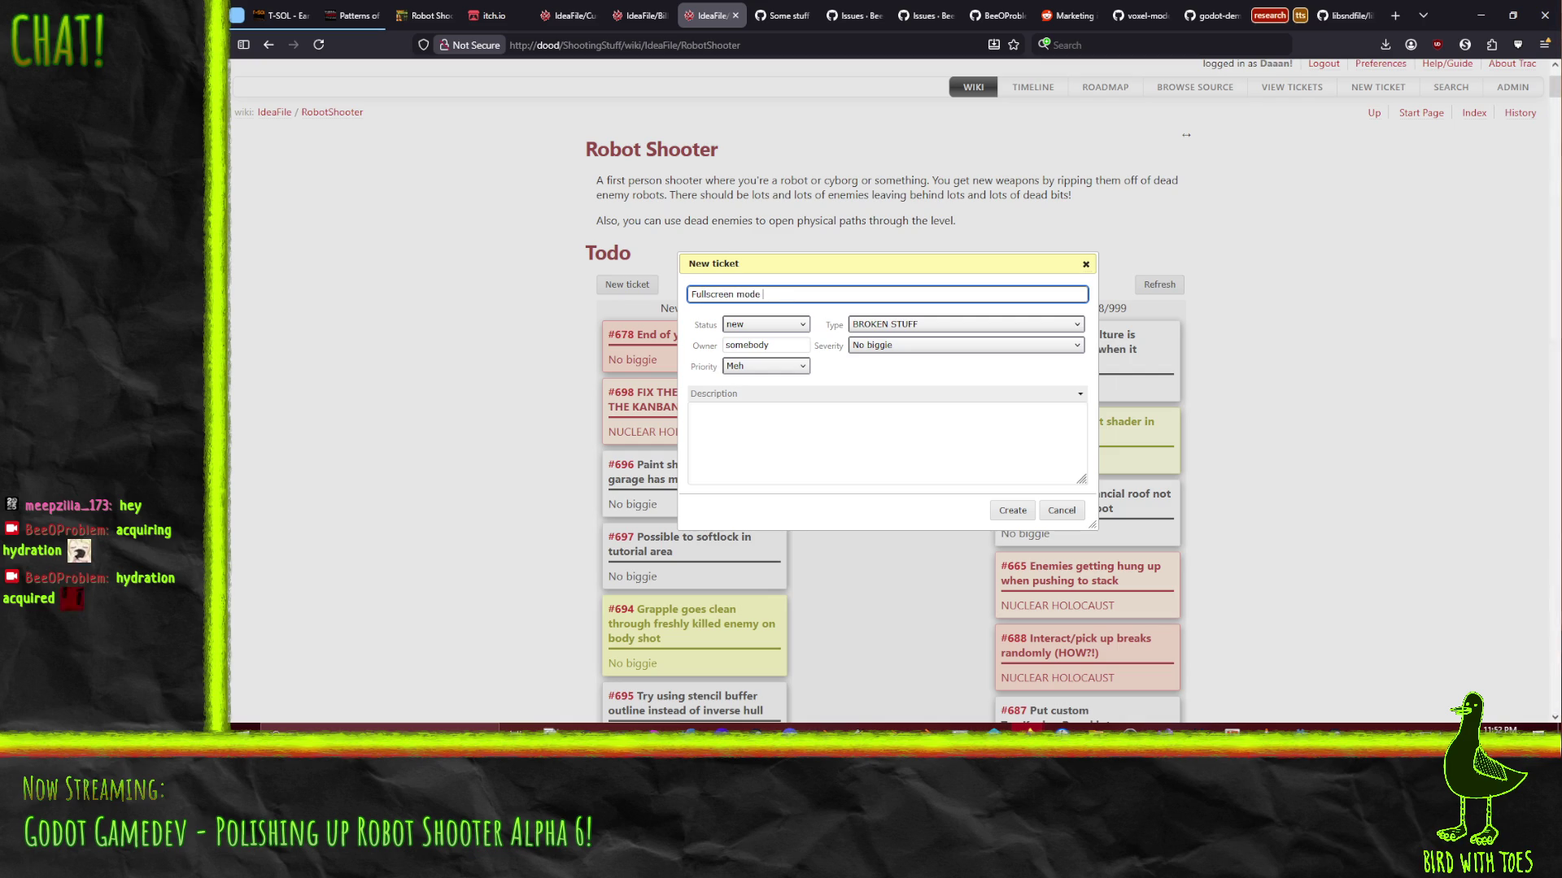
type("not retained in config")
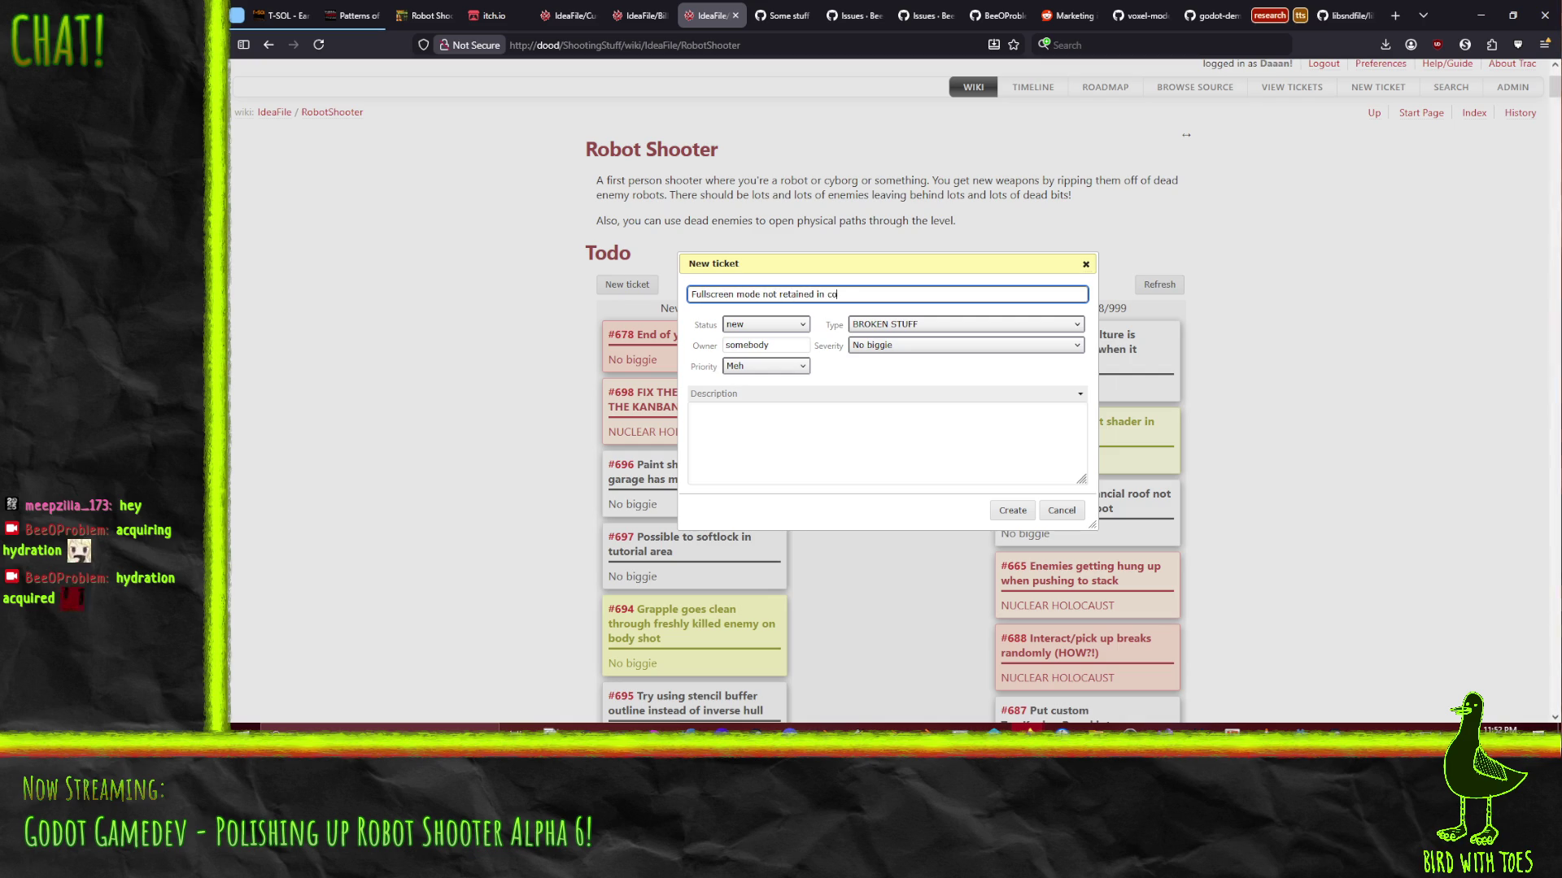
left_click(1012, 510)
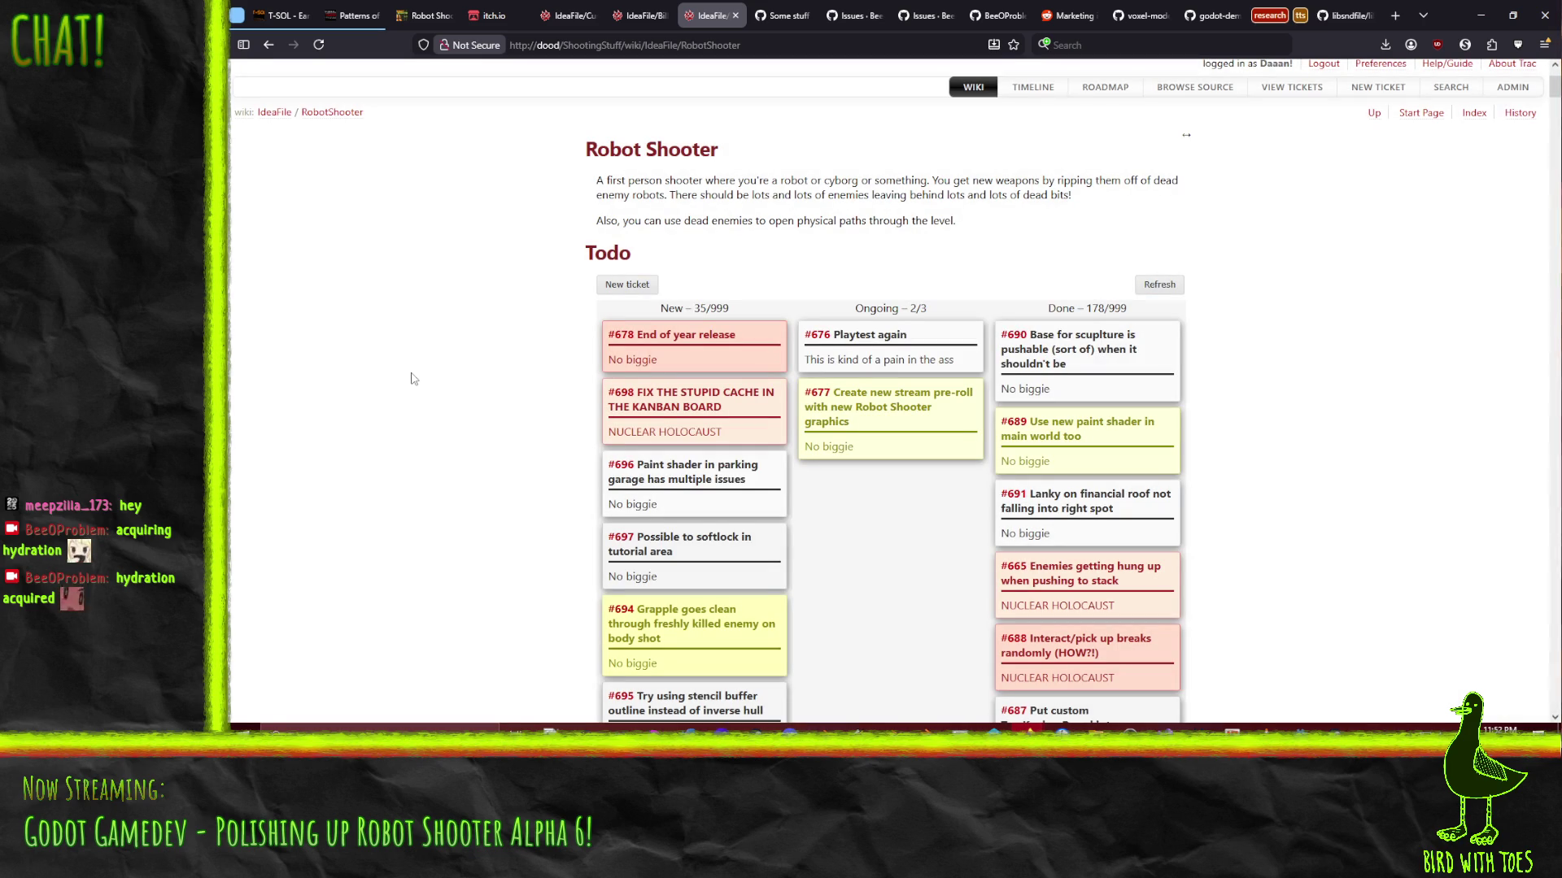
Scroll the board to see ticket #699 under New, then begin another new ticket
scroll(418, 408, "down", 5)
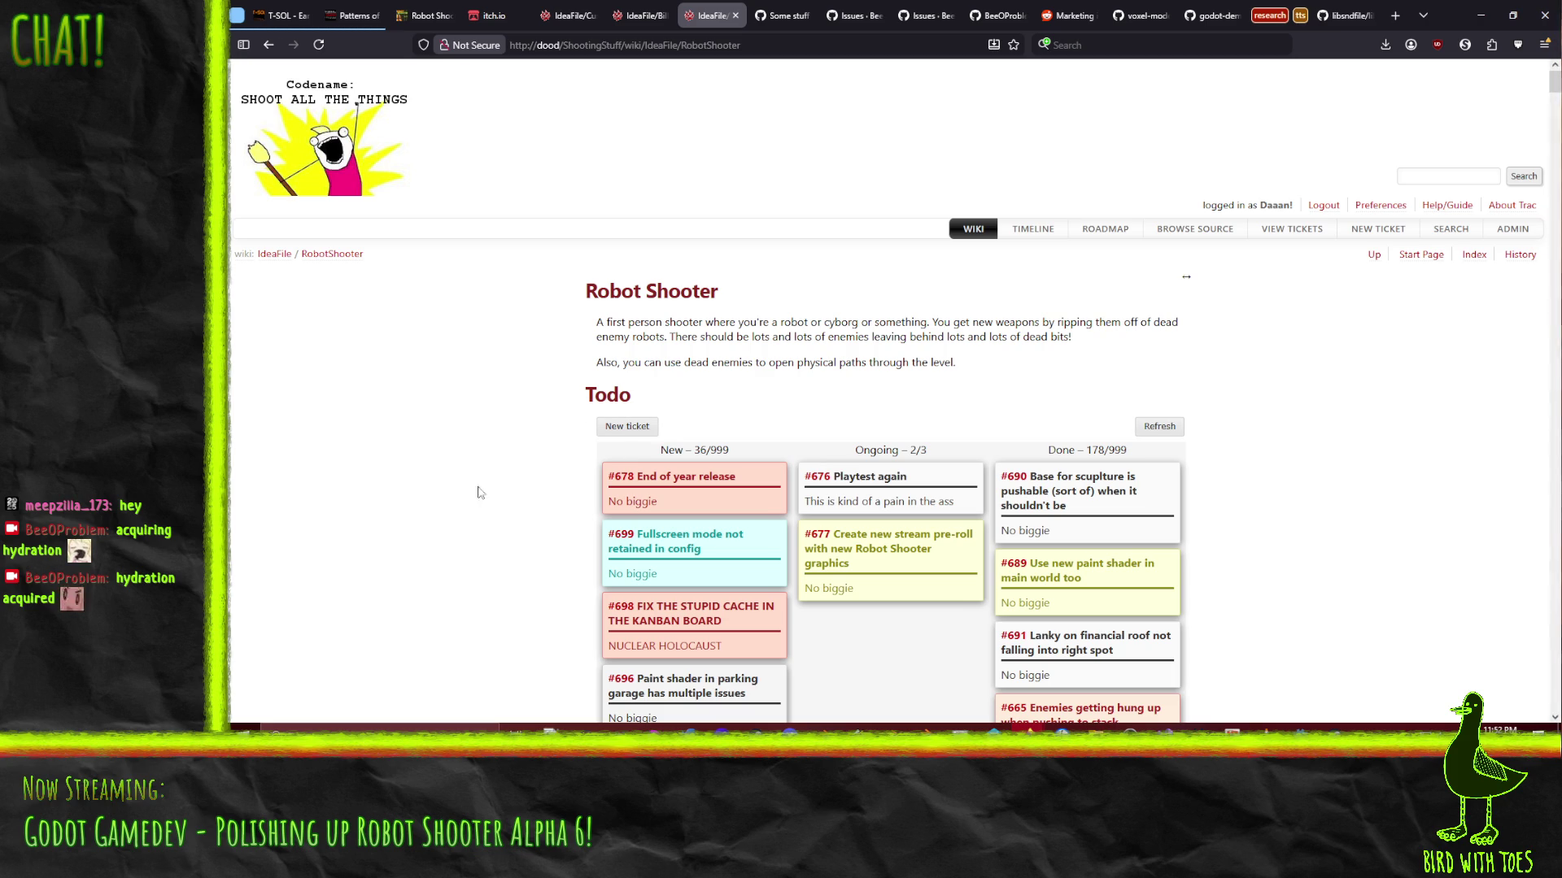
left_click(619, 426)
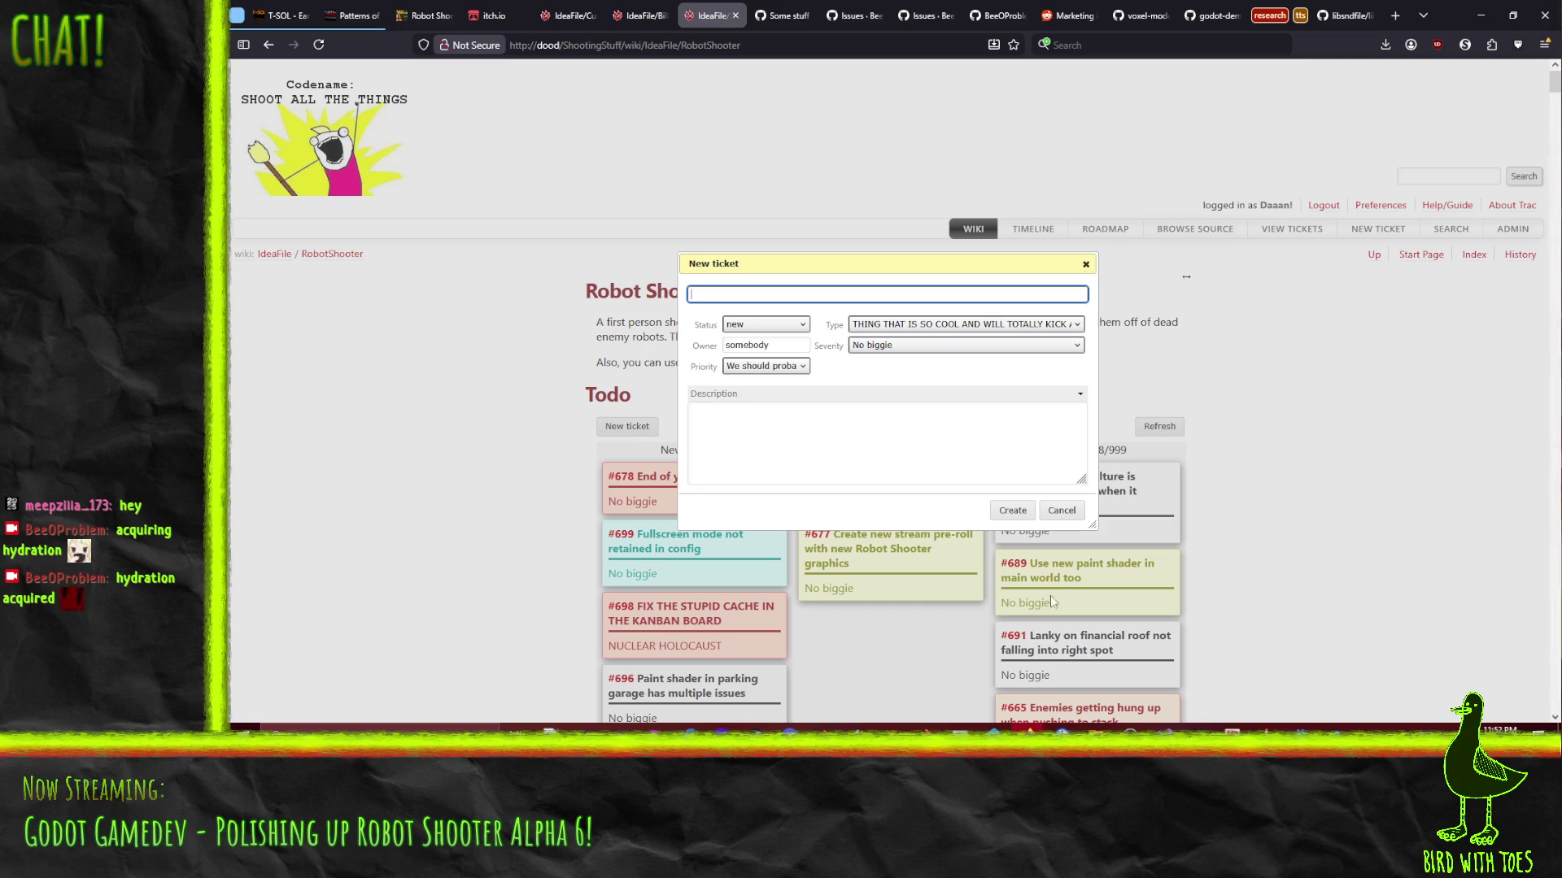
Discard the half-filled ticket form and briefly check the Godot editor before returning to Trac
left_click(1061, 511)
left_click(1299, 729)
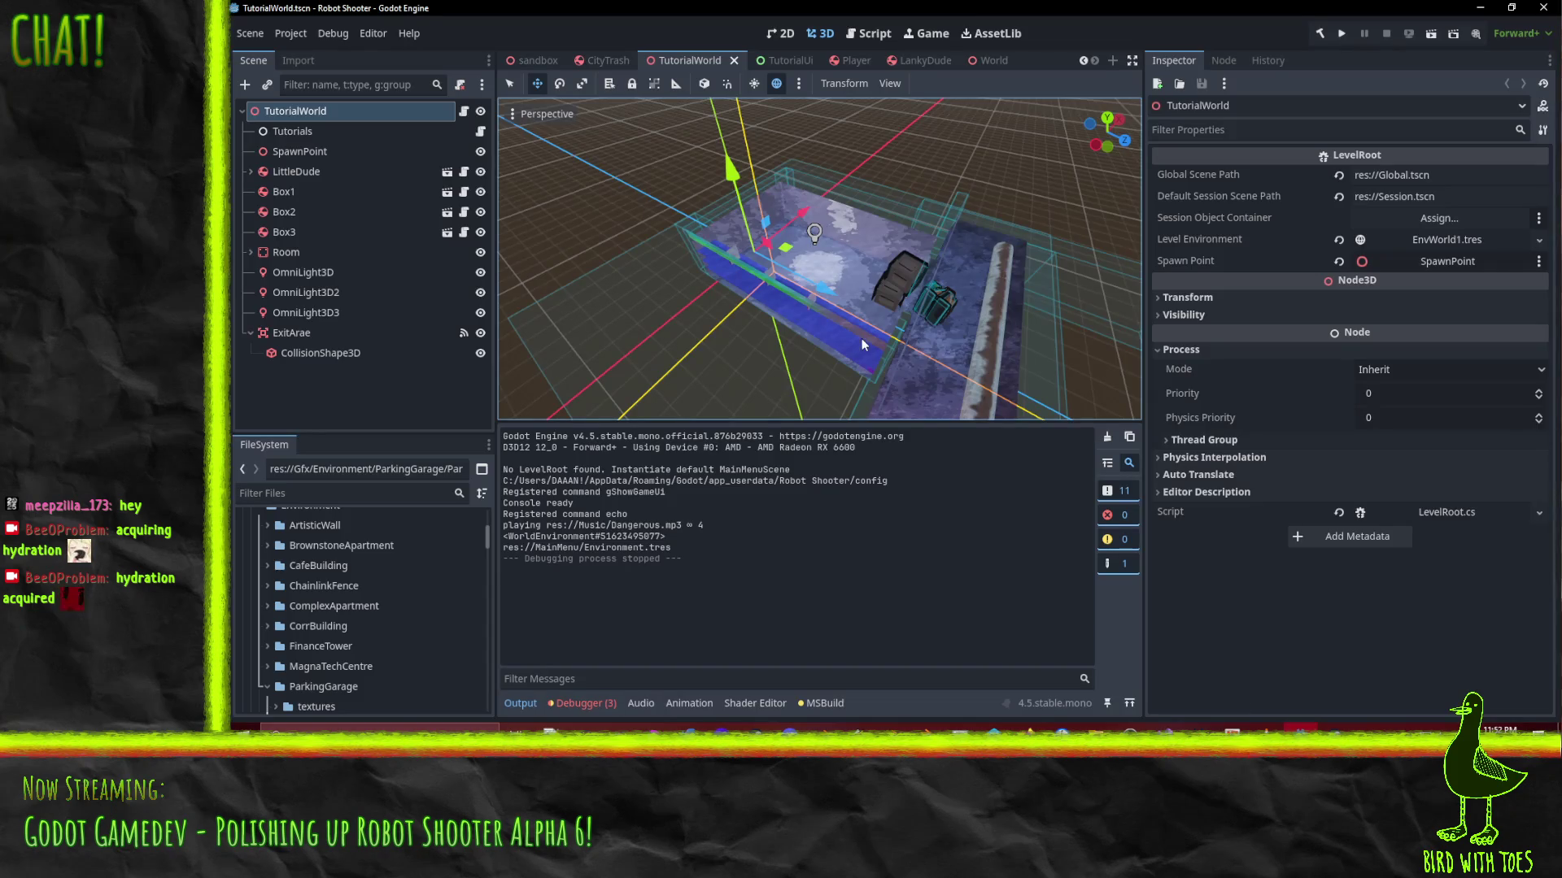
left_click(1300, 729)
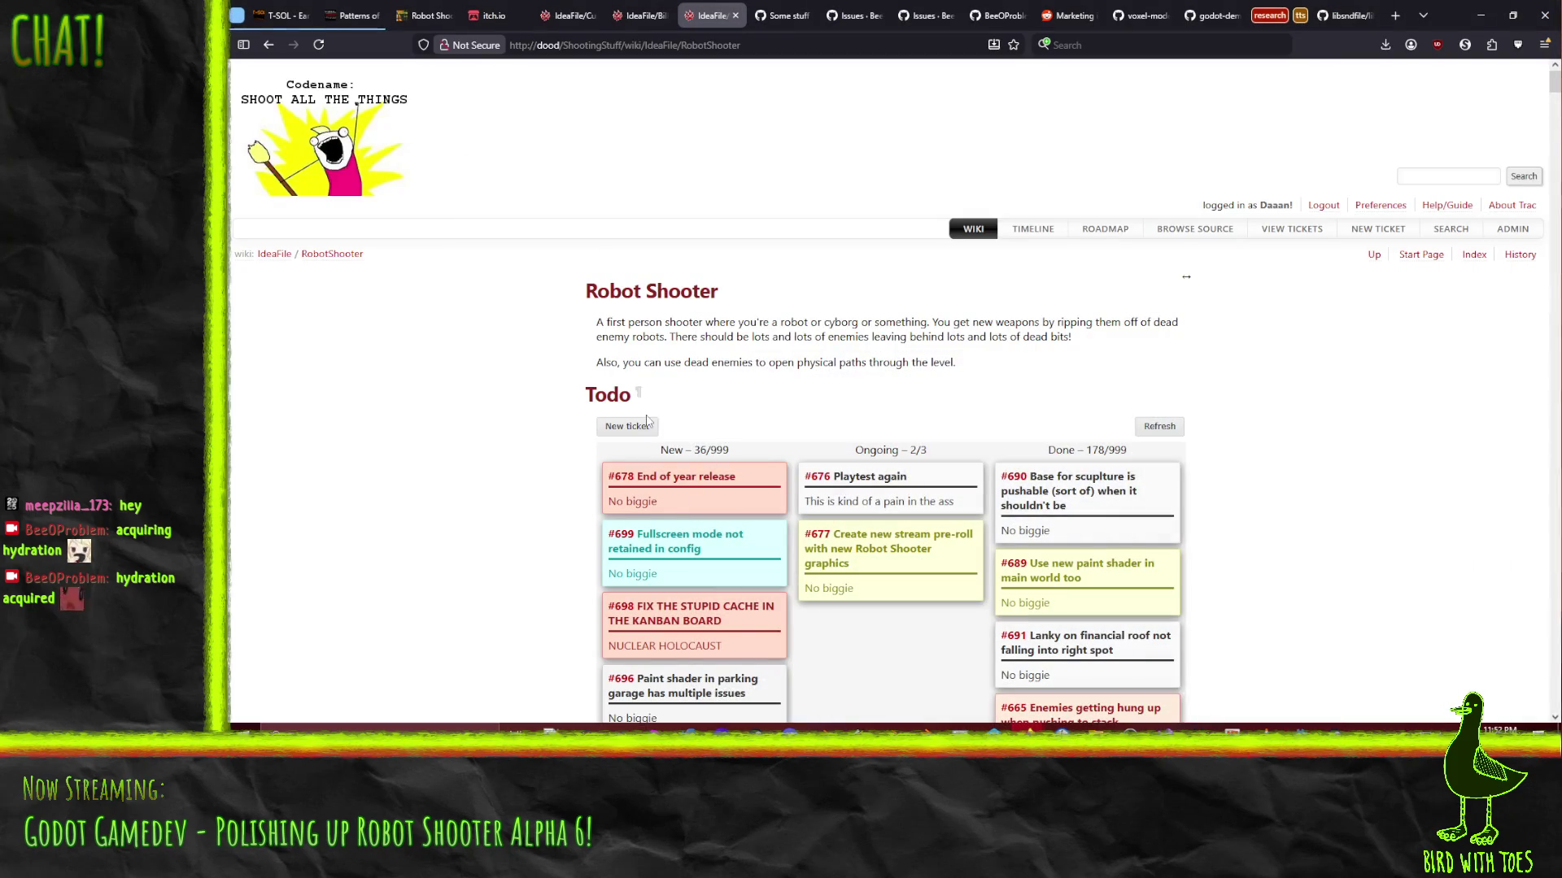
Create a SHIT TO DO! ticket 'Create better UI graphics (checkpoint and status bar)' with a priority set
left_click(627, 426)
left_click(937, 322)
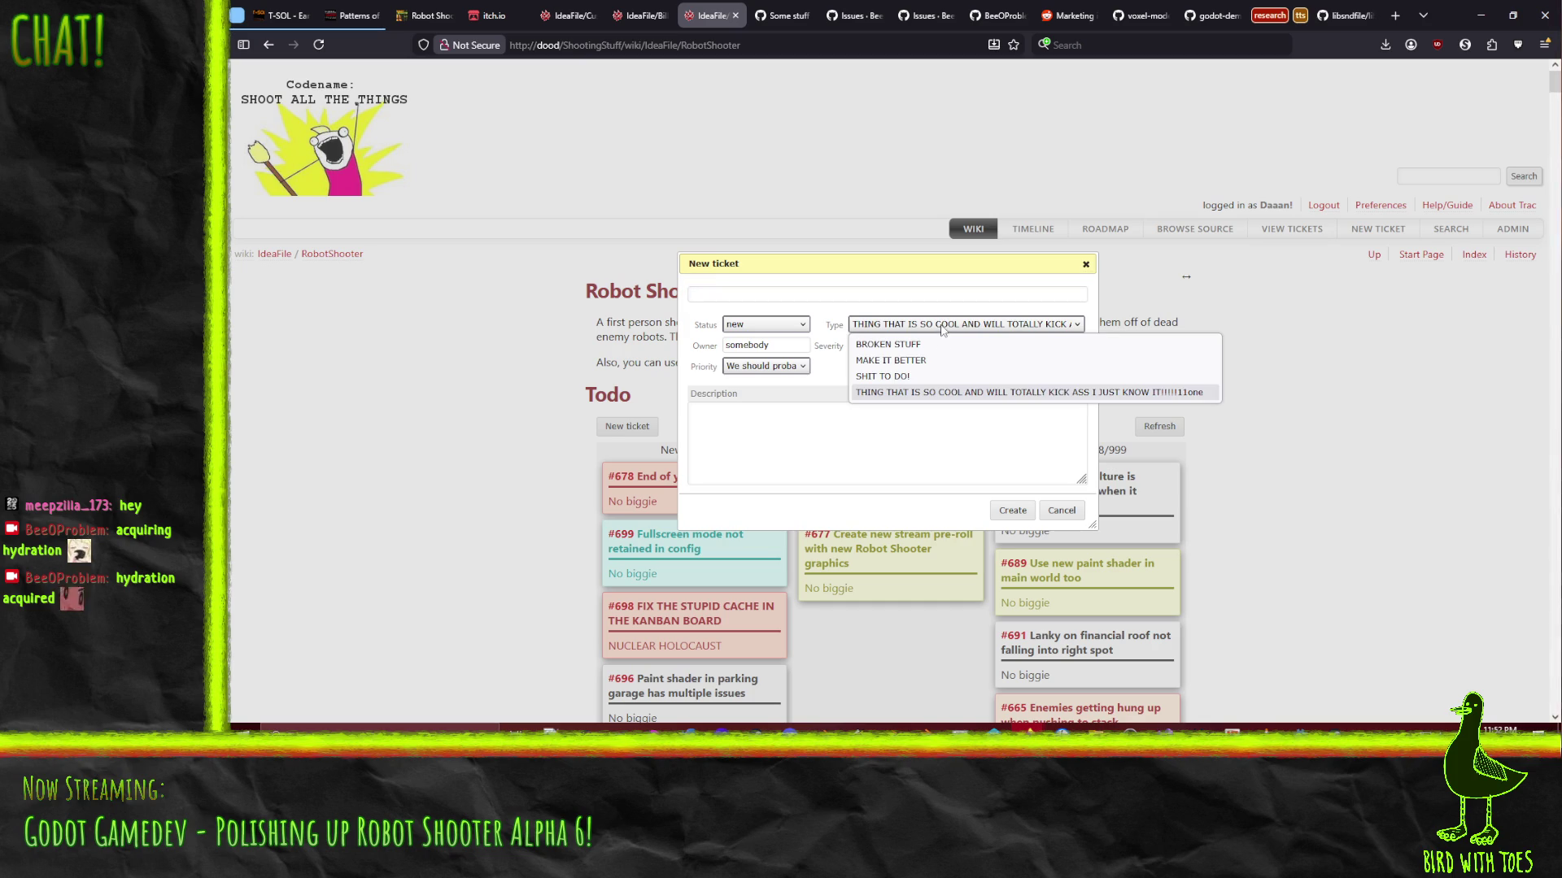
left_click(884, 366)
left_click(762, 296)
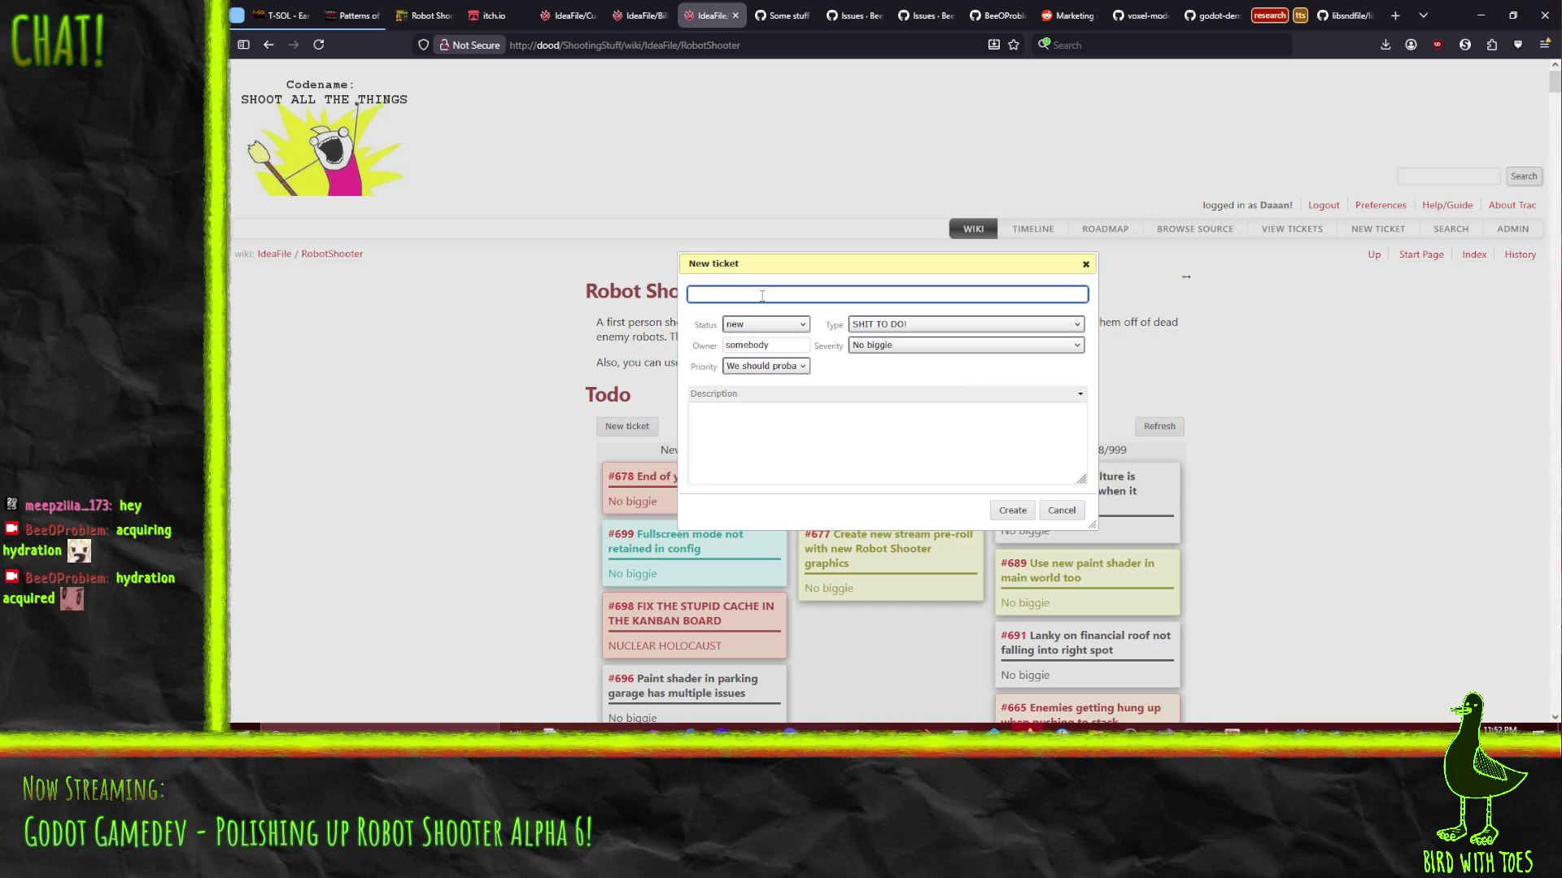
type("Create better UI")
type(" graphics (")
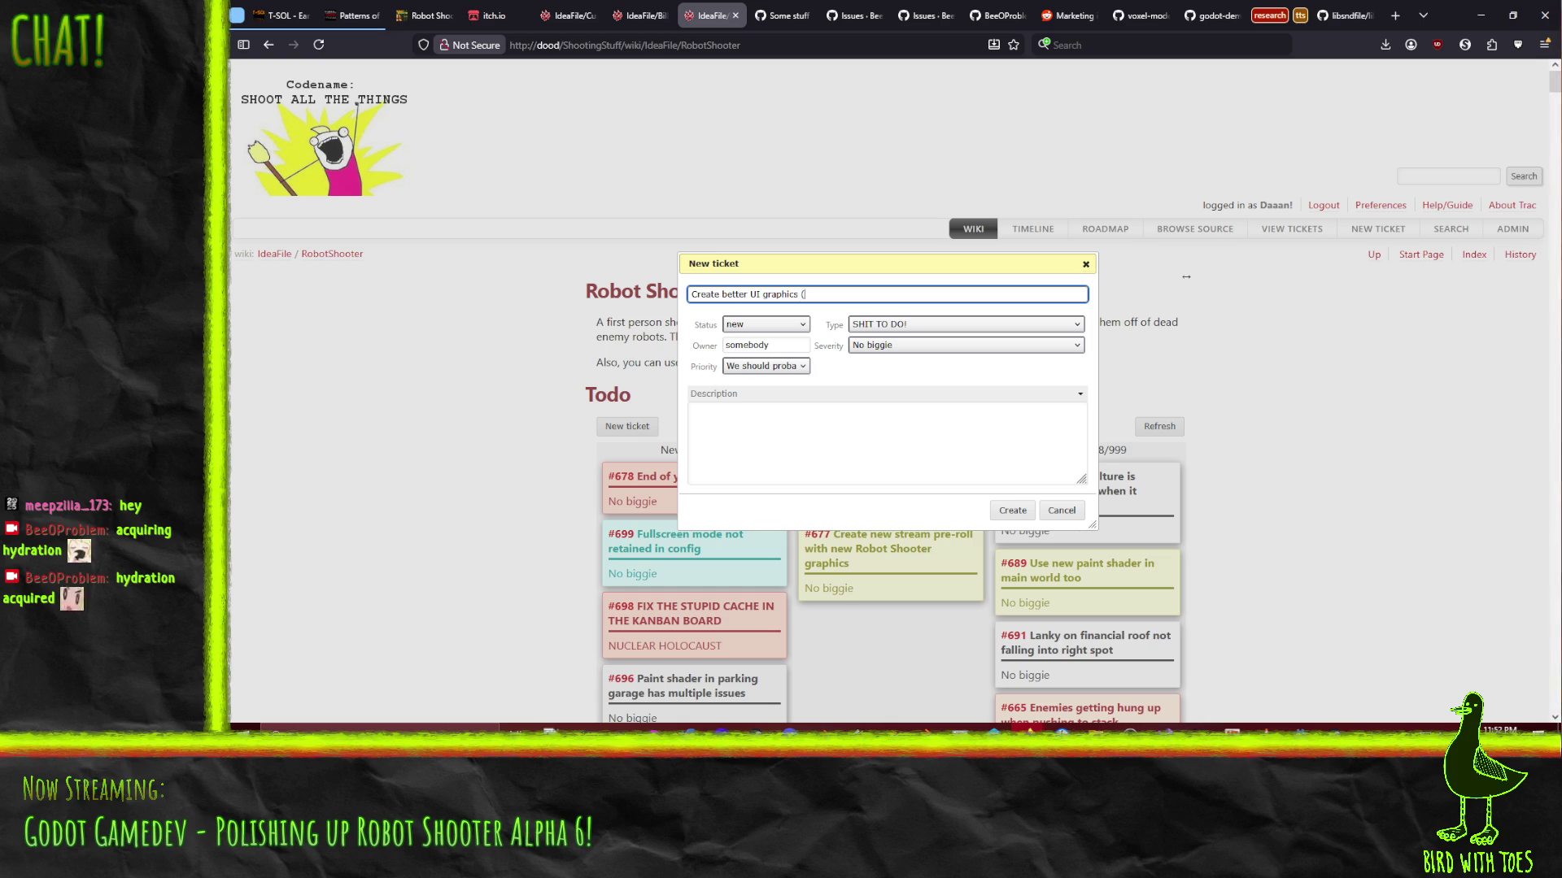
type("chec")
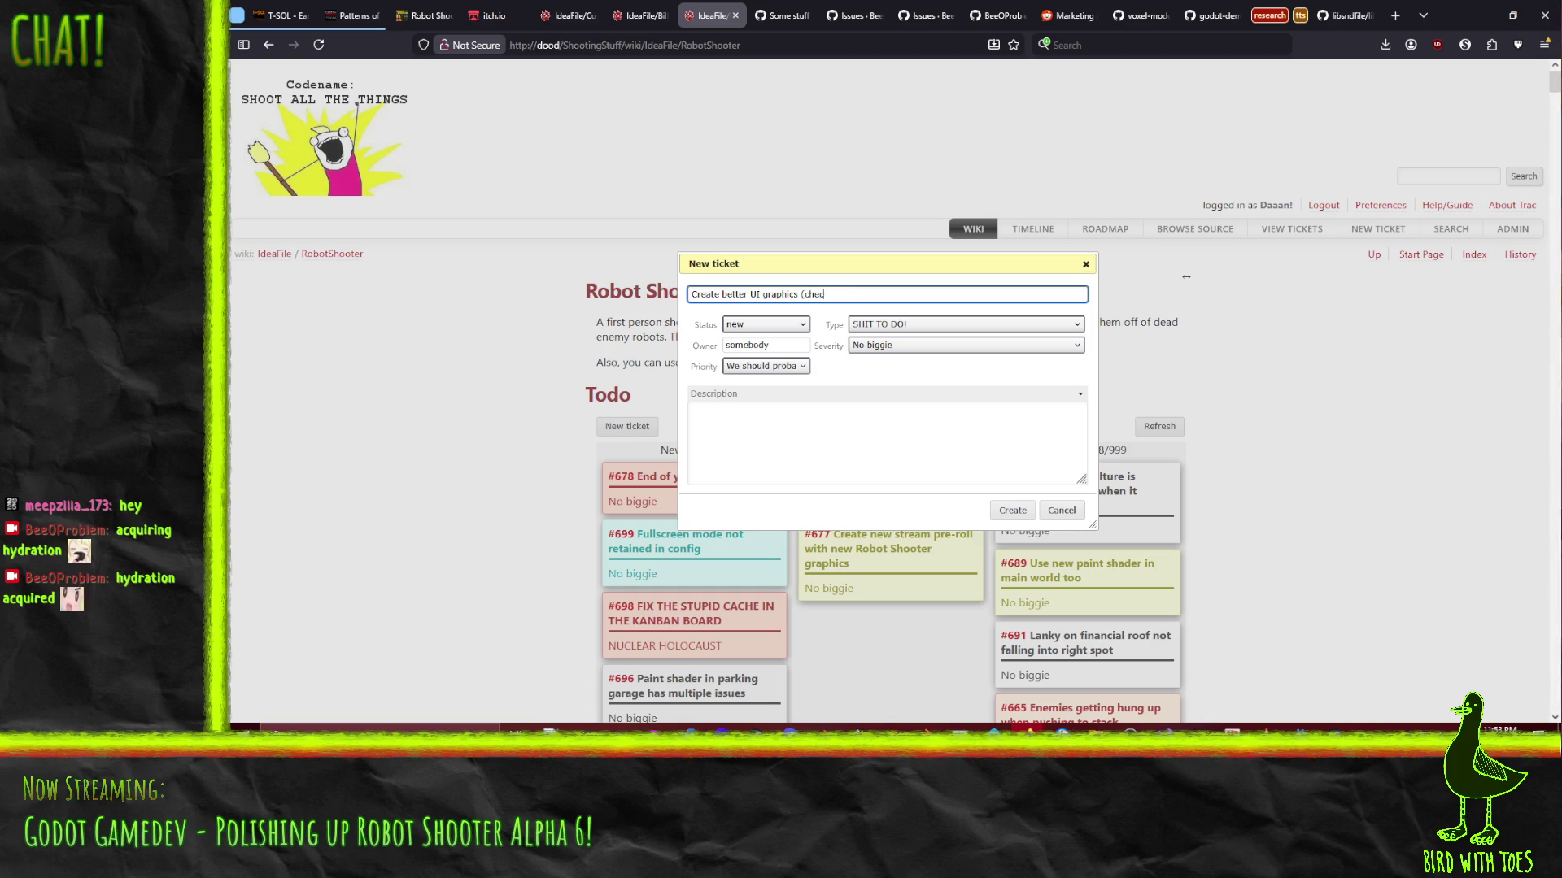
type("kpoint and")
type(" status bar")
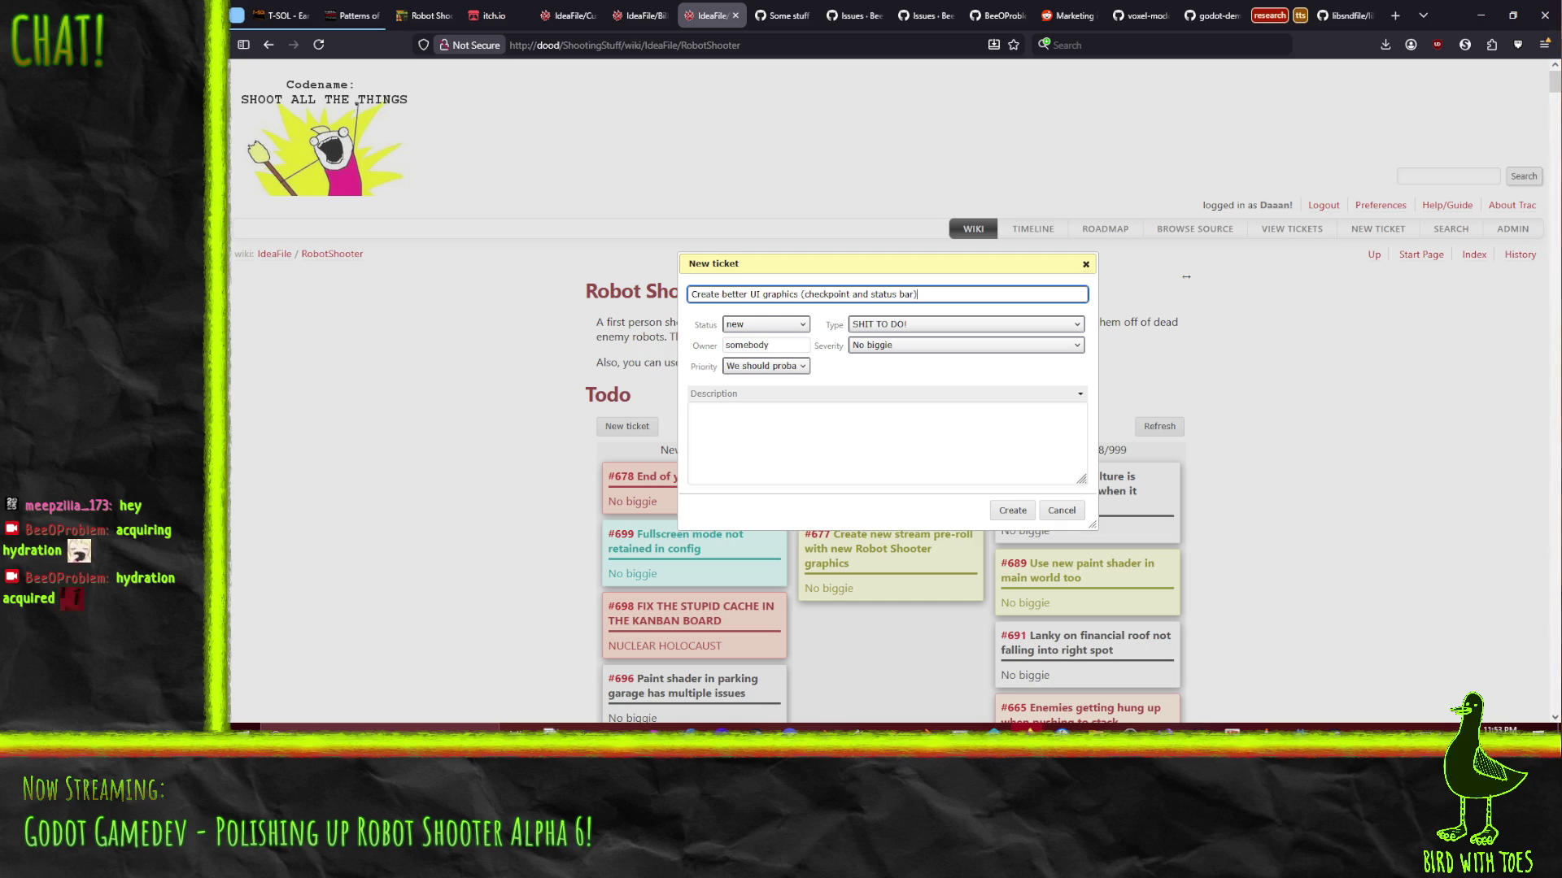
left_click(793, 370)
left_click(796, 409)
left_click(1013, 510)
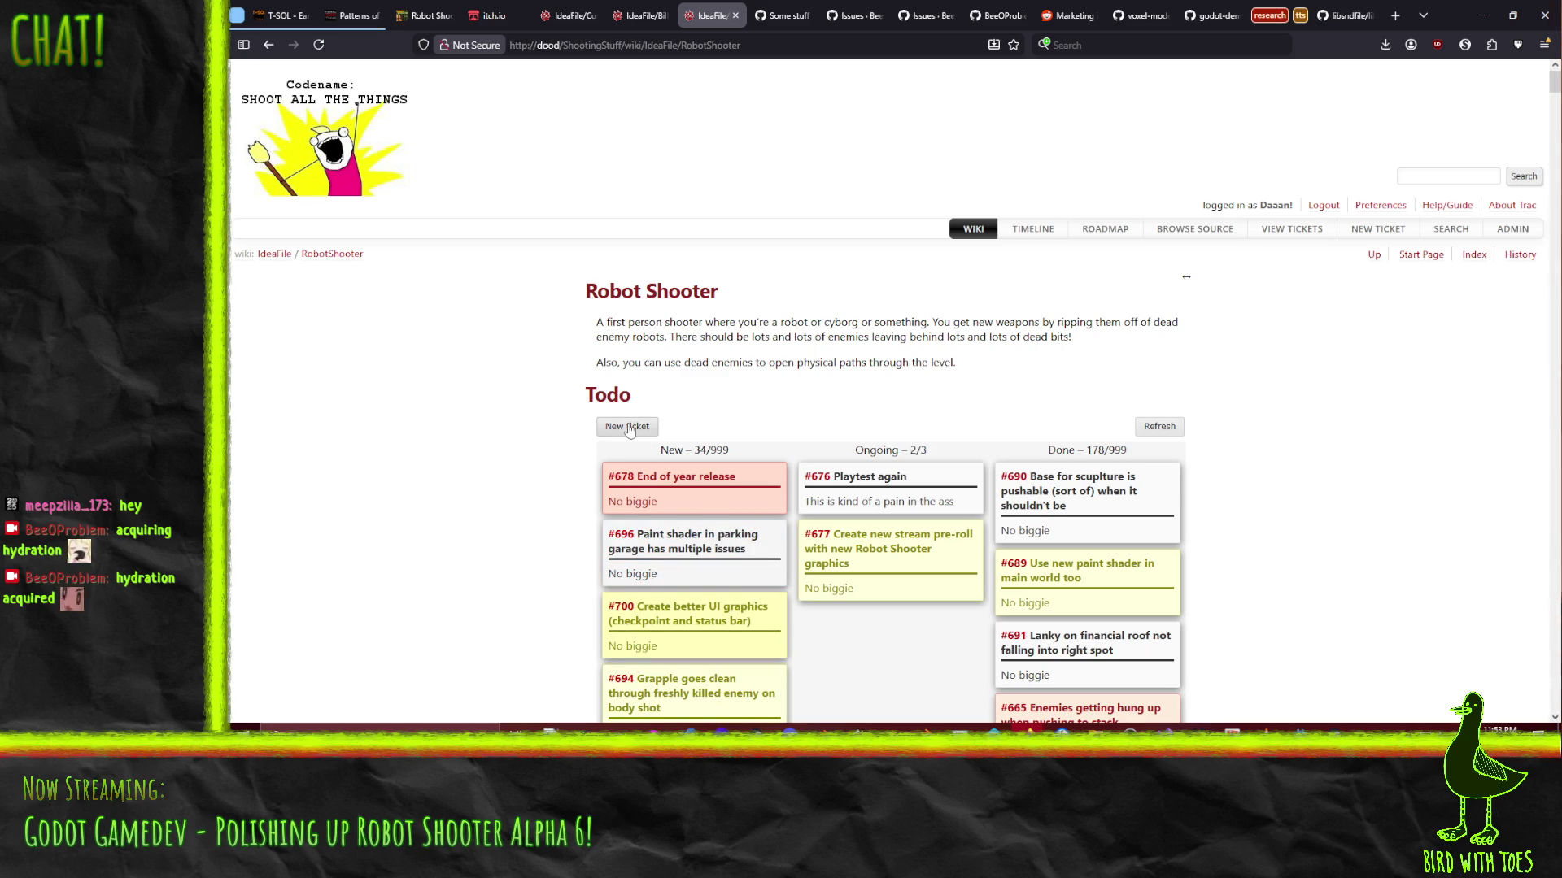
scroll(493, 543, "down", 3)
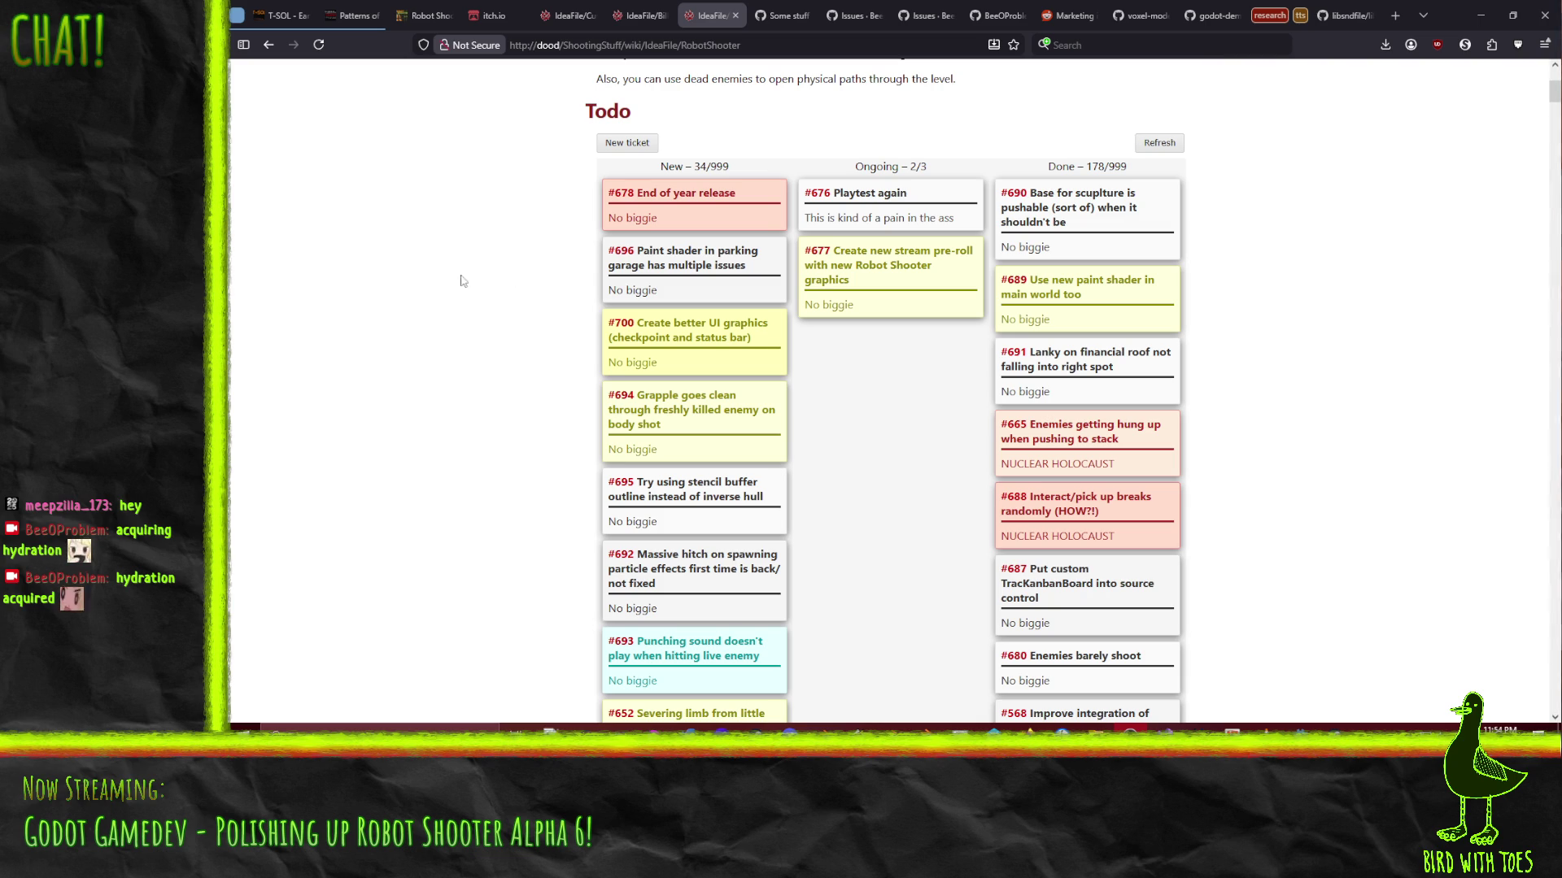
scroll(682, 427, "down", 5)
scroll(651, 390, "up", 8)
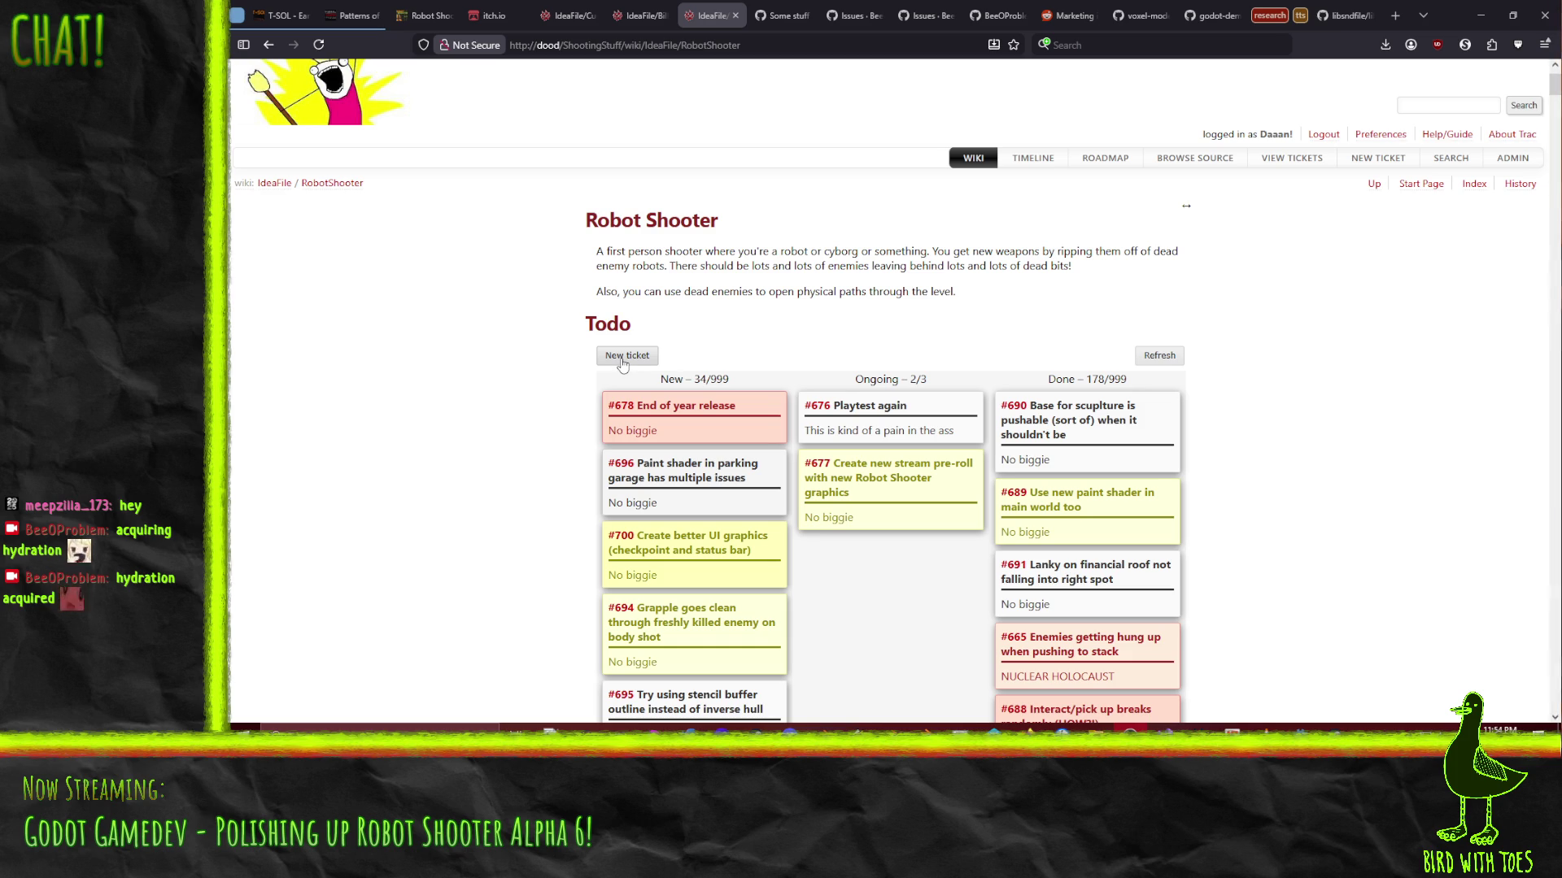
Start a BROKEN STUFF ticket, priority Meh, titled 'Reloaded volume values off by one'
left_click(622, 358)
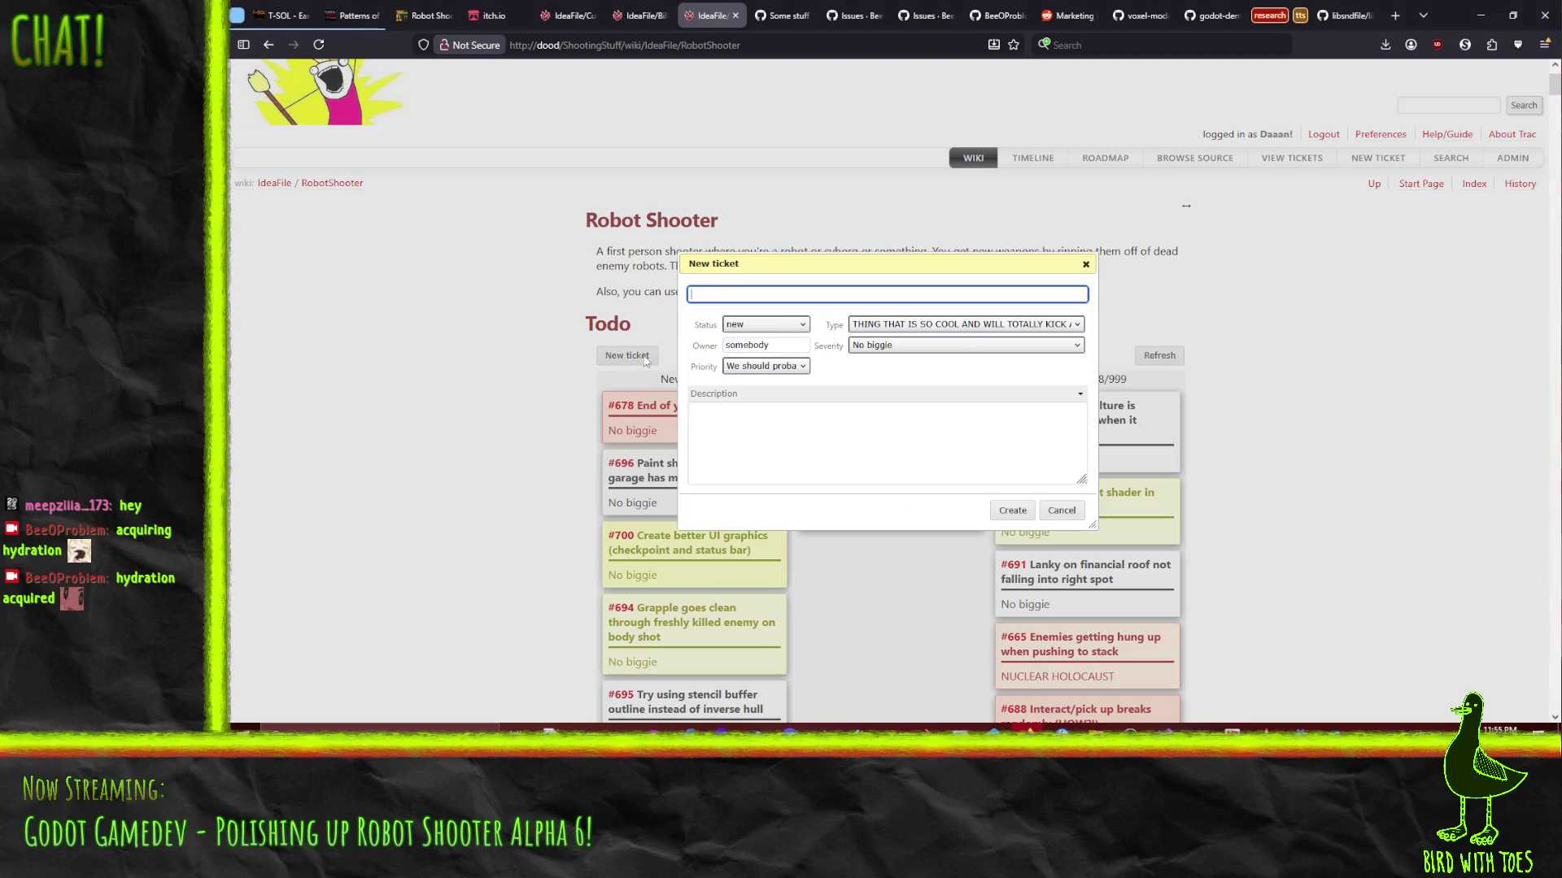
left_click(769, 368)
left_click(779, 435)
left_click(911, 324)
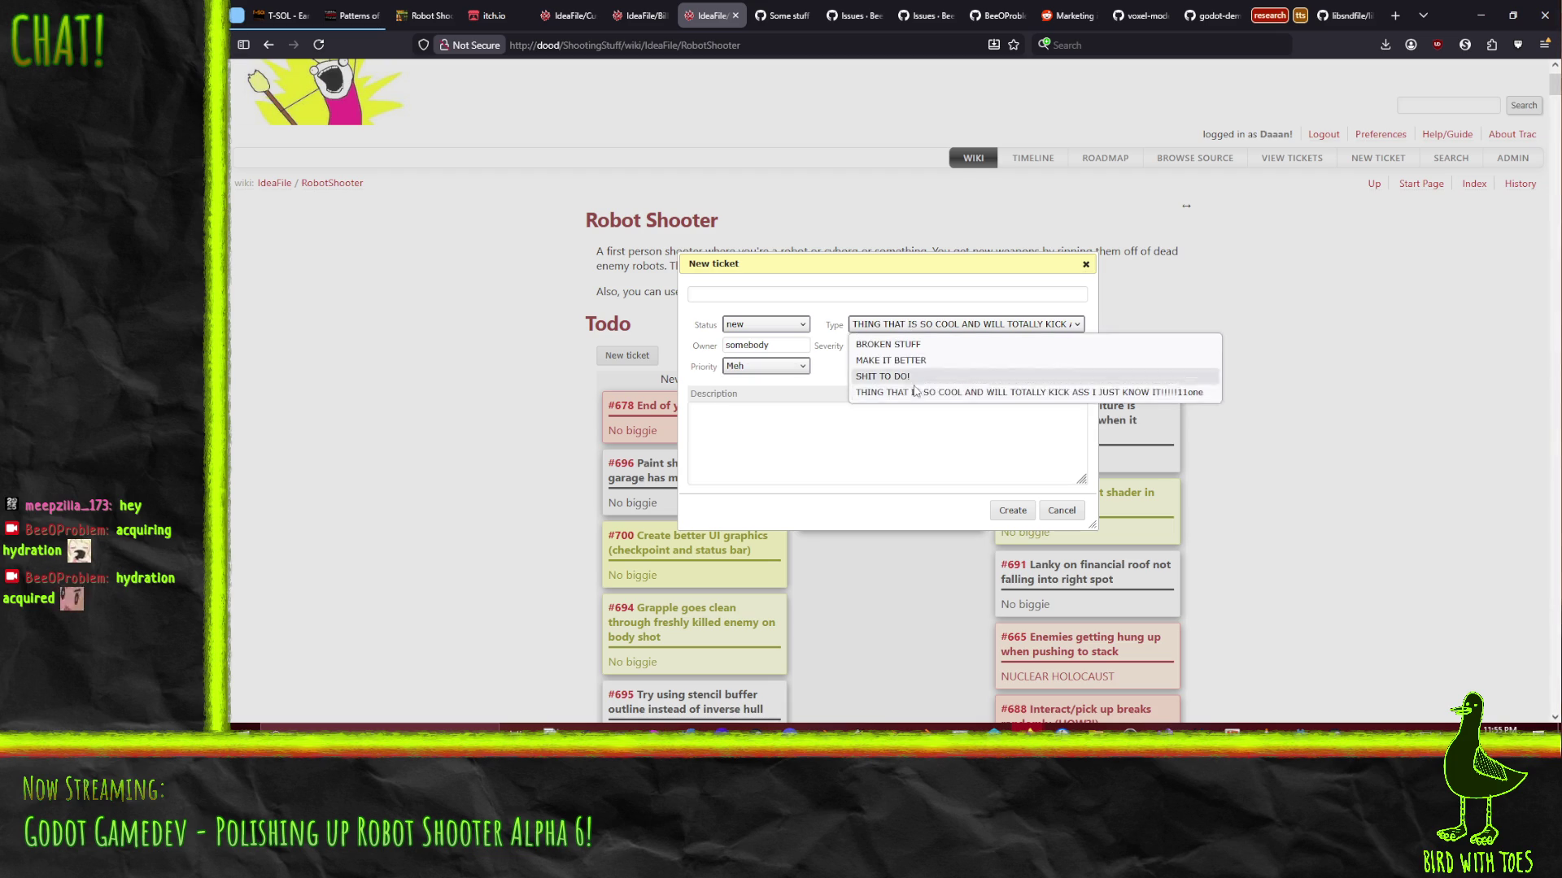
left_click(911, 346)
left_click(830, 295)
type("Reloaded volume values one off from")
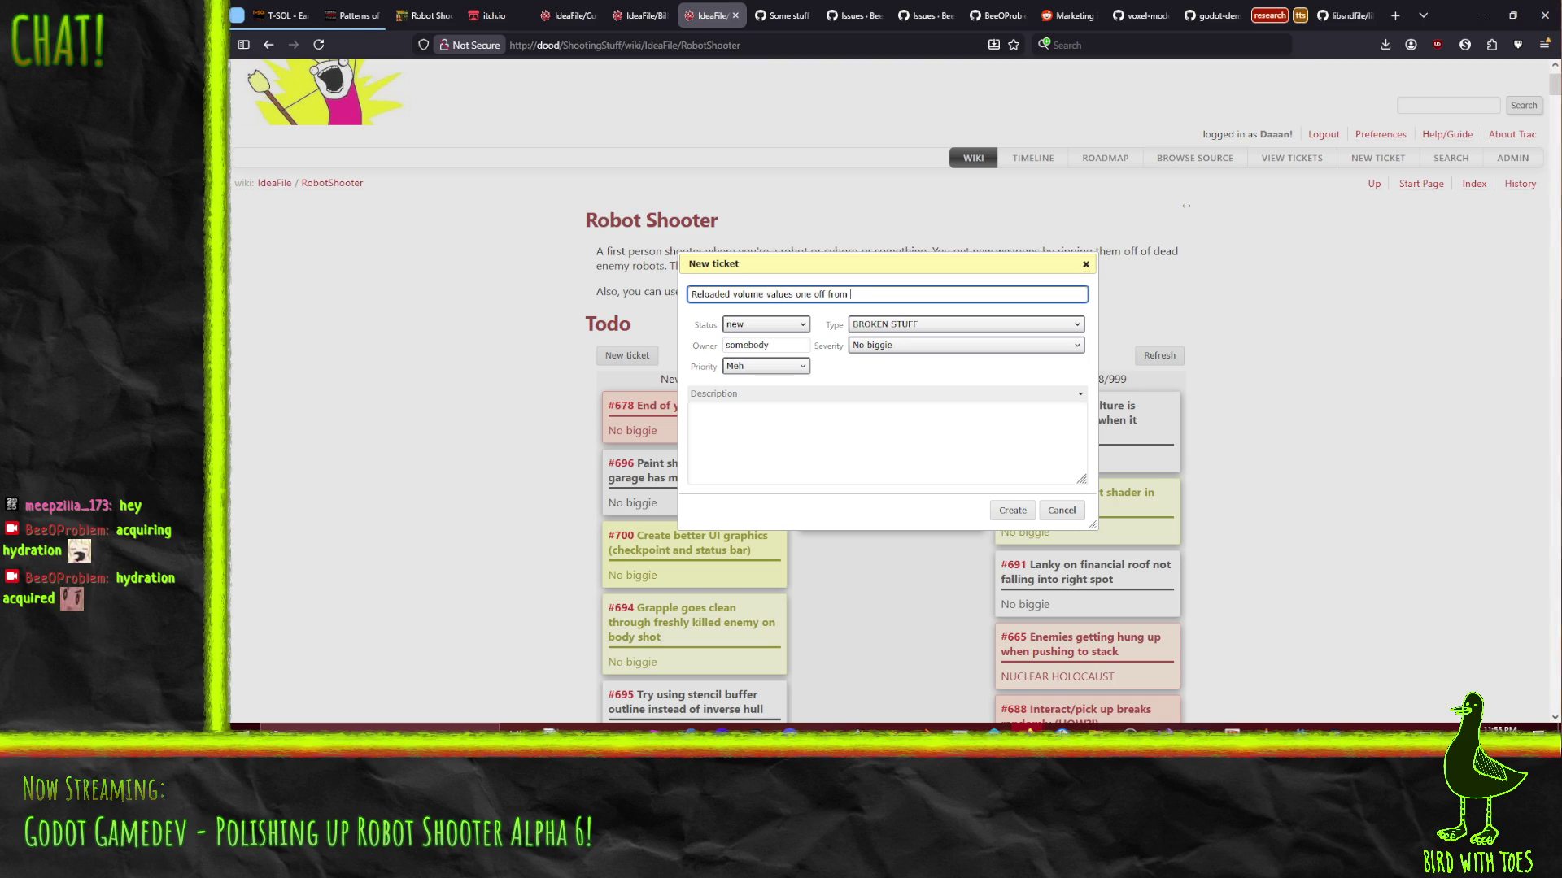
key("BackSpace")
key("BackSpace")
key("BackSpace")
type("f by one")
Add the description that a saved 40% volume loads as 41%, and create ticket #701
left_click(800, 476)
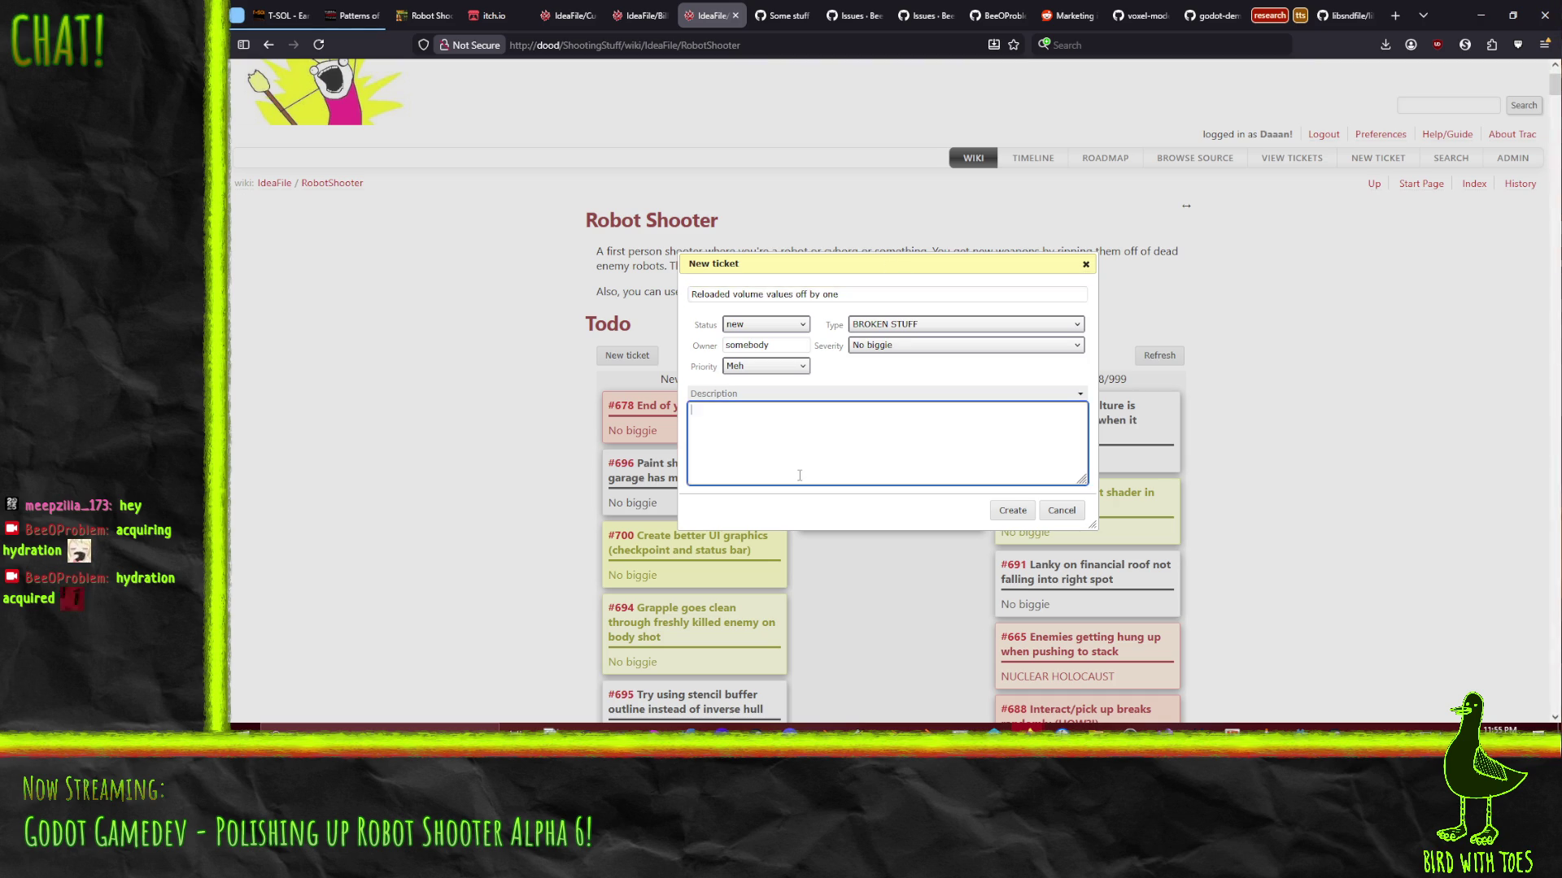
type("(save as 40% loead")
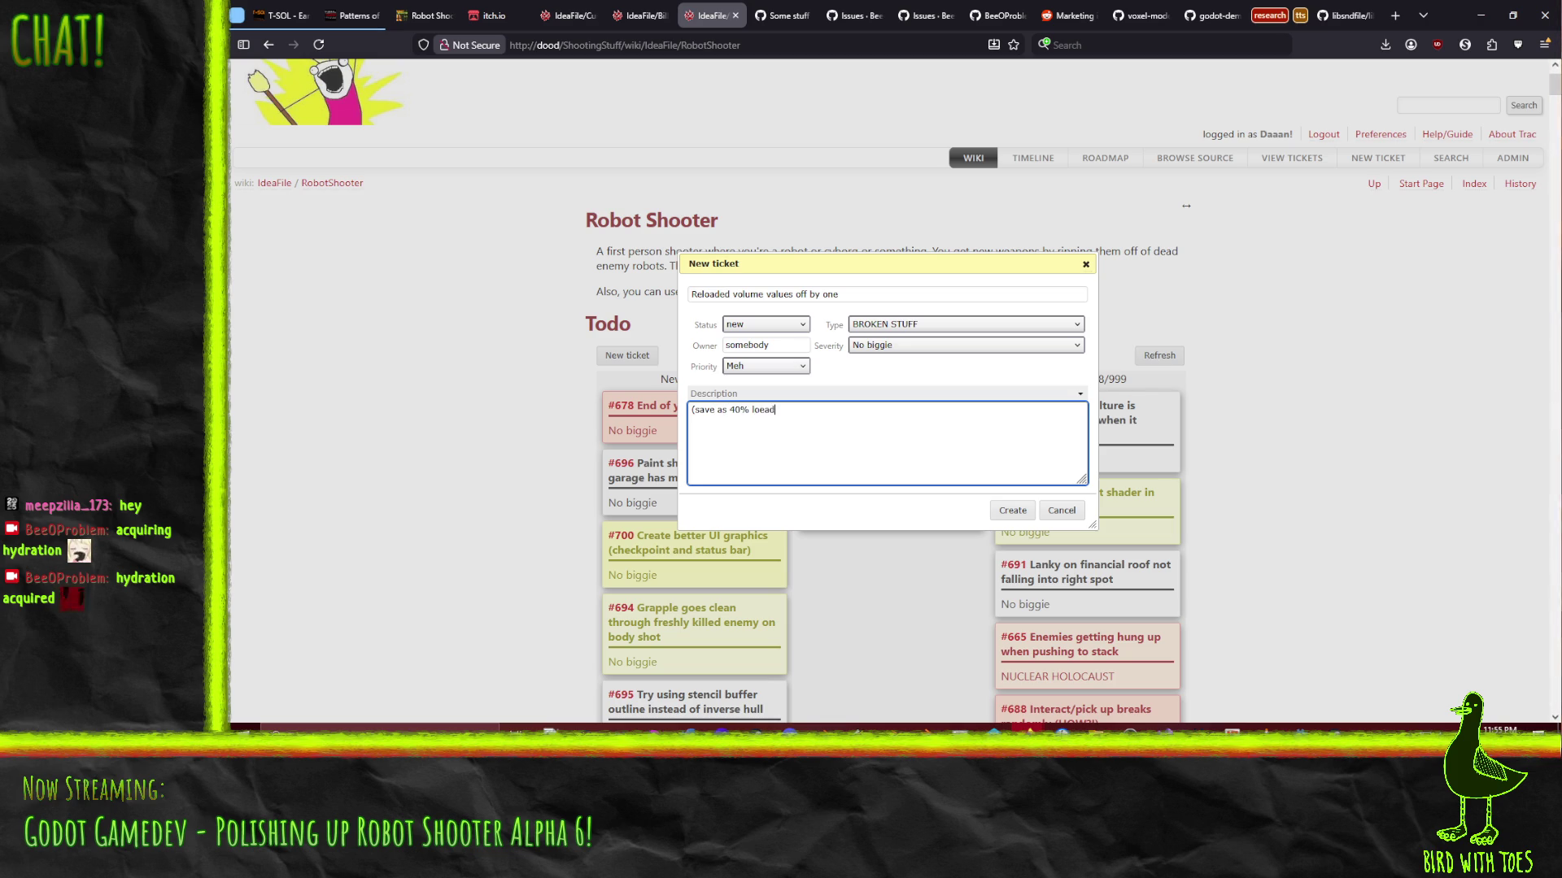
type("41%")
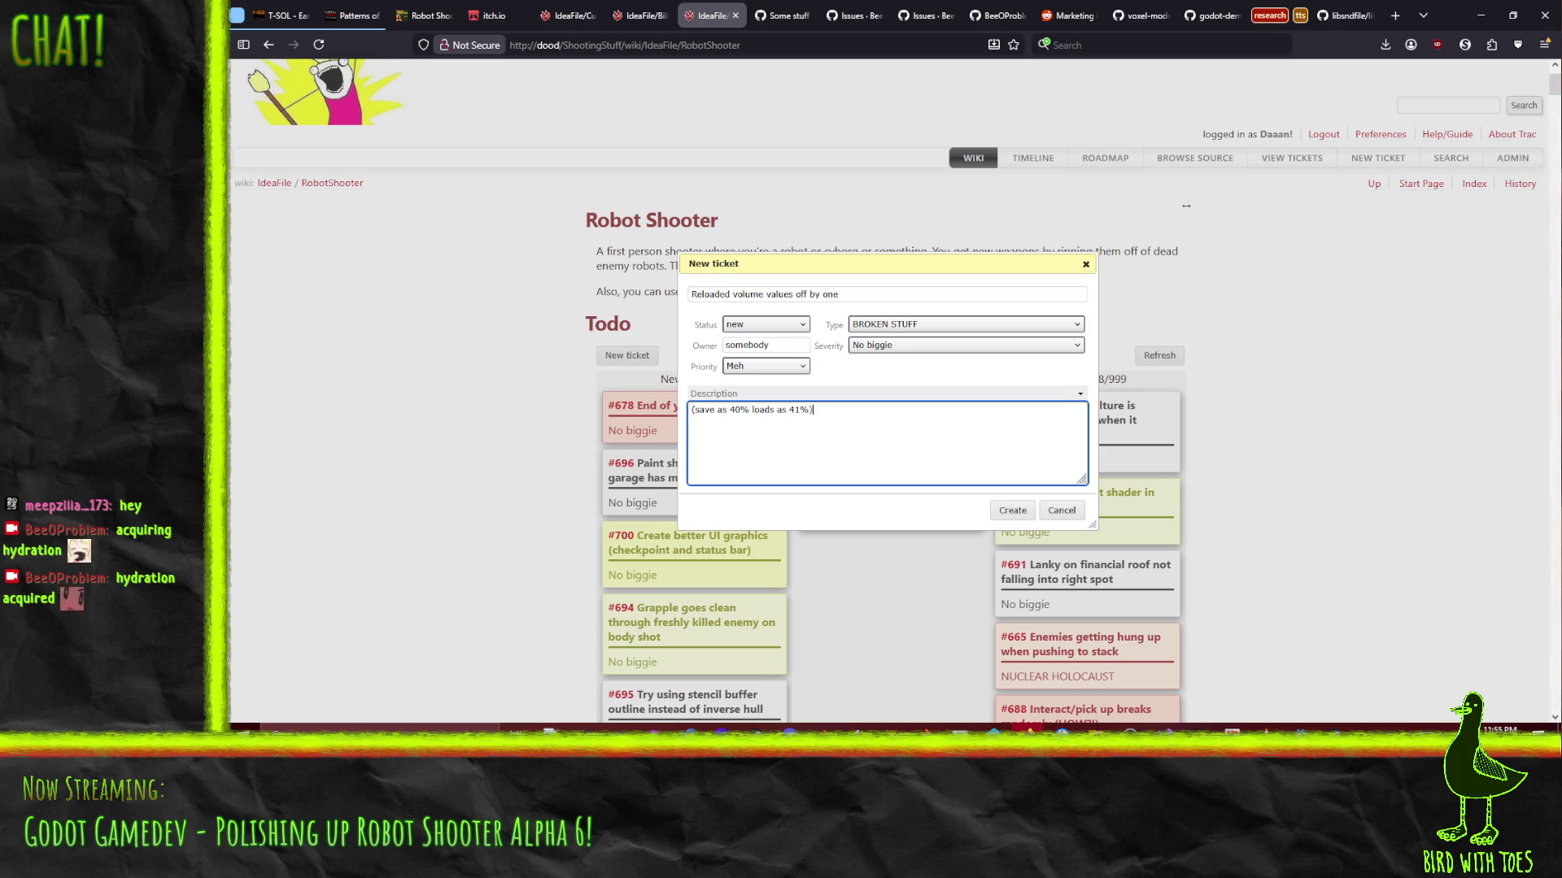
key("BackSpace")
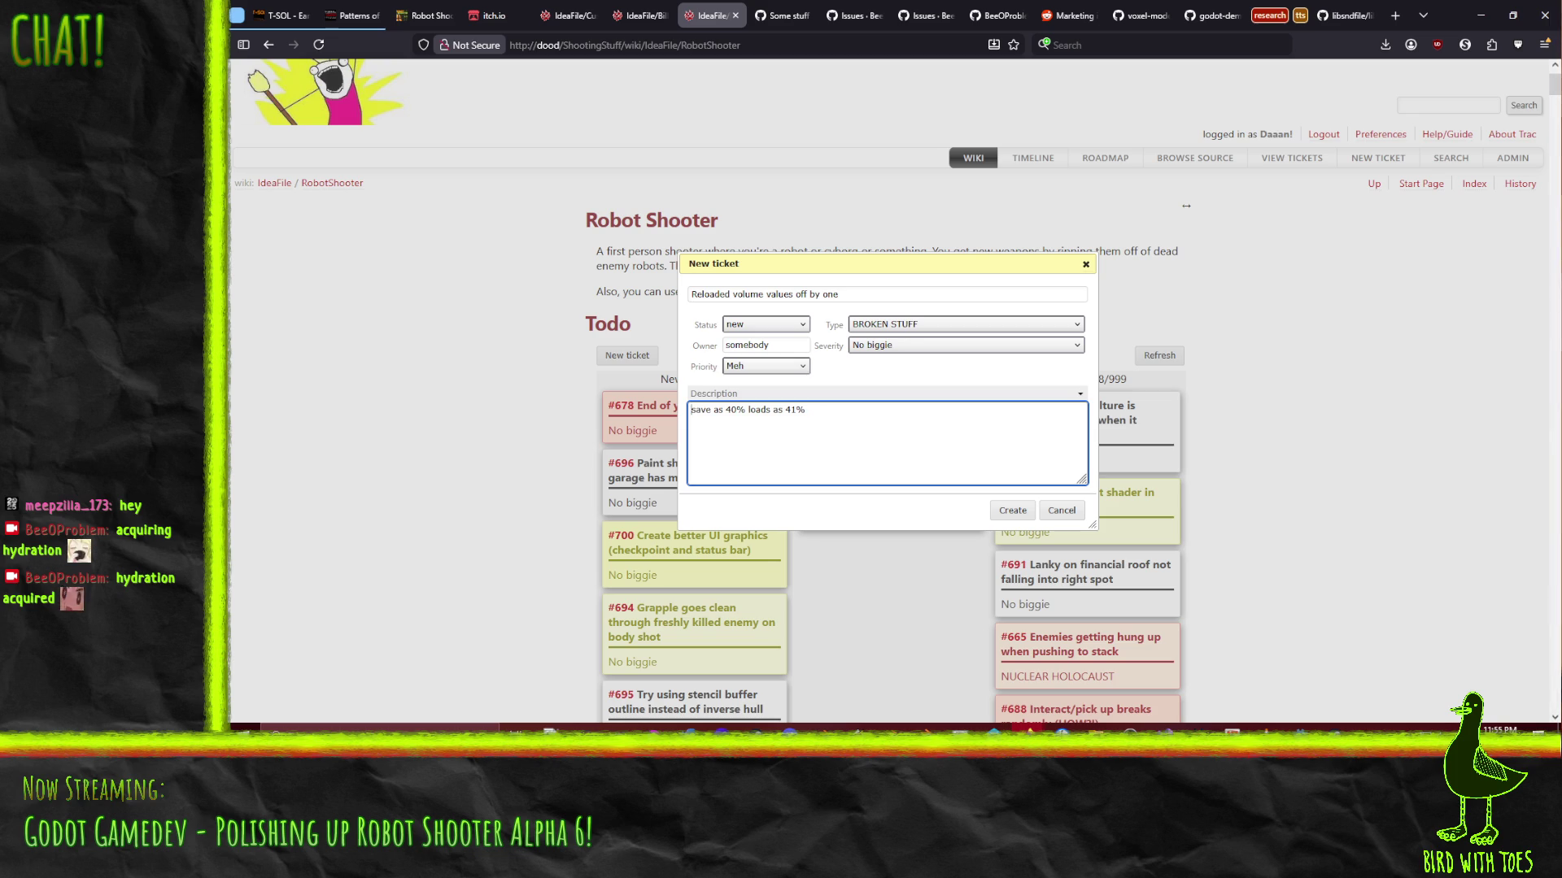
left_click(1011, 511)
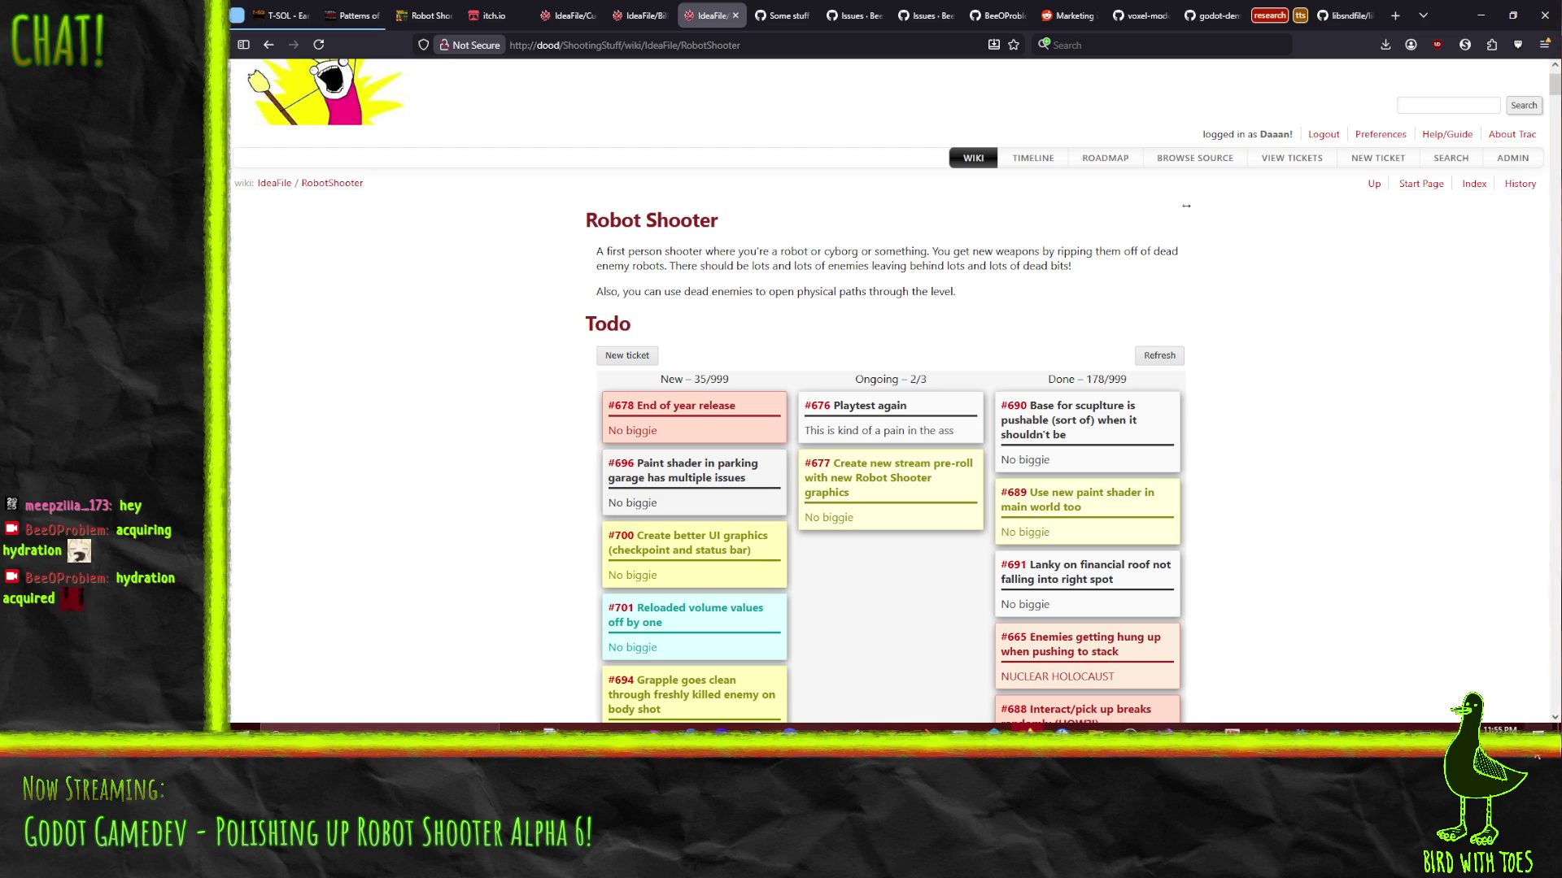
left_click(1300, 728)
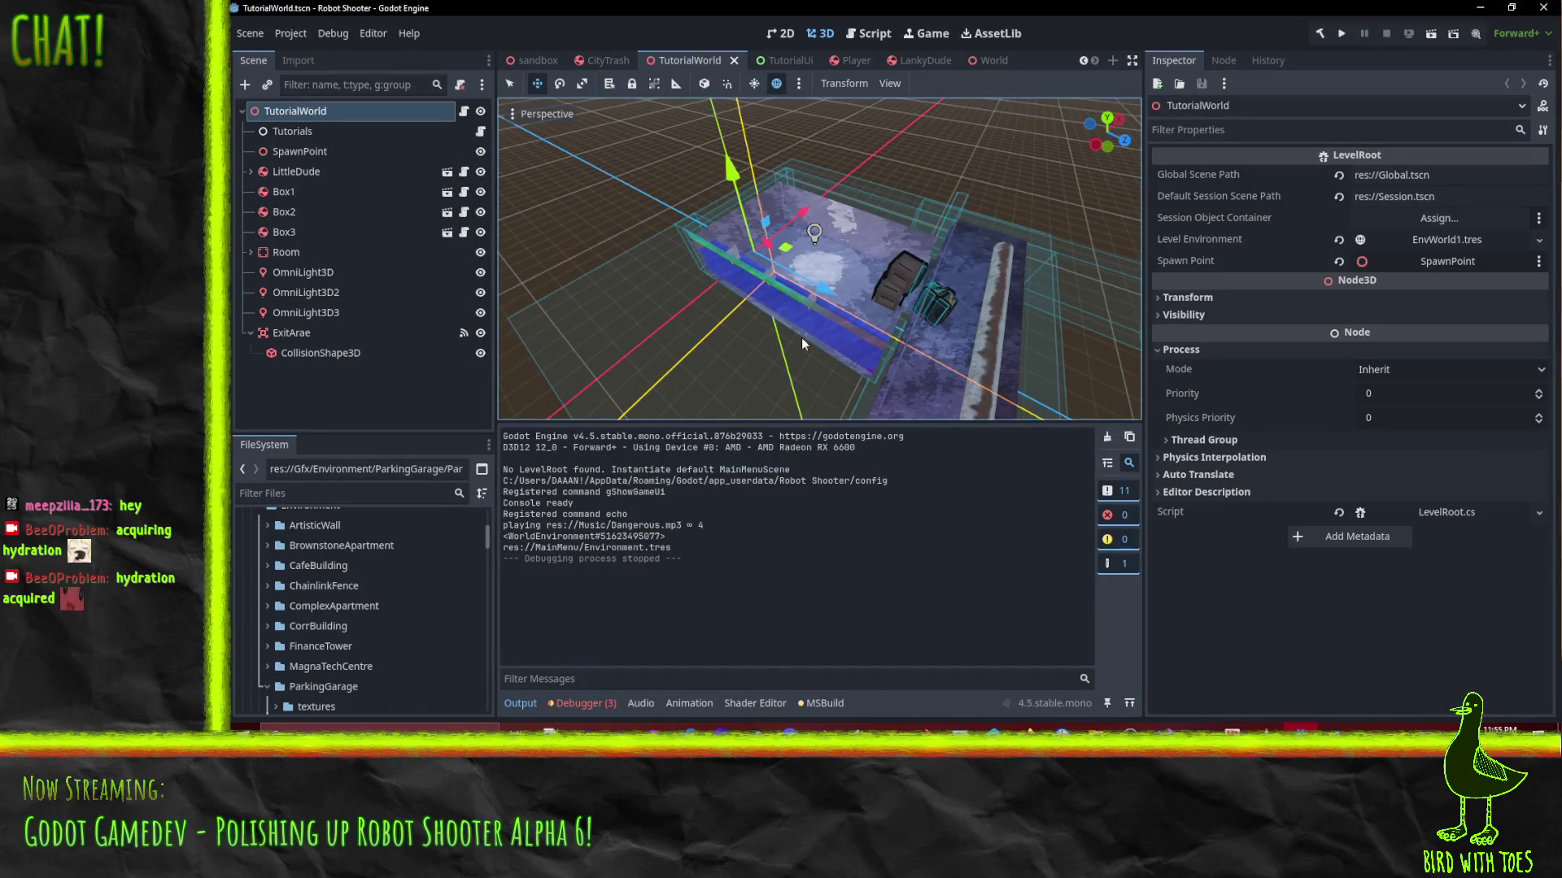
left_click(1267, 732)
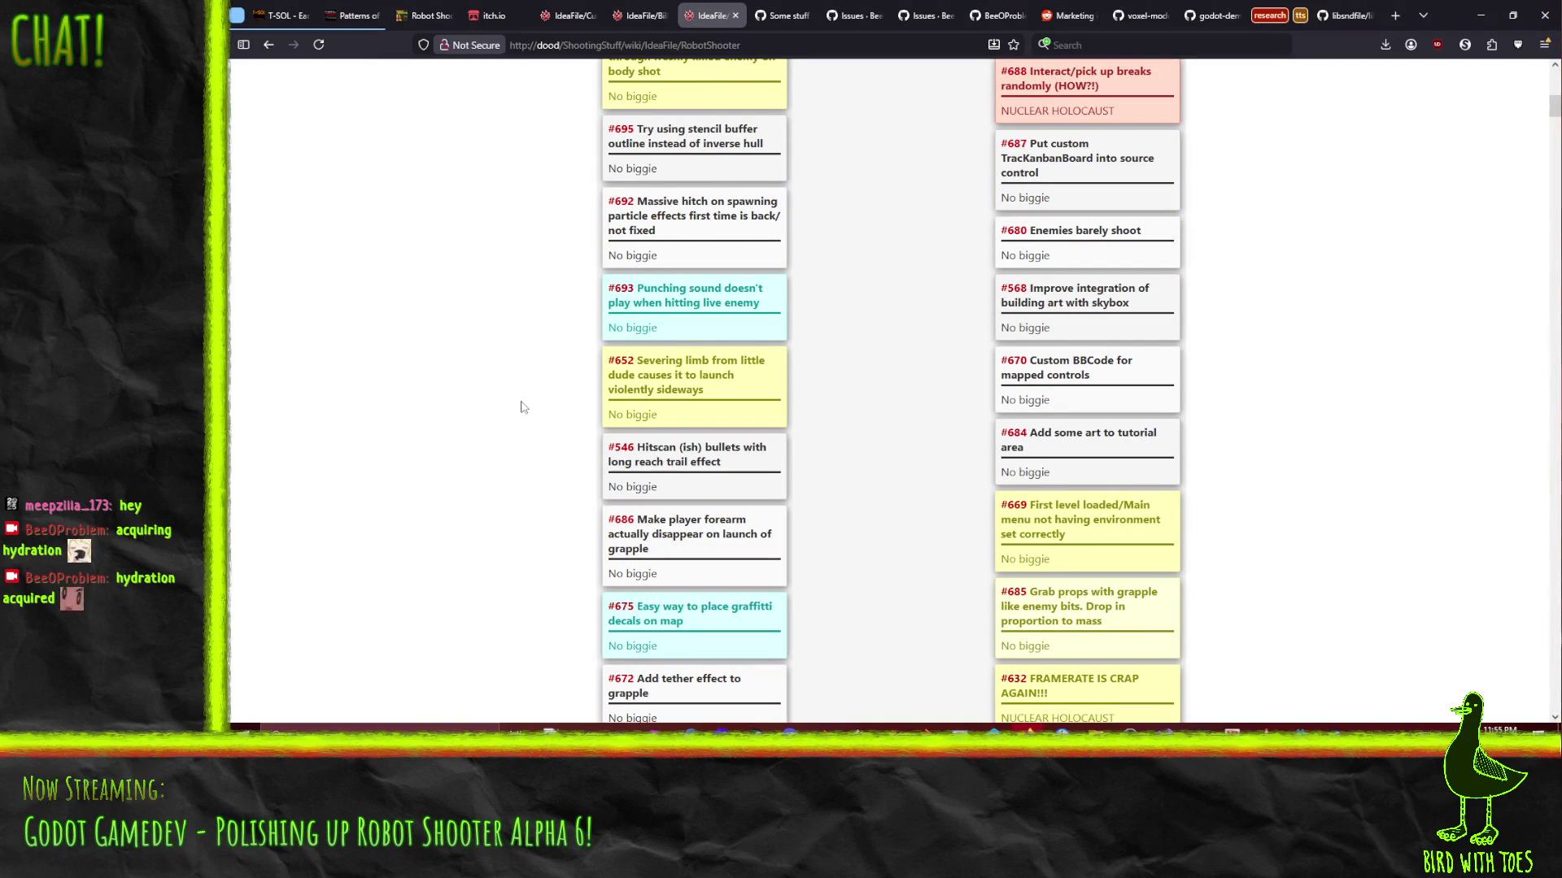
scroll(528, 409, "down", 1)
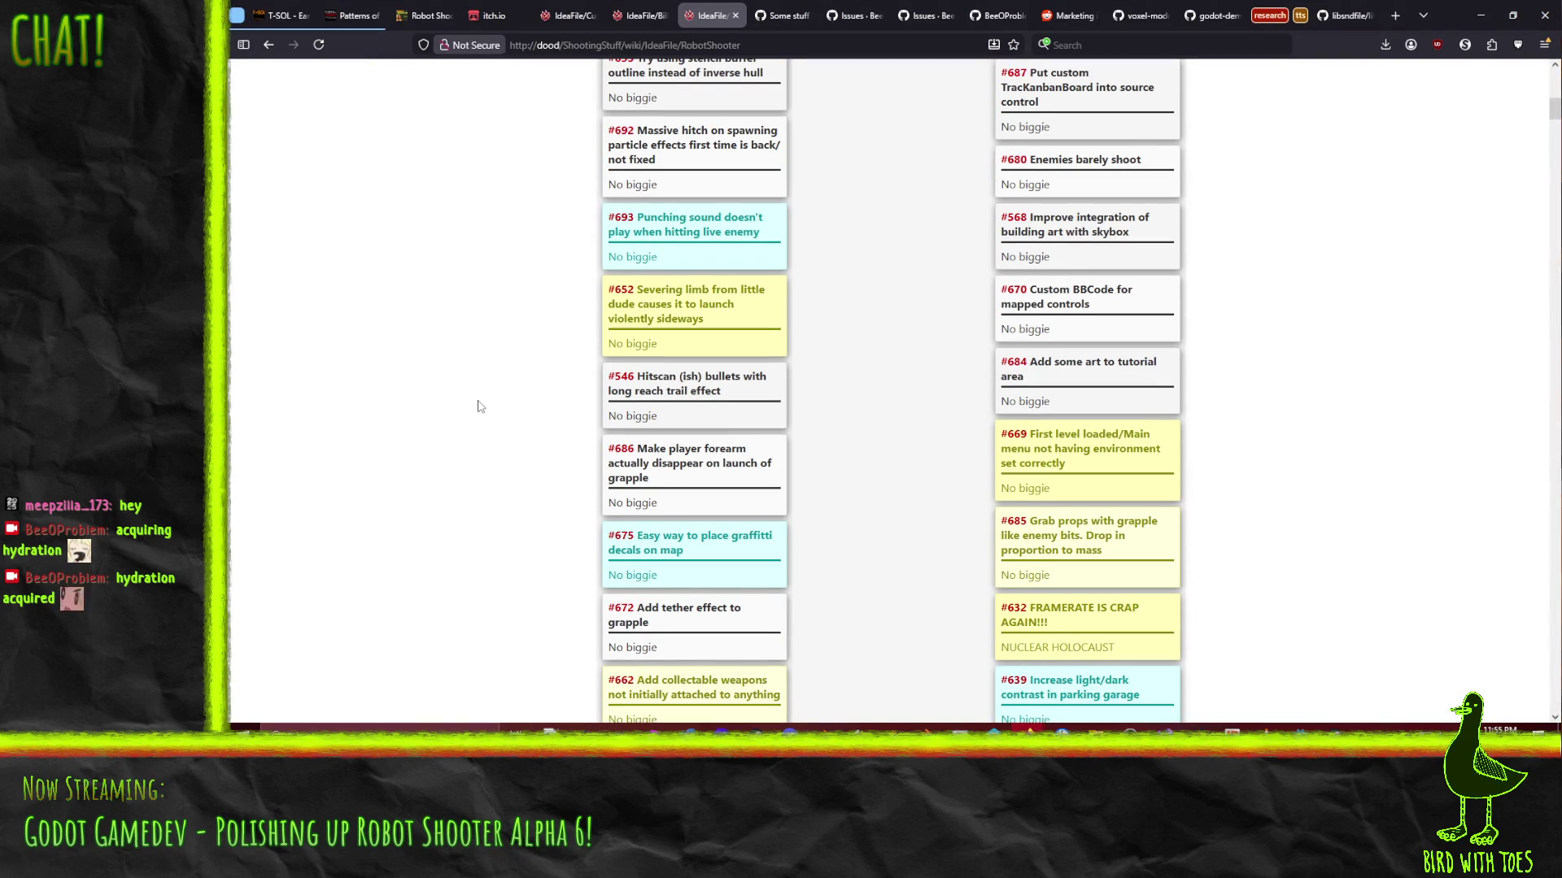
scroll(478, 405, "down", 3)
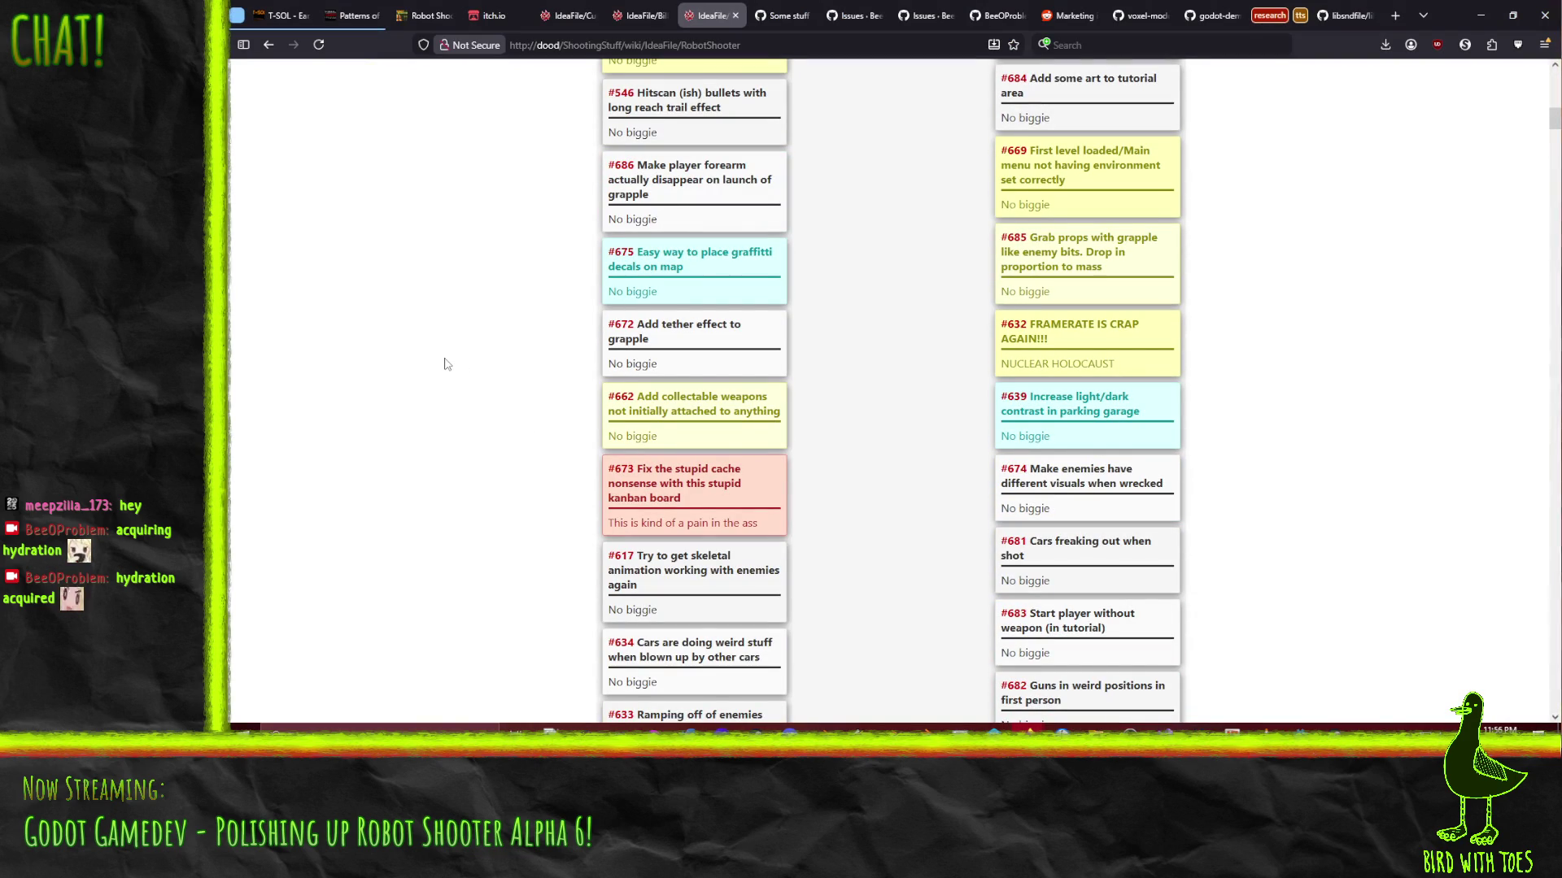
scroll(460, 379, "up", 10)
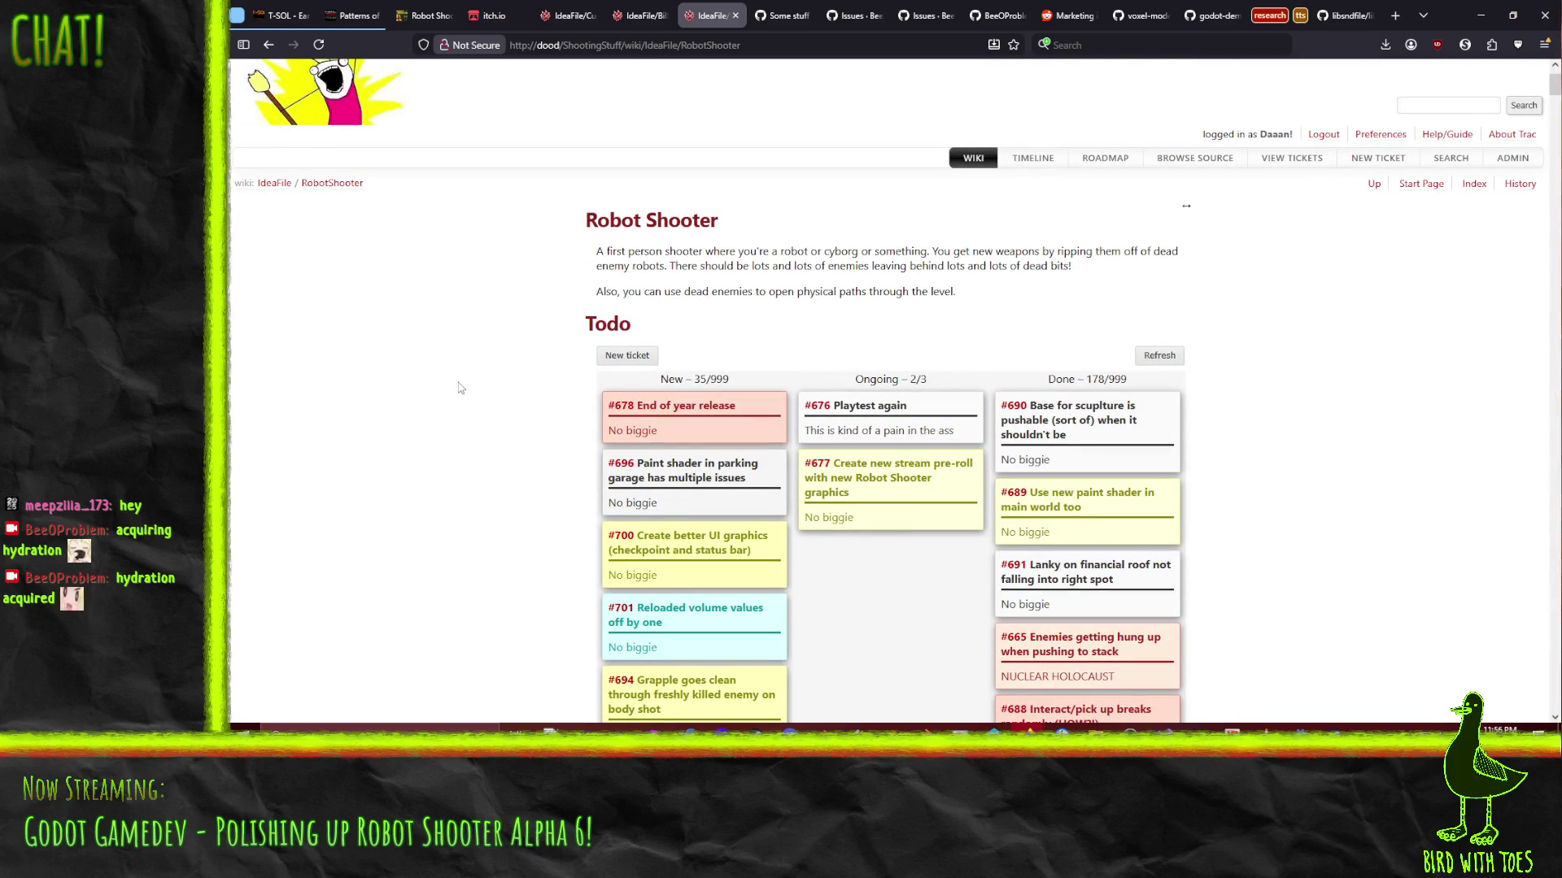
scroll(513, 420, "down", 15)
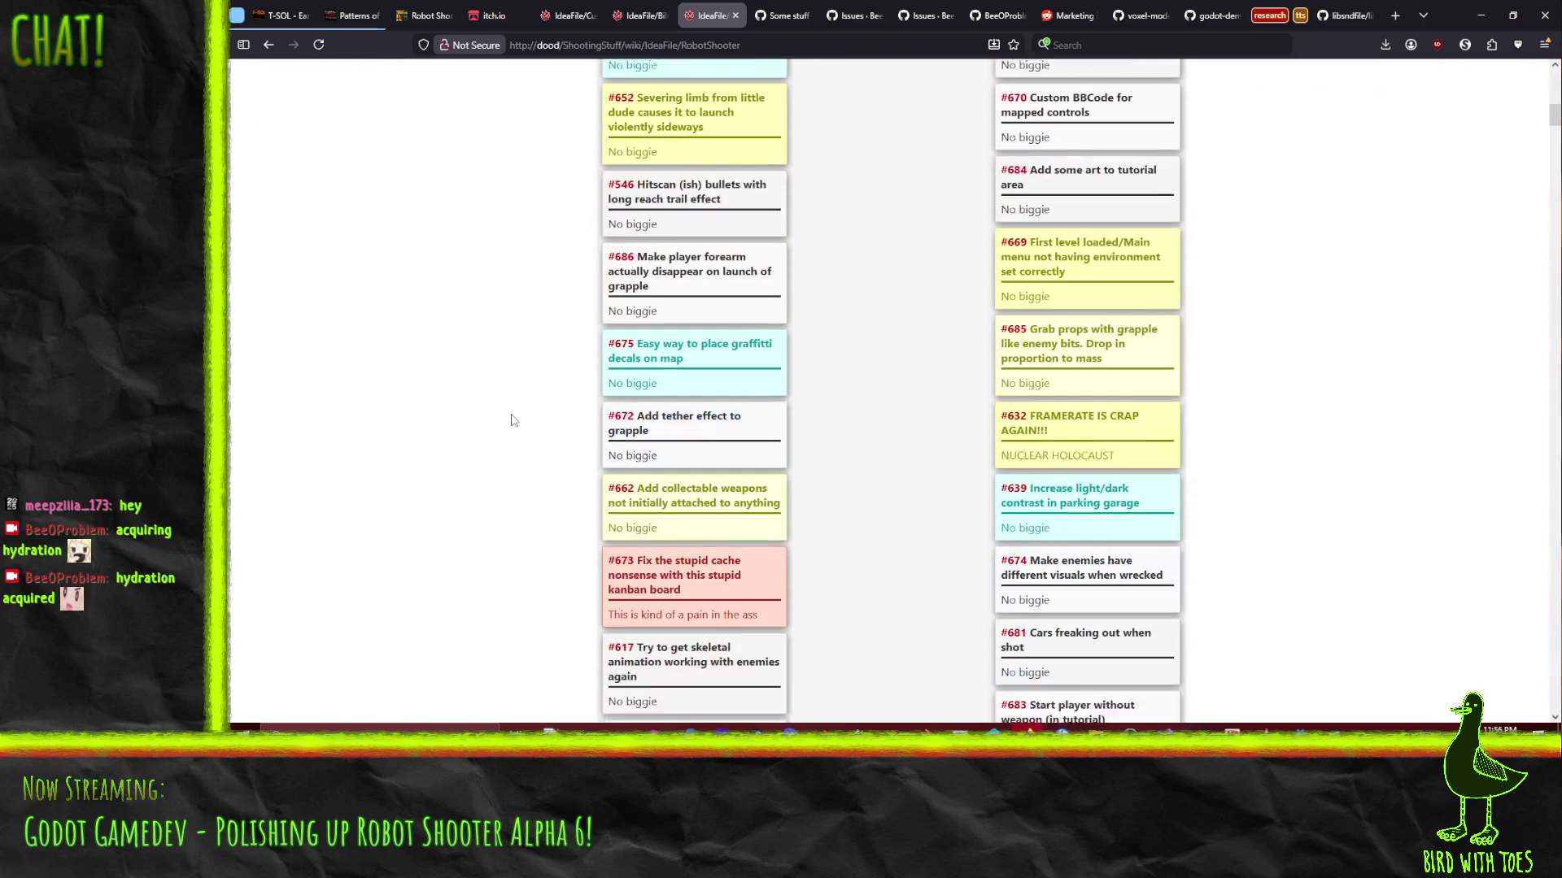
scroll(513, 420, "down", 10)
scroll(553, 518, "up", 20)
scroll(553, 518, "up", 3)
scroll(553, 518, "down", 7)
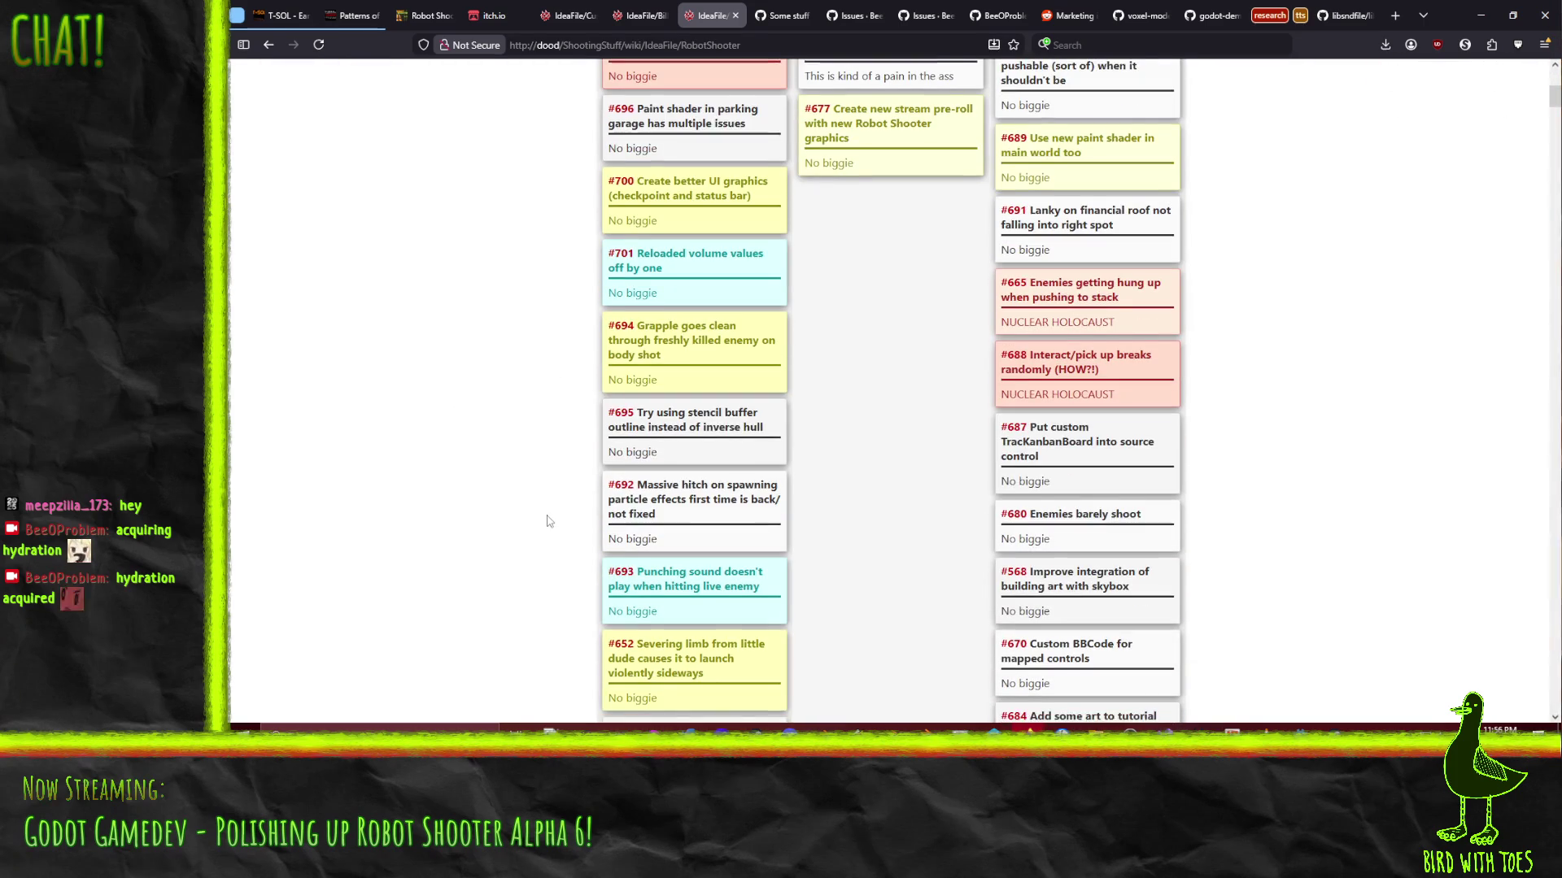
scroll(547, 521, "up", 2)
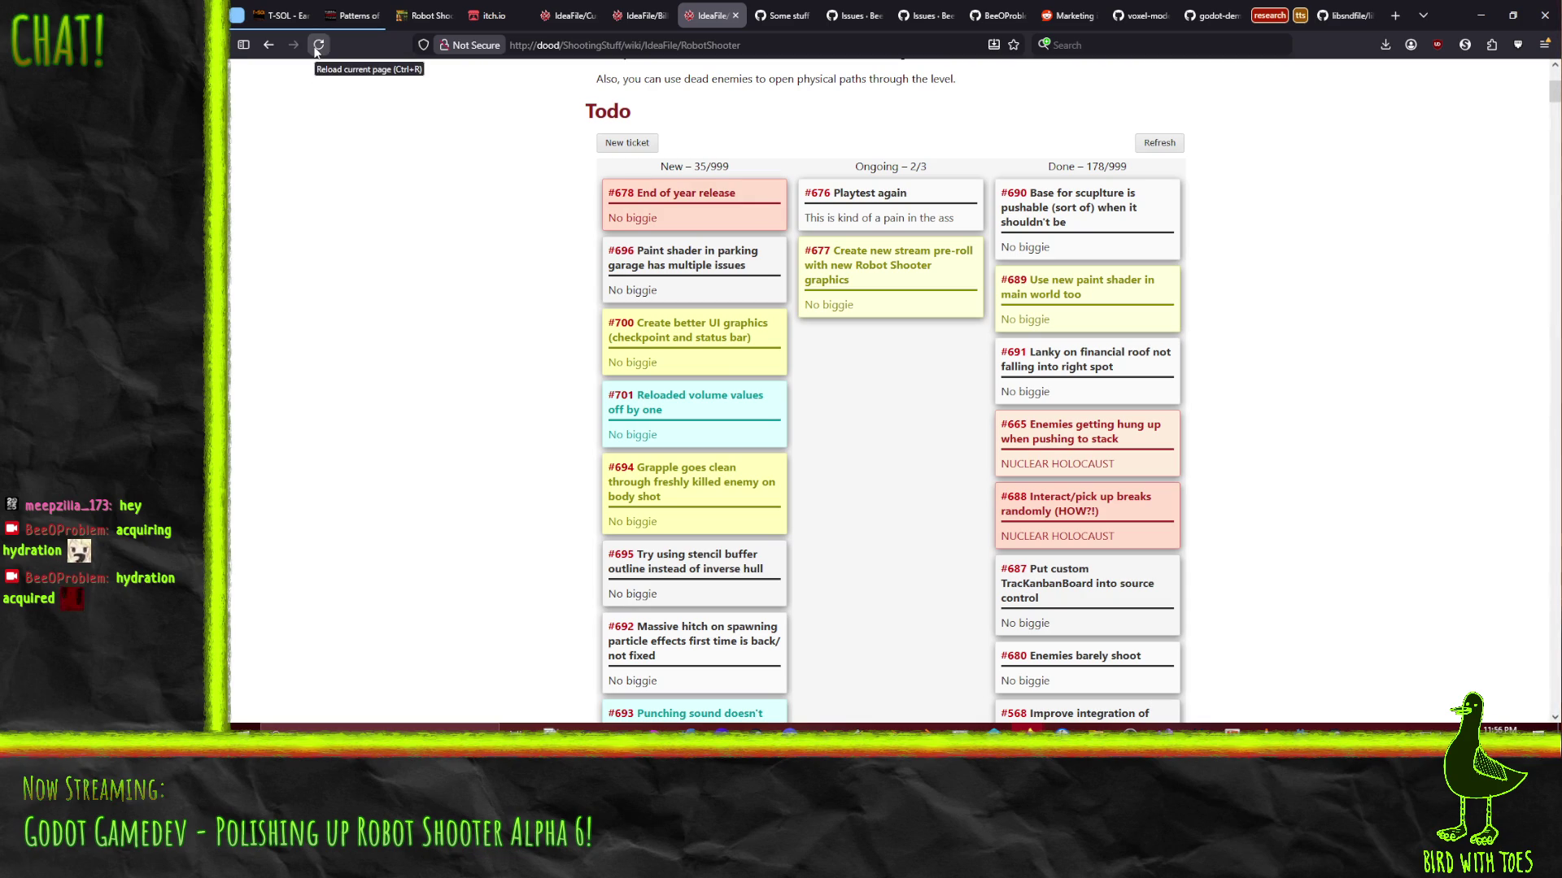
left_click(317, 49)
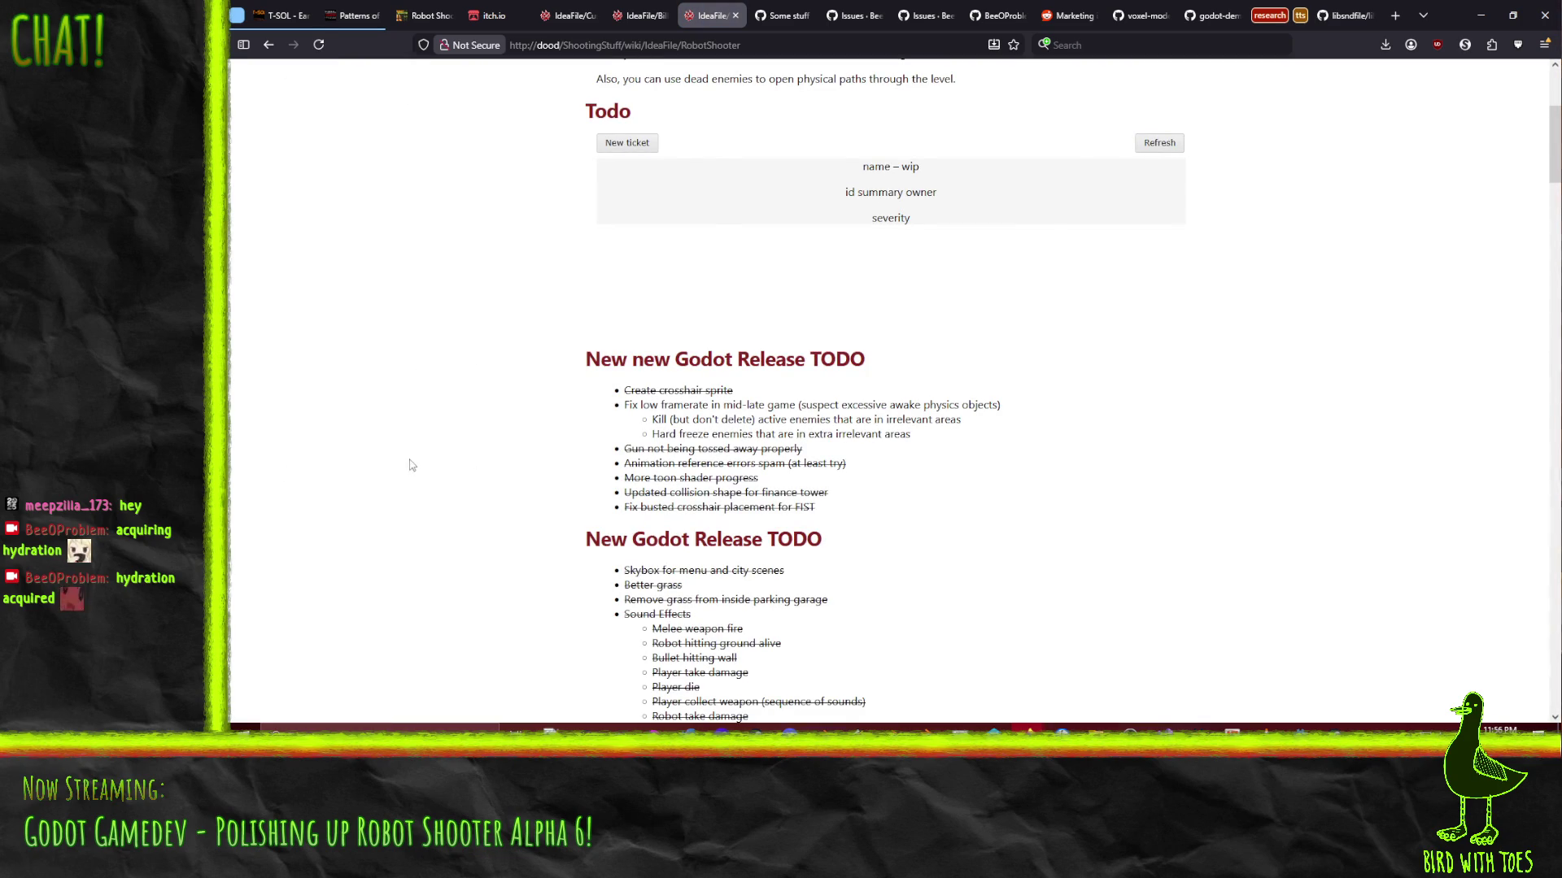
Open card #698 'FIX THE STUPID CACHE IN THE KANBAN BOARD' and view it in a new tab
scroll(378, 429, "down", 15)
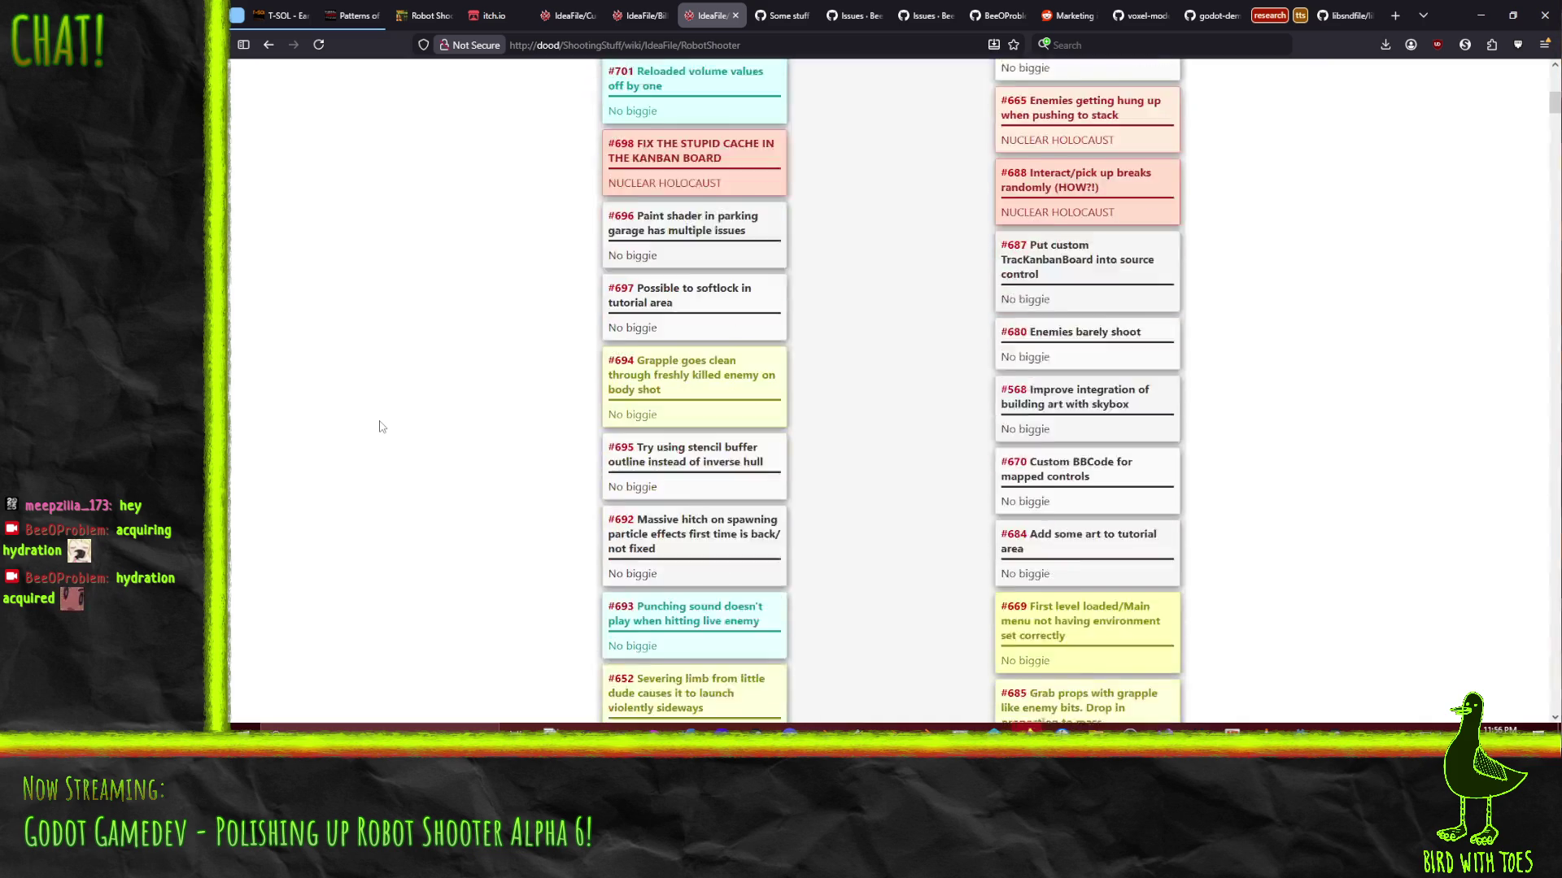
scroll(558, 491, "up", 10)
left_click(688, 373)
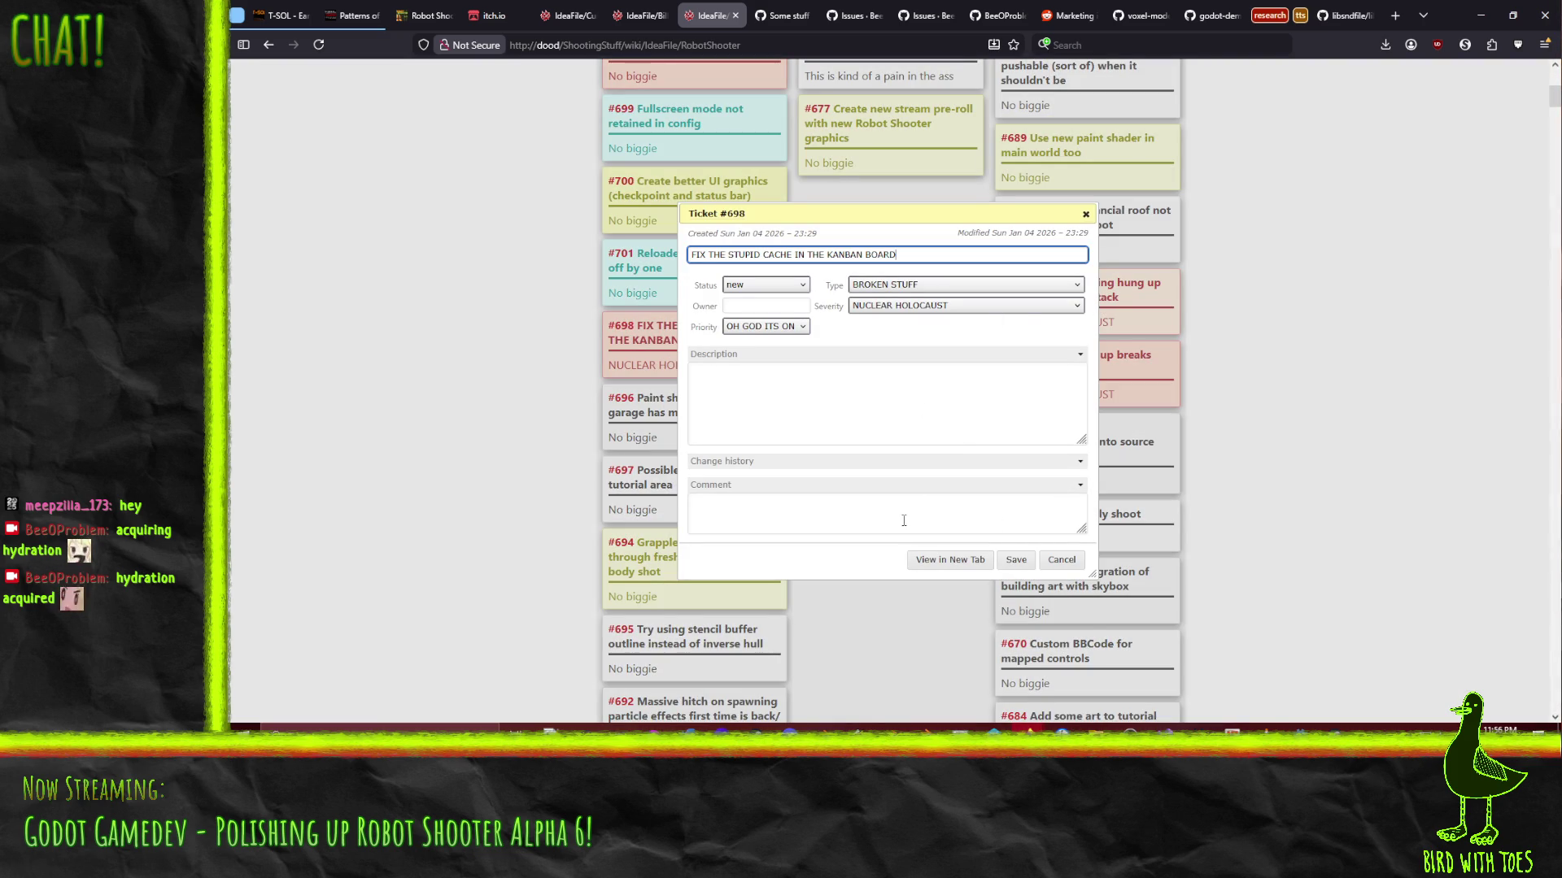
left_click(1041, 524)
left_click(953, 561)
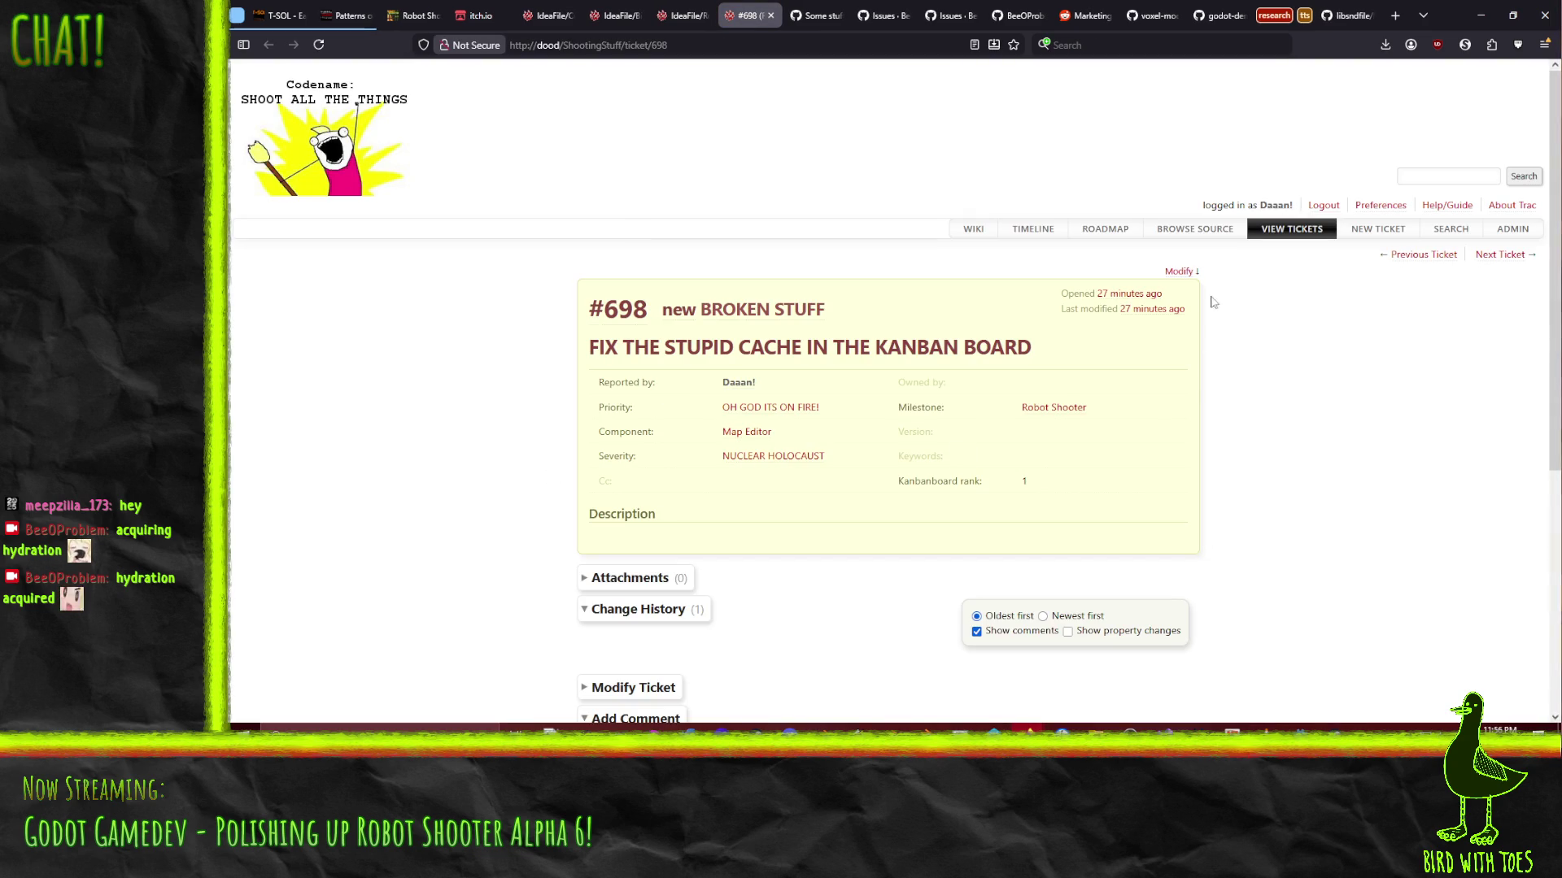
Resolve ticket #698 as 'We already know about this one jackass!!!1' and submit the change
left_click(1179, 271)
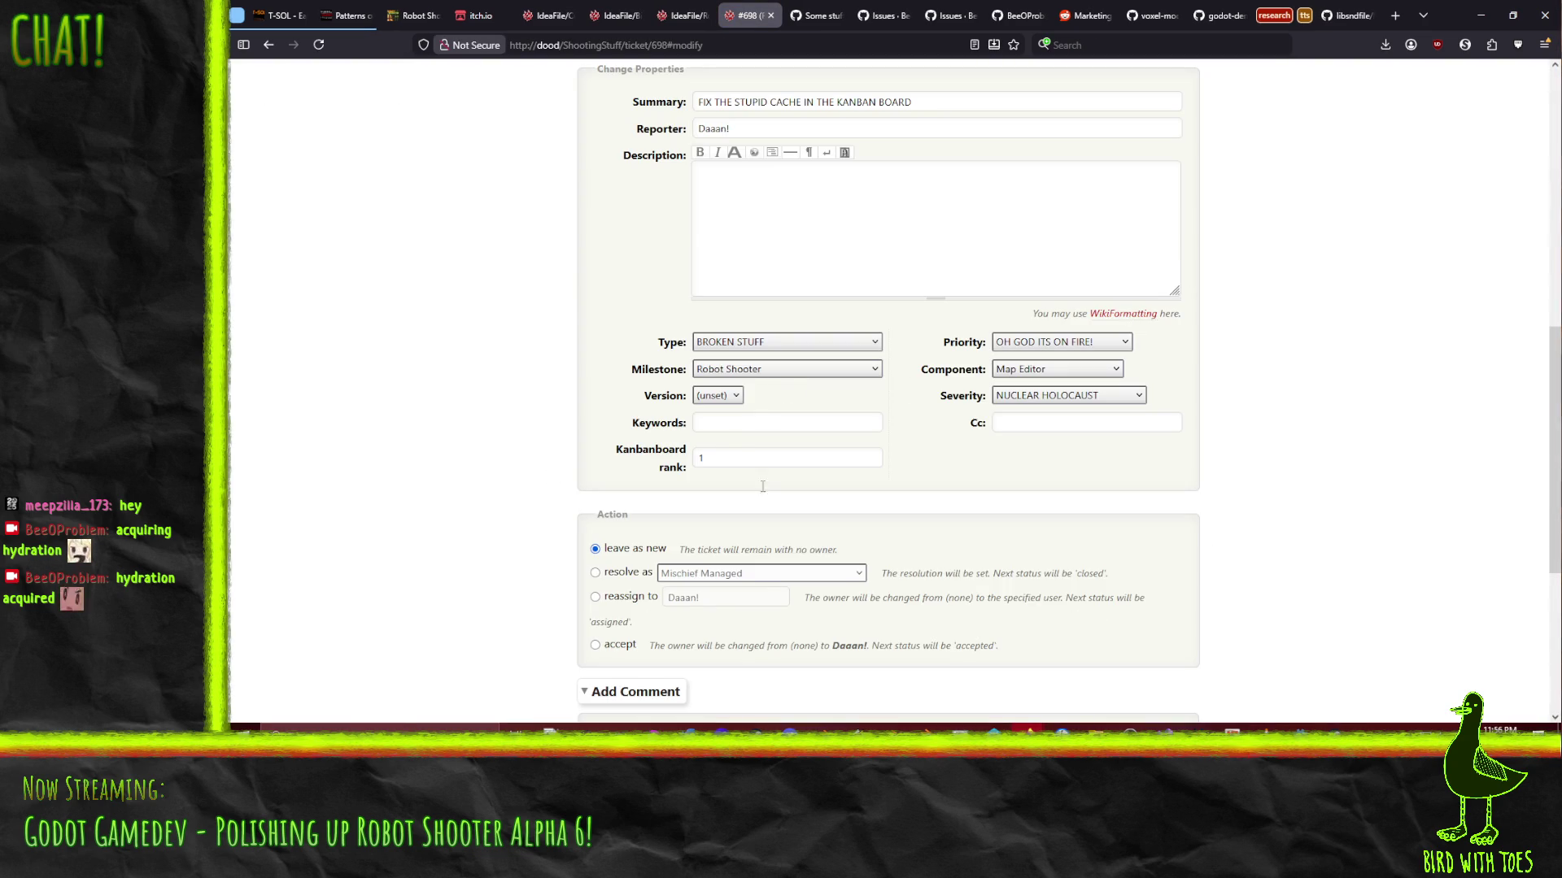
left_click(614, 573)
left_click(757, 574)
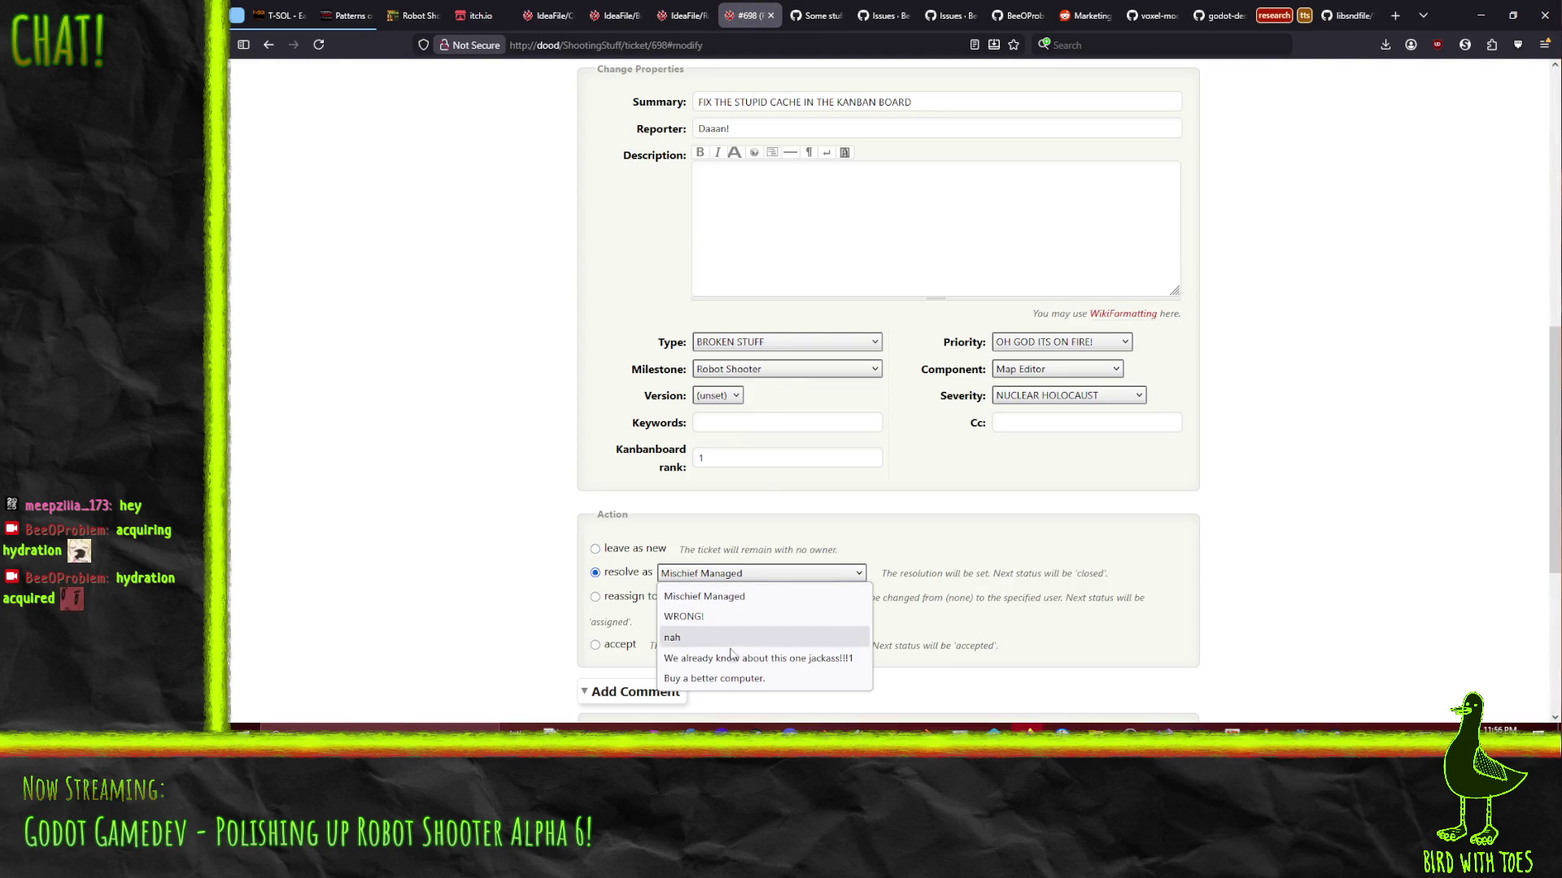
left_click(782, 663)
scroll(507, 537, "down", 4)
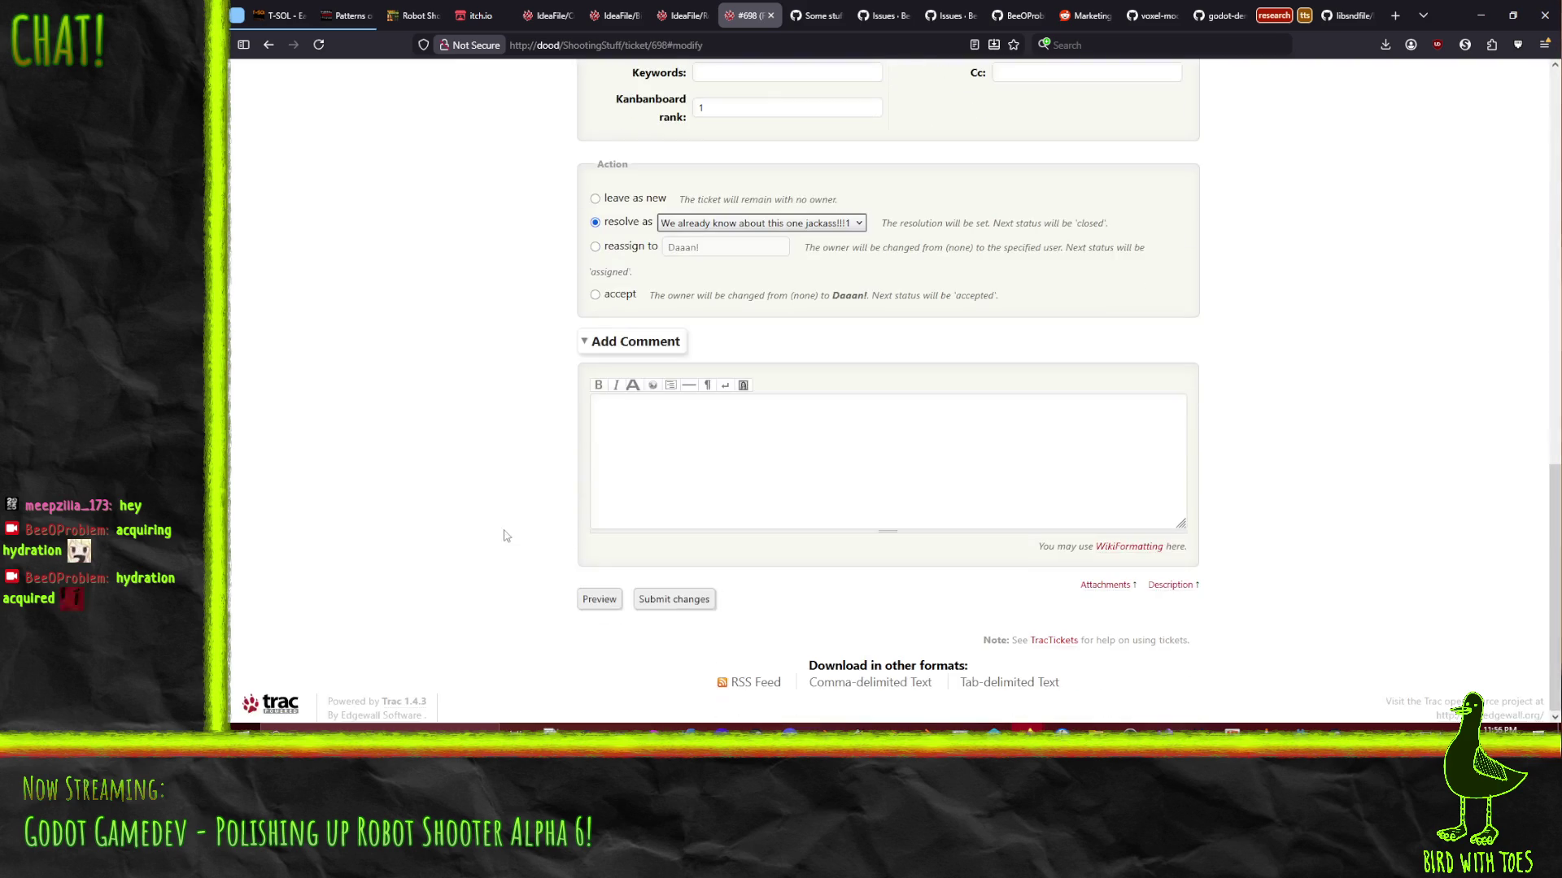
left_click(668, 600)
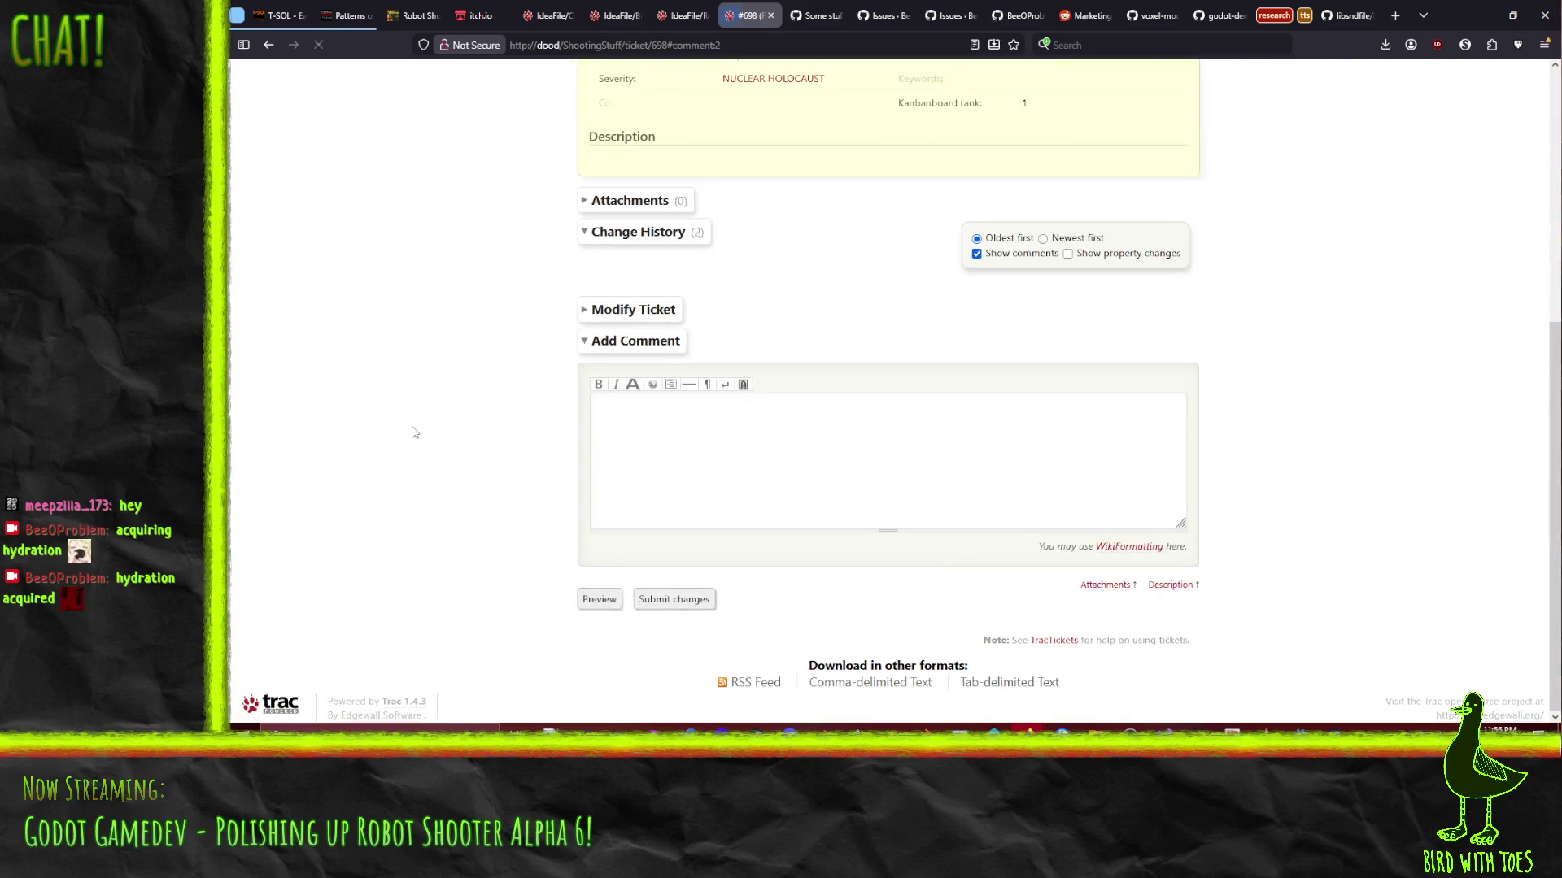
Back on the board, drag card #673 up the New column to sit just below #699
left_click(770, 18)
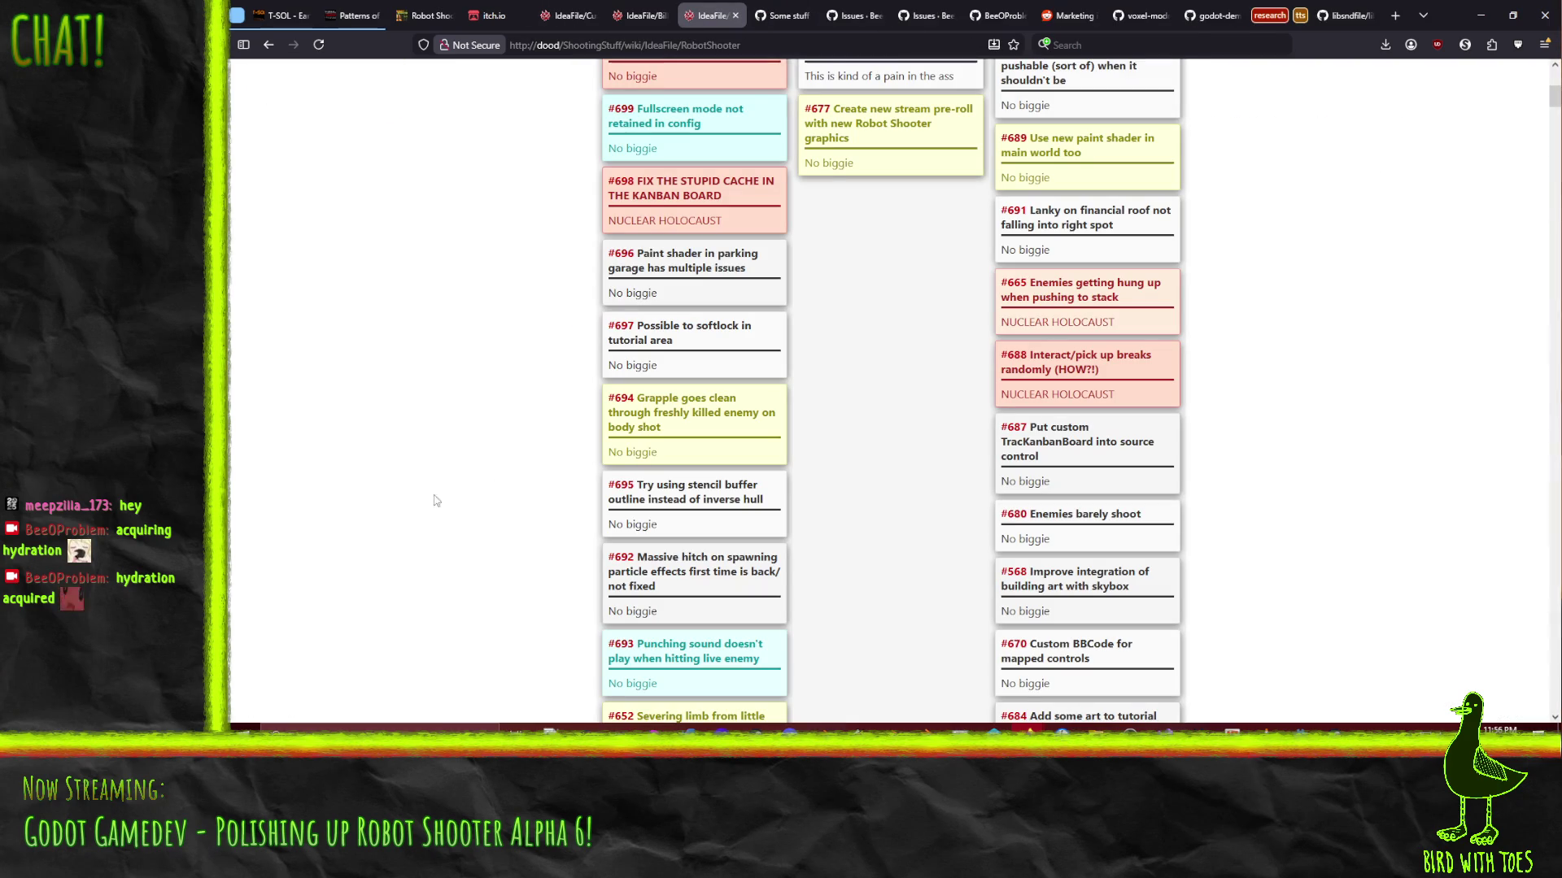
scroll(420, 488, "up", 5)
scroll(420, 488, "up", 1)
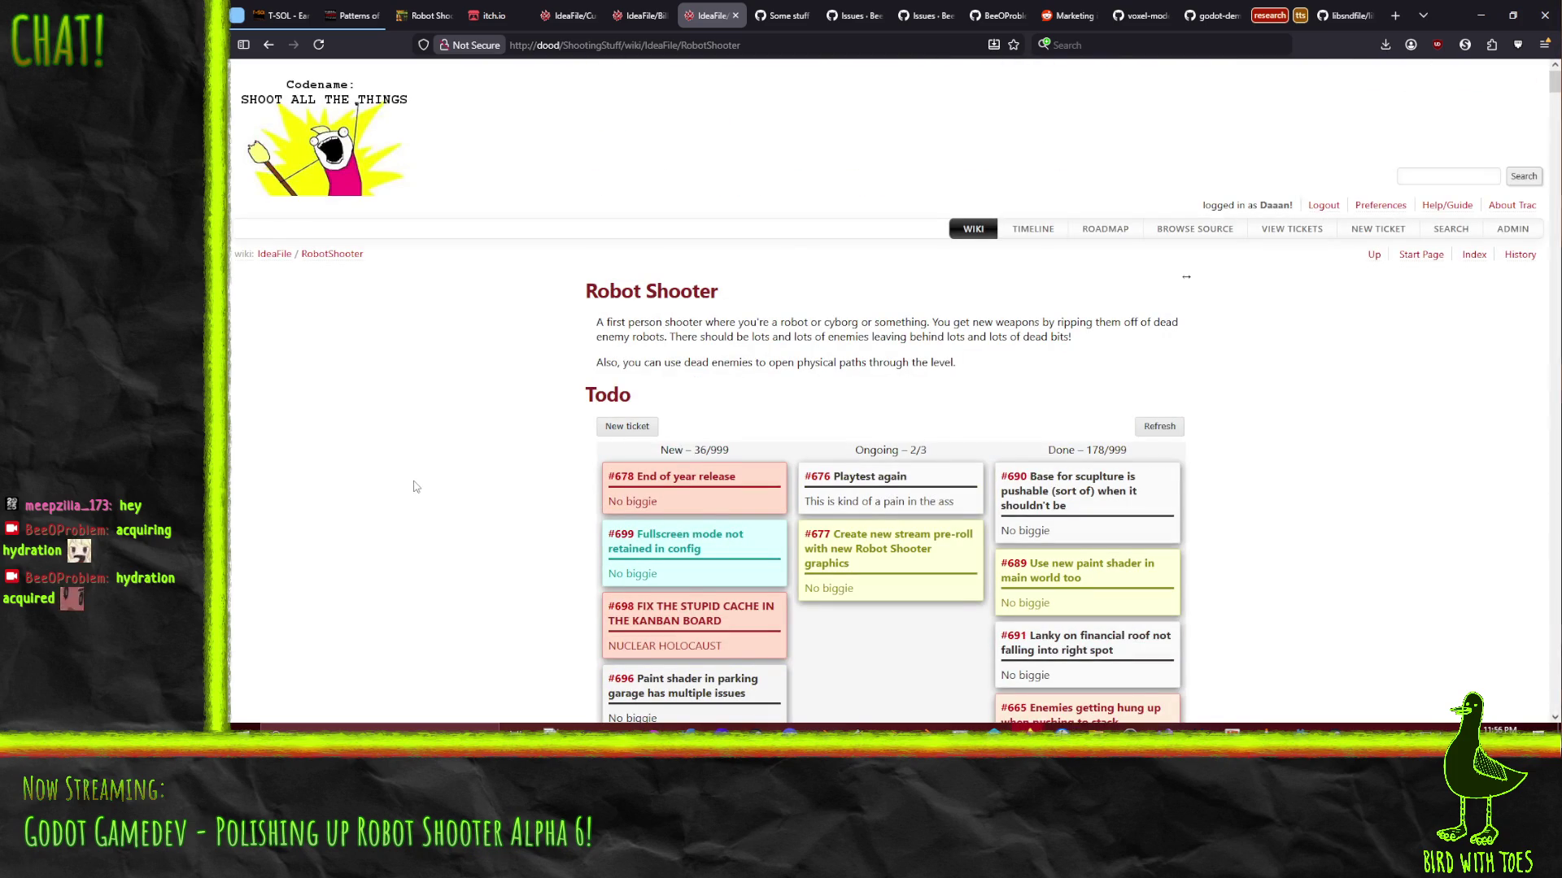
scroll(415, 487, "down", 12)
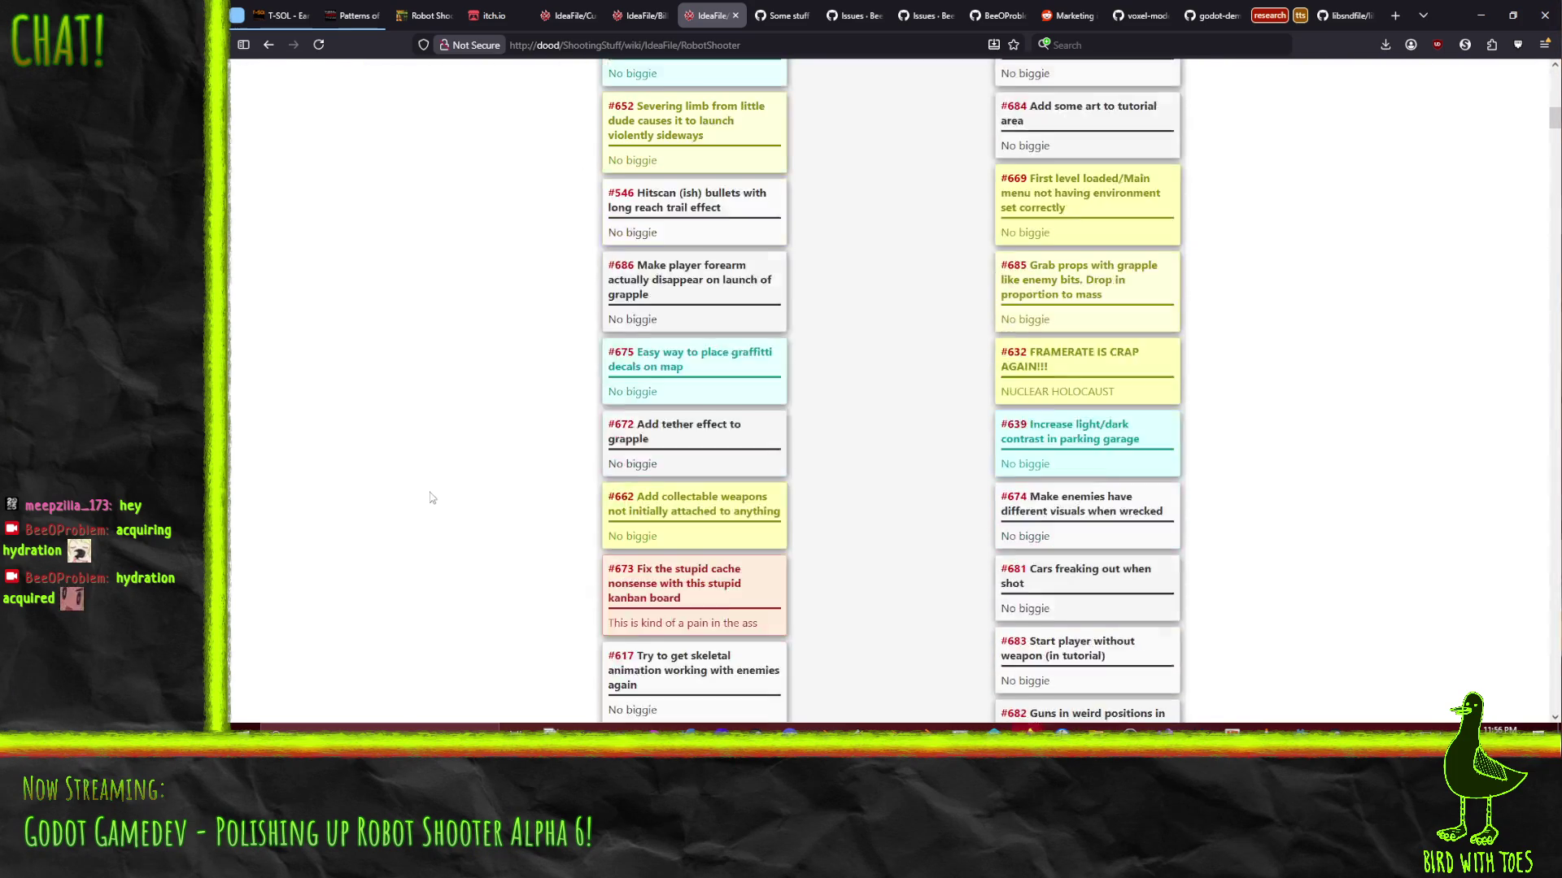
mouse_move(691, 540)
left_mouse_down()
mouse_move(692, 163)
mouse_move(691, 407)
left_mouse_up()
left_click_drag(685, 504, 687, 553)
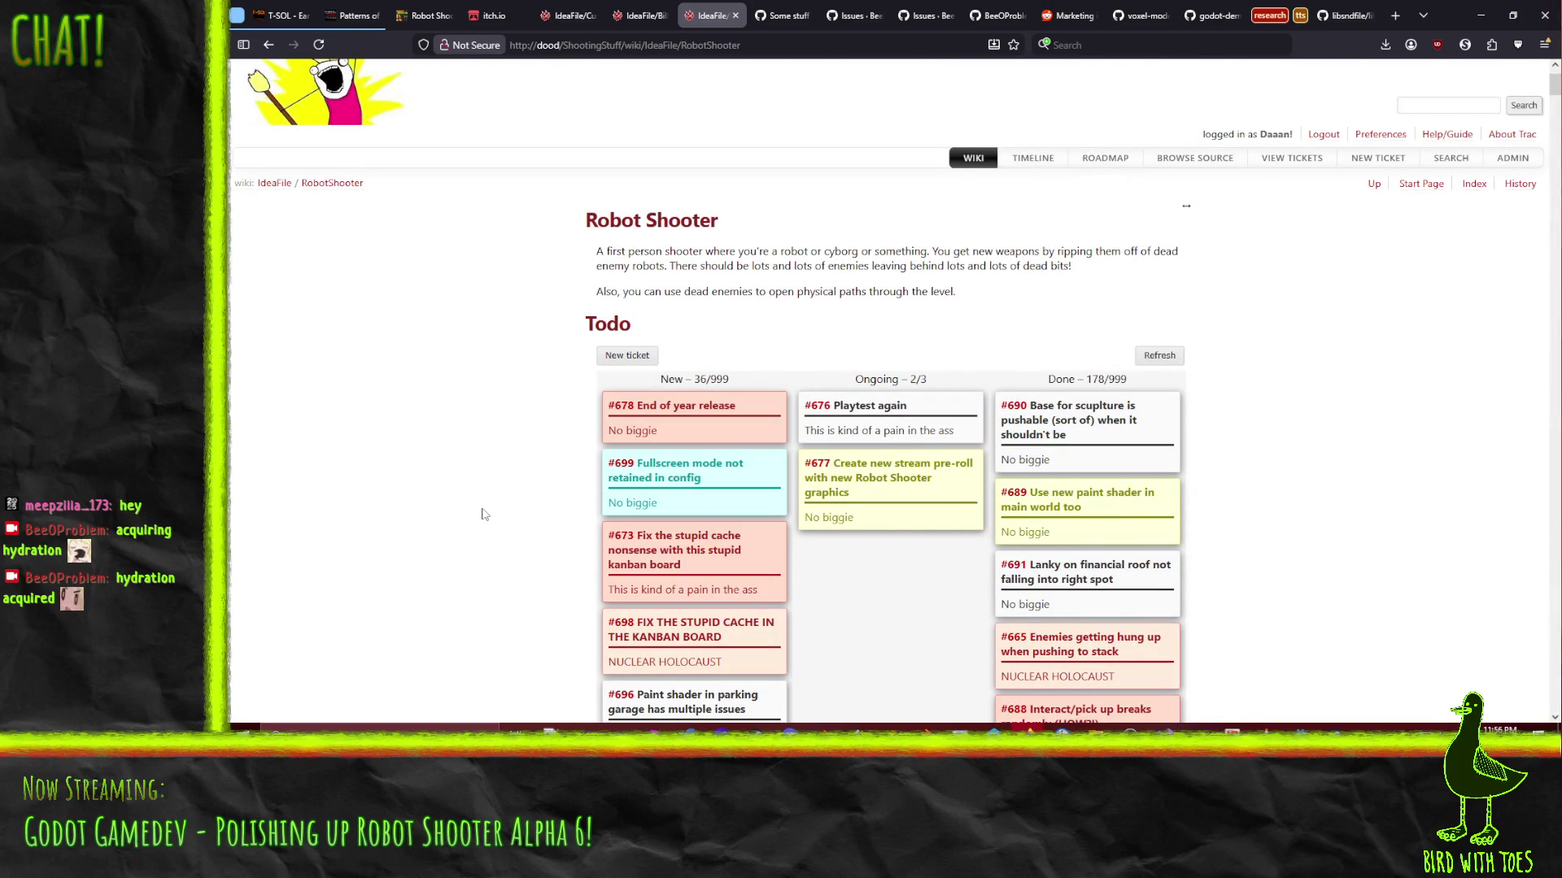
scroll(484, 514, "down", 3)
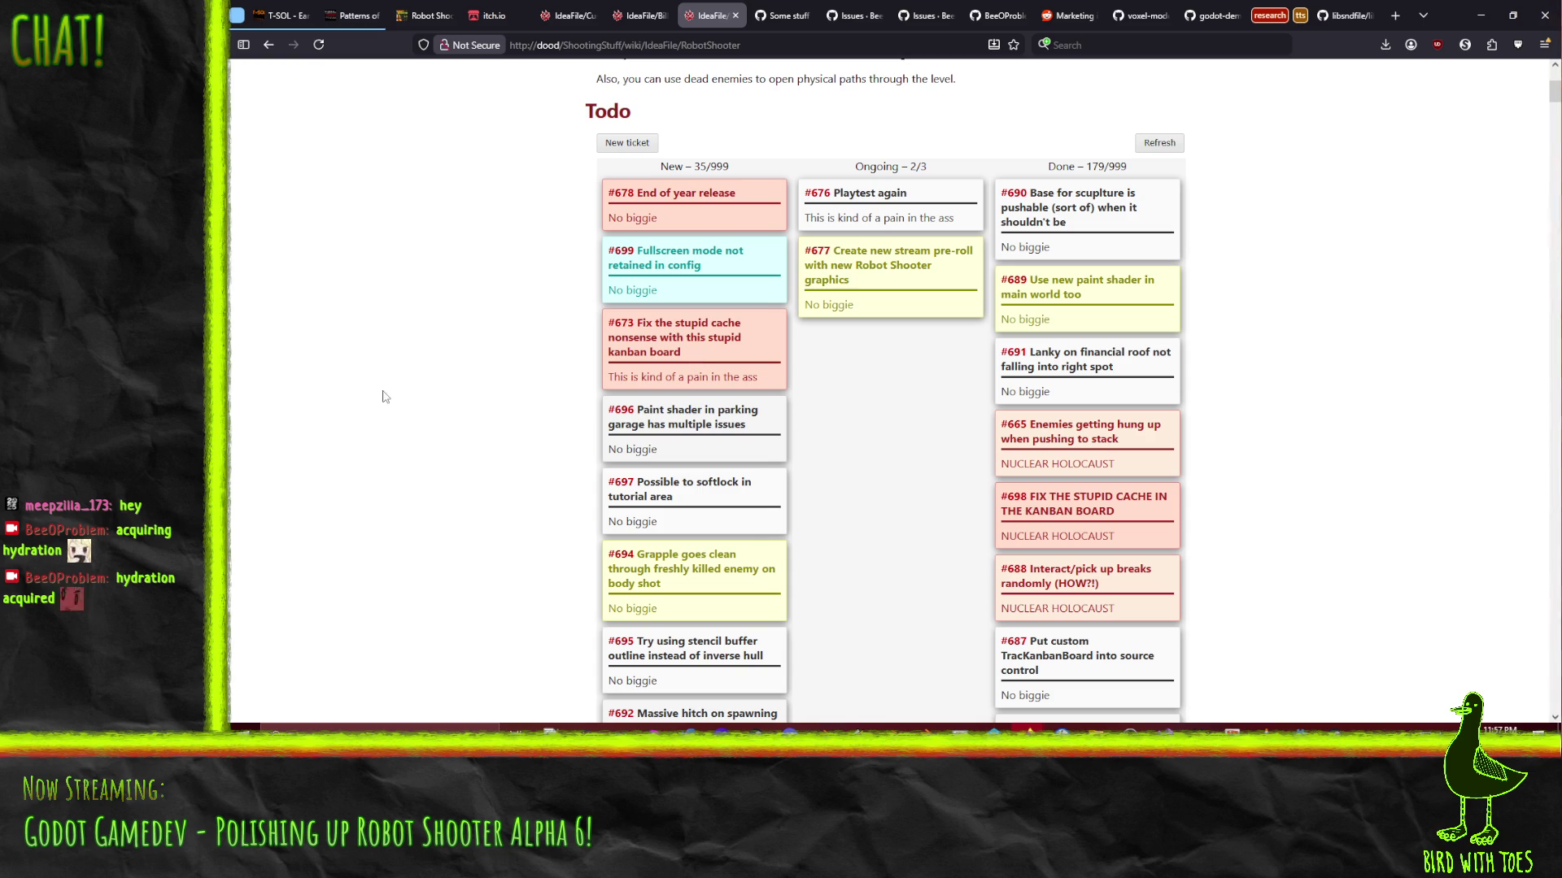
Drag ticket #694 up to sit directly under #673 in the New column
scroll(386, 396, "down", 3)
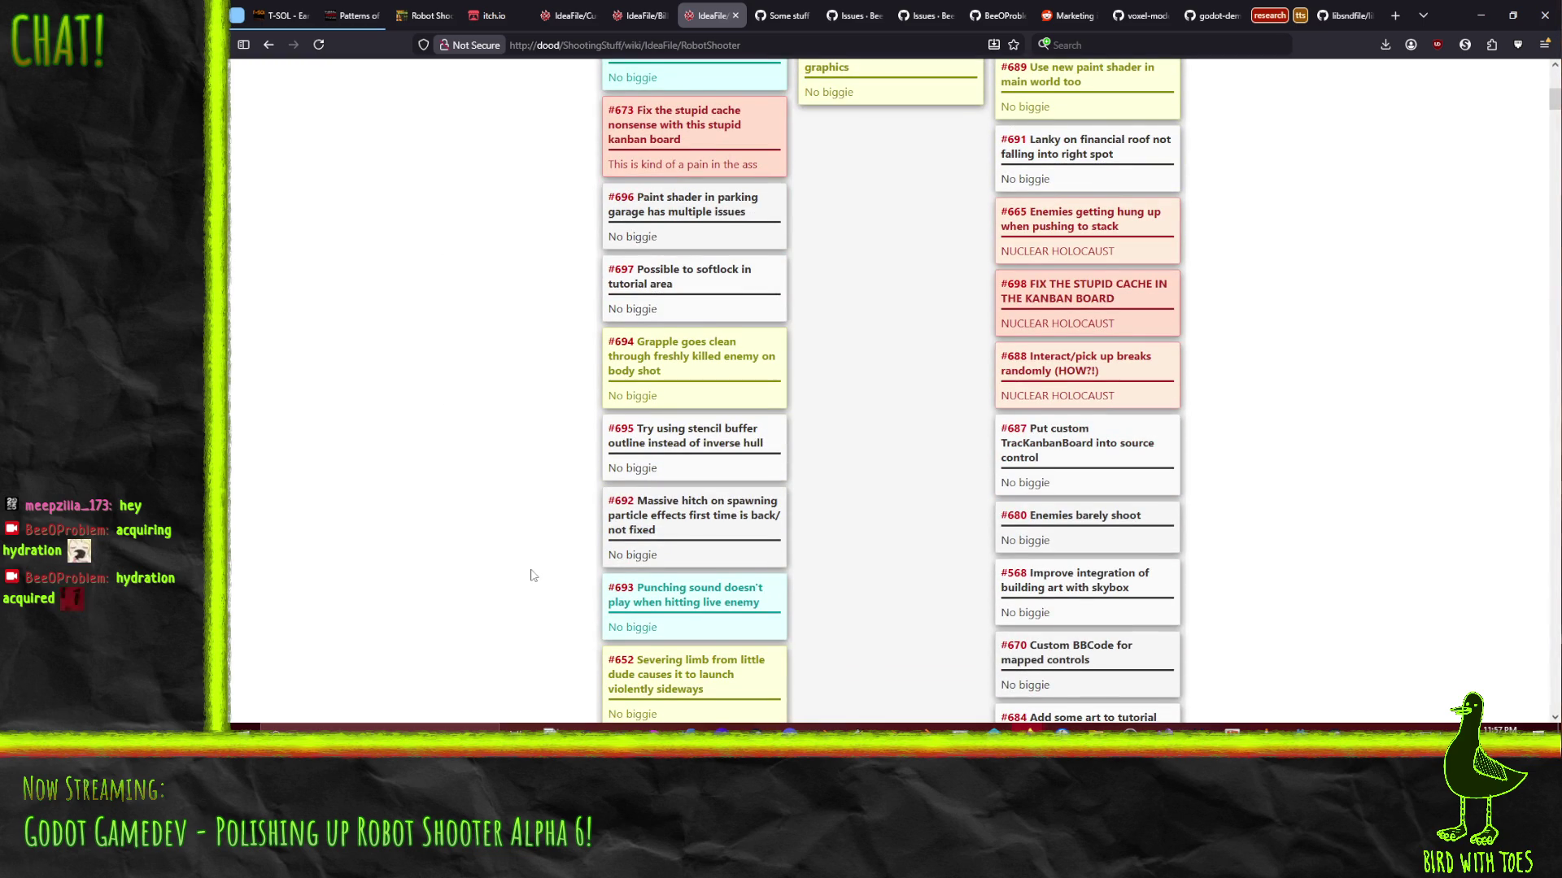
scroll(530, 570, "up", 1)
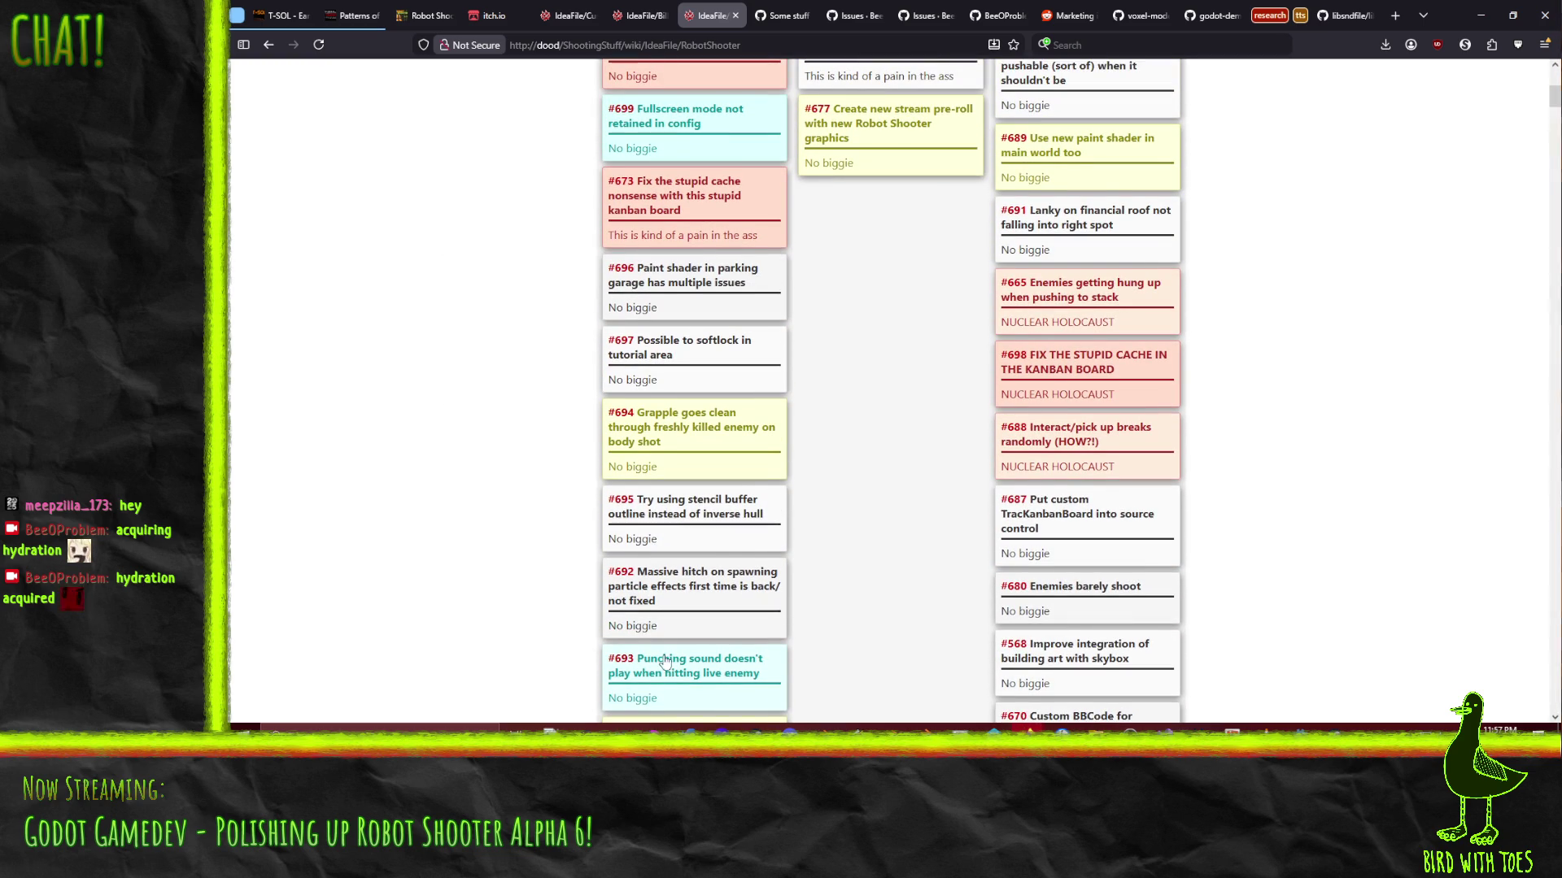
scroll(675, 635, "down", 1)
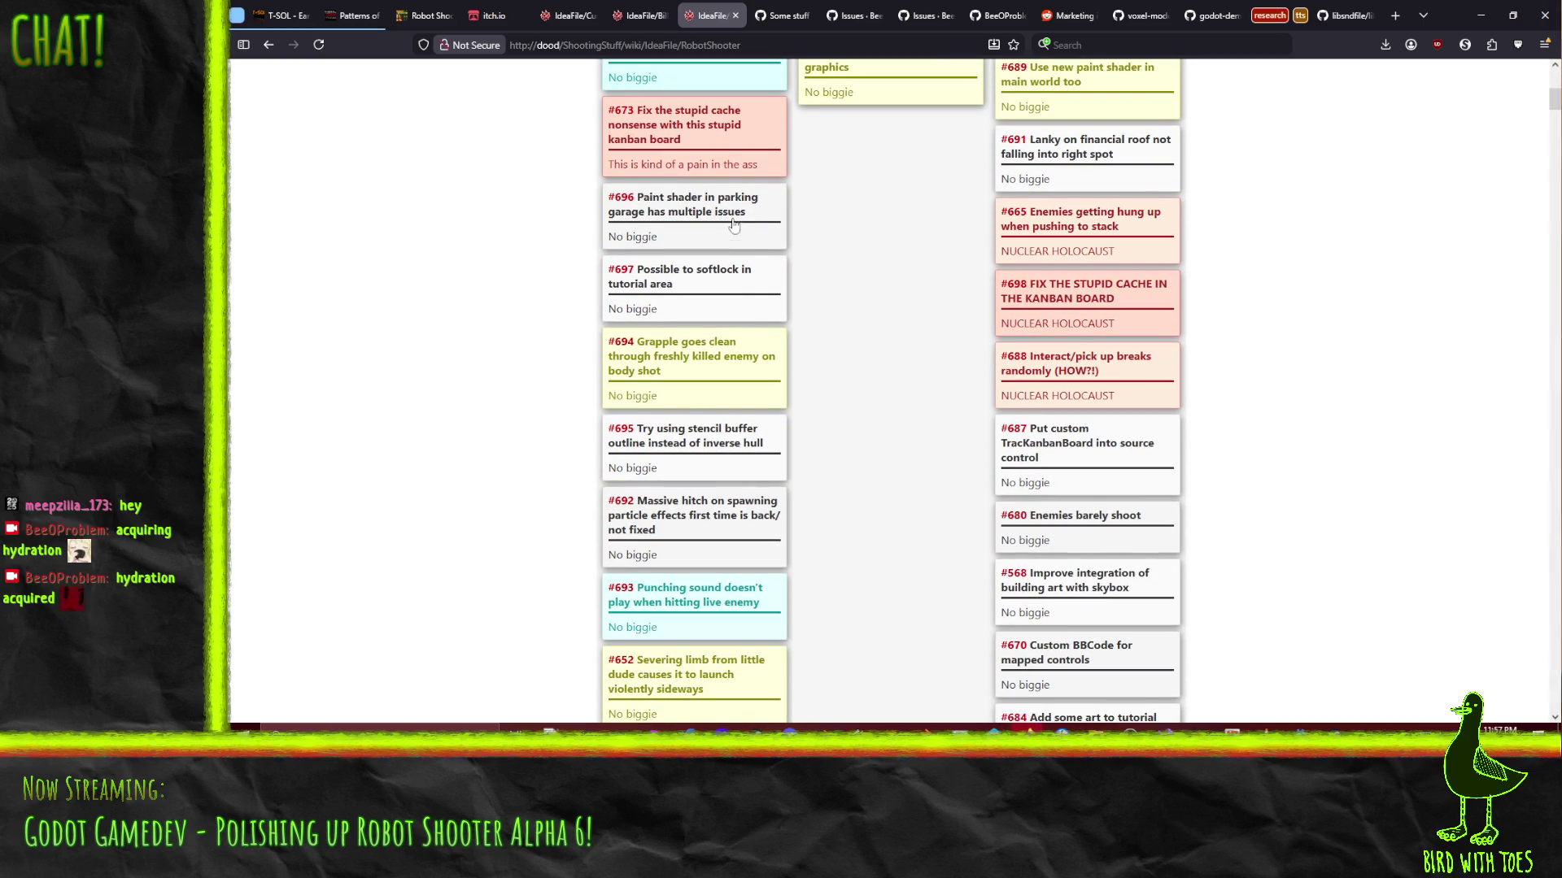
left_click_drag(704, 370, 765, 237)
scroll(828, 293, "up", 2)
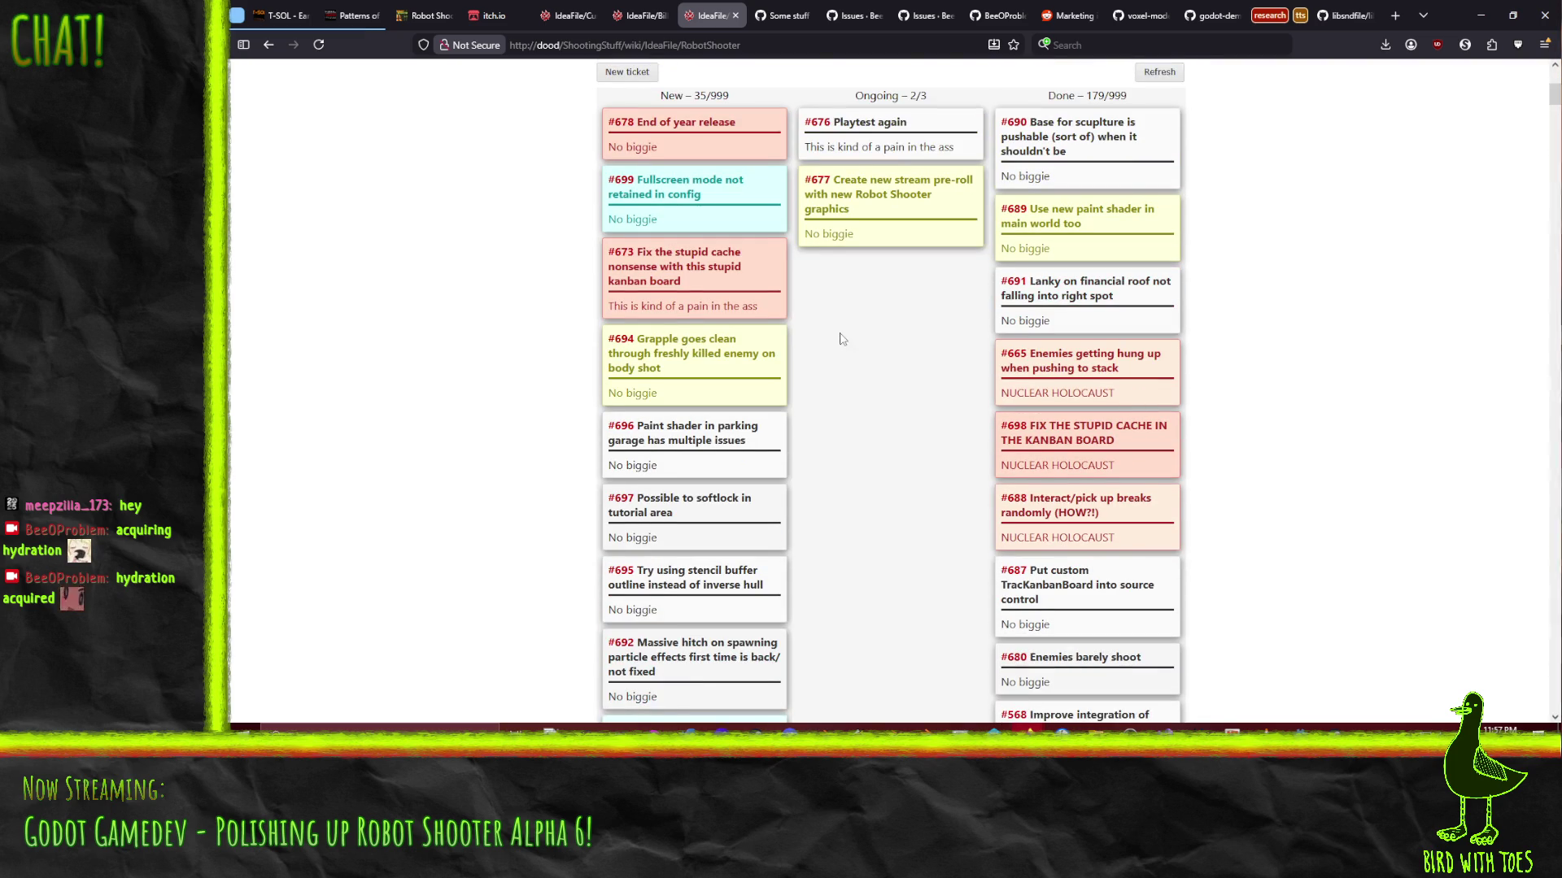
scroll(740, 407, "down", 2)
Move #693 above #699 and place #672 just above #686
mouse_move(700, 195)
left_mouse_down()
mouse_move(740, 407)
mouse_move(747, 618)
left_mouse_up()
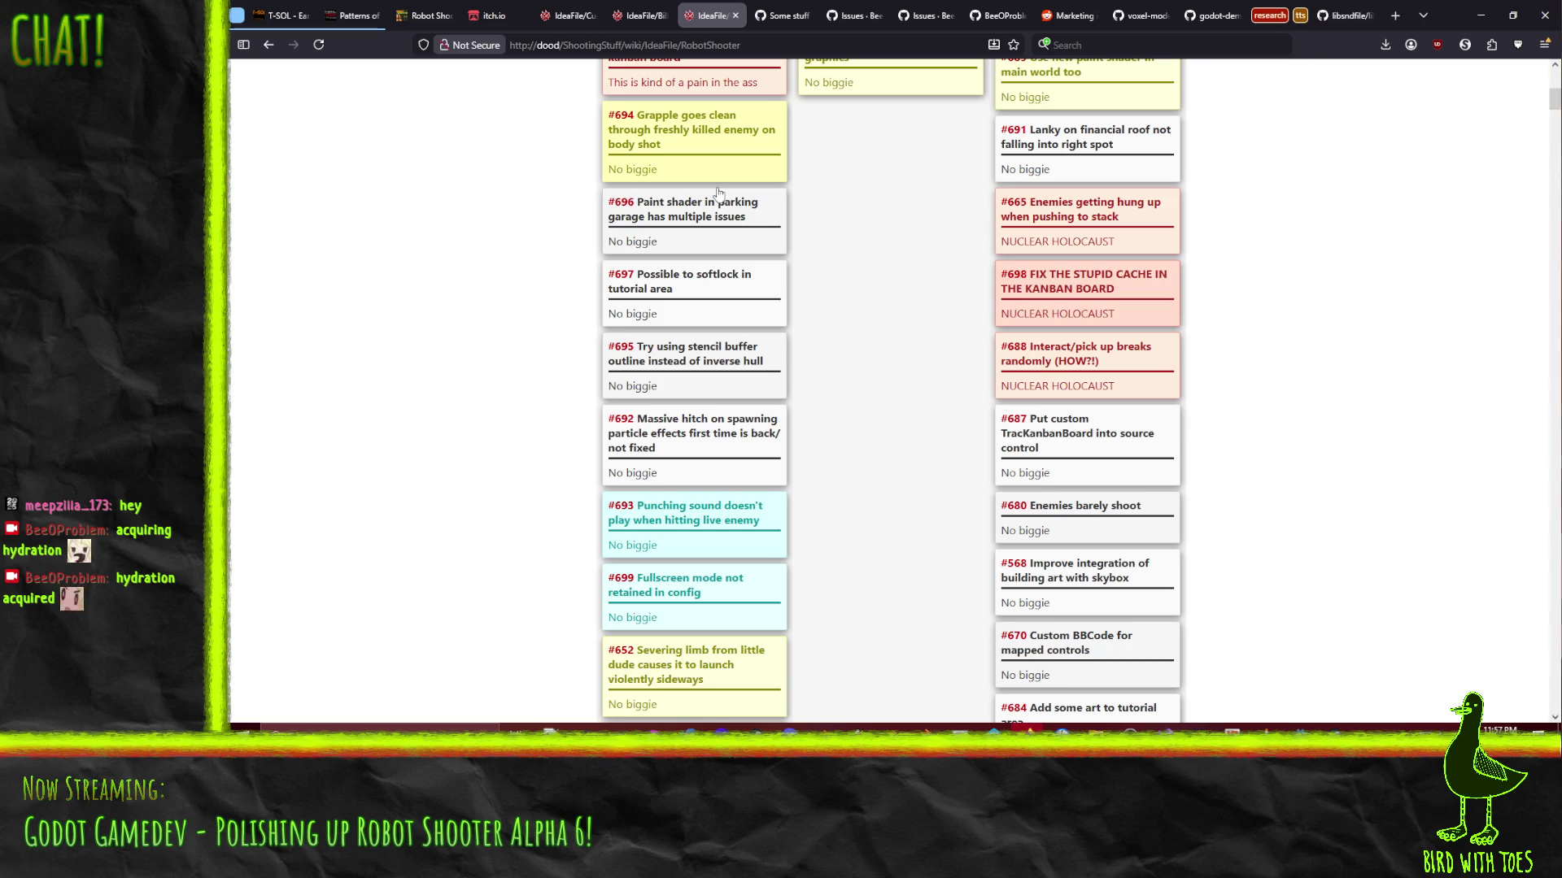
scroll(805, 317, "down", 6)
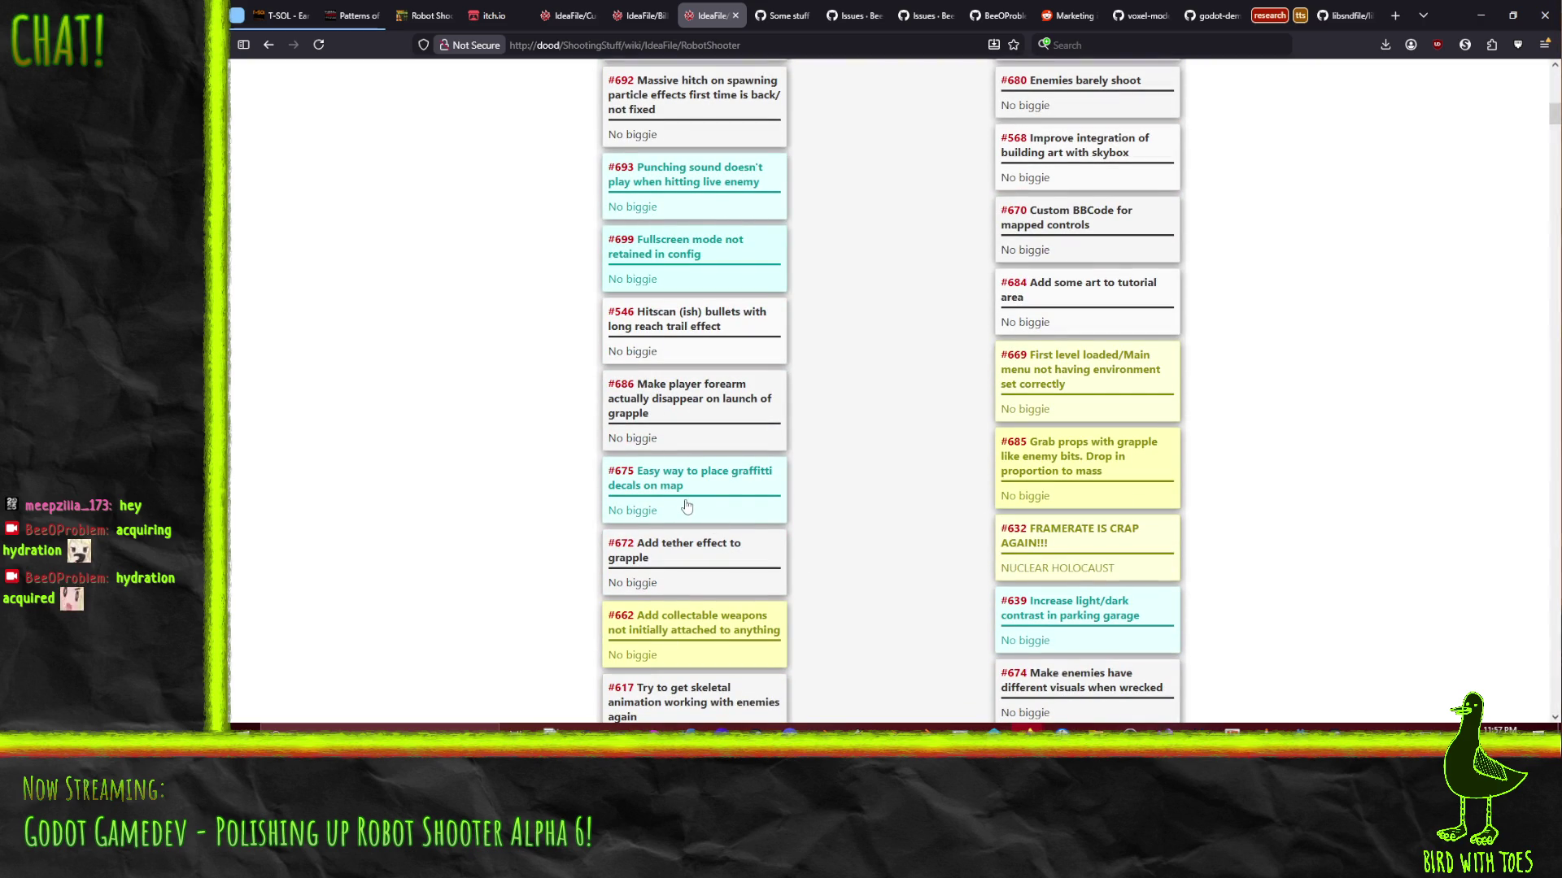
scroll(722, 352, "up", 1)
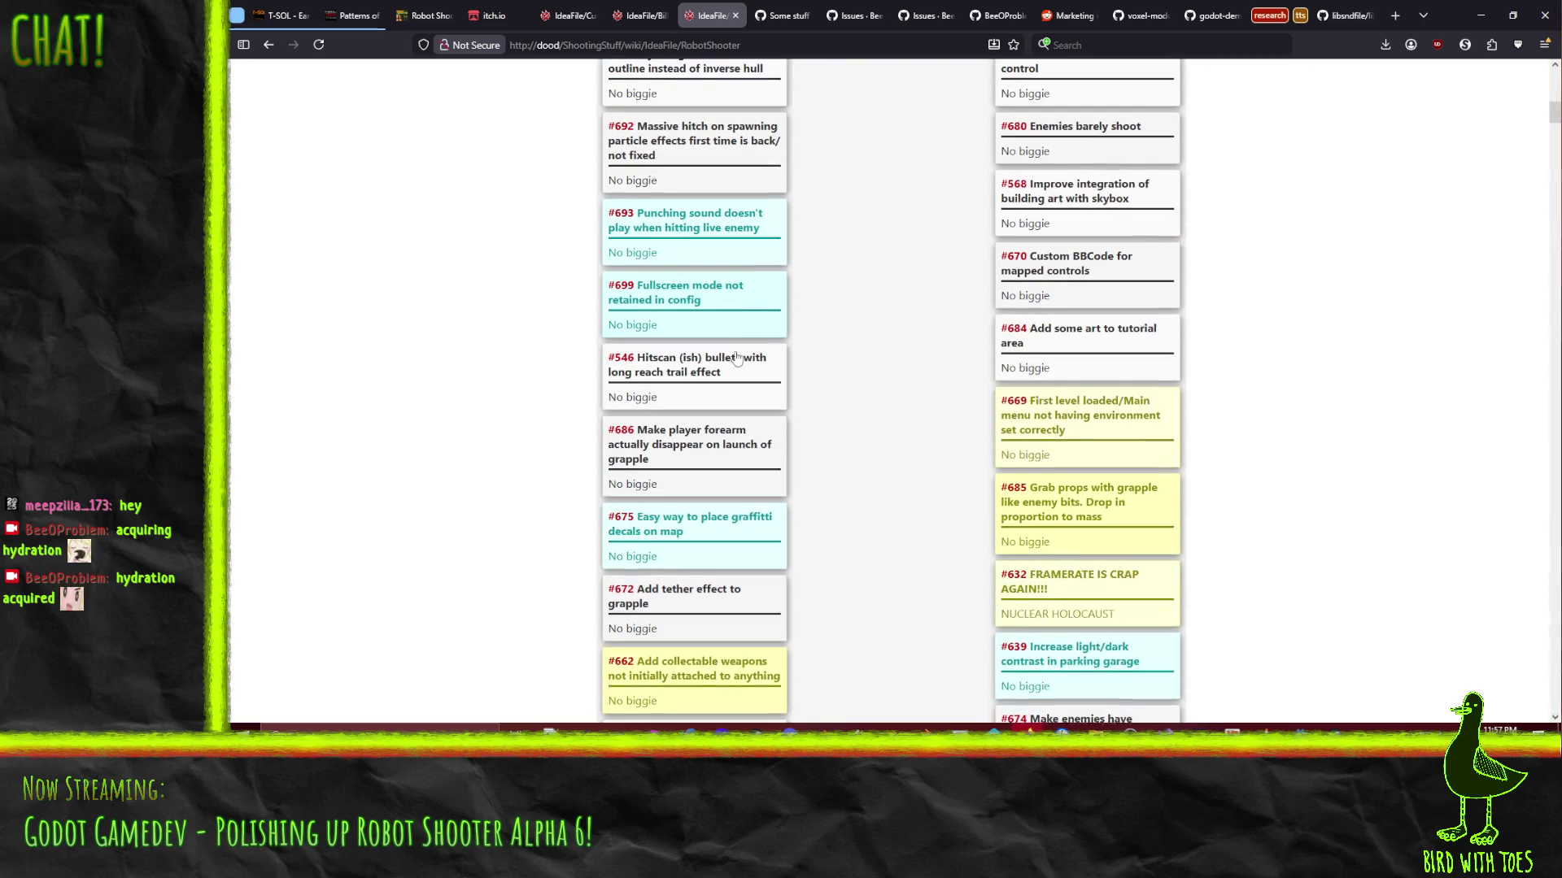
left_click_drag(683, 350, 684, 514)
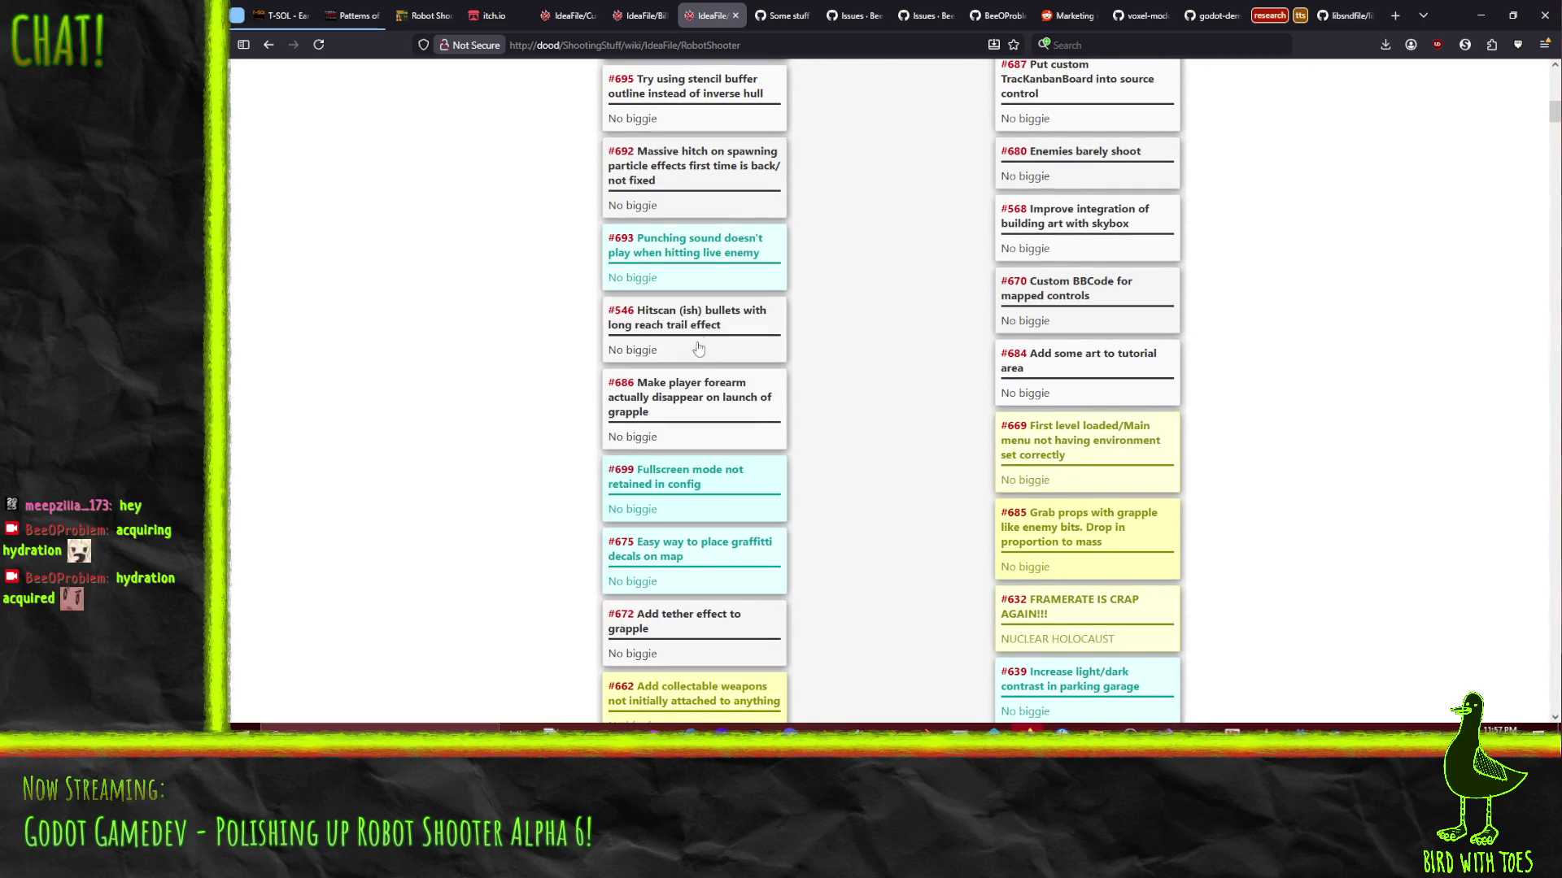
left_click_drag(701, 450, 701, 445)
left_click_drag(730, 633, 730, 464)
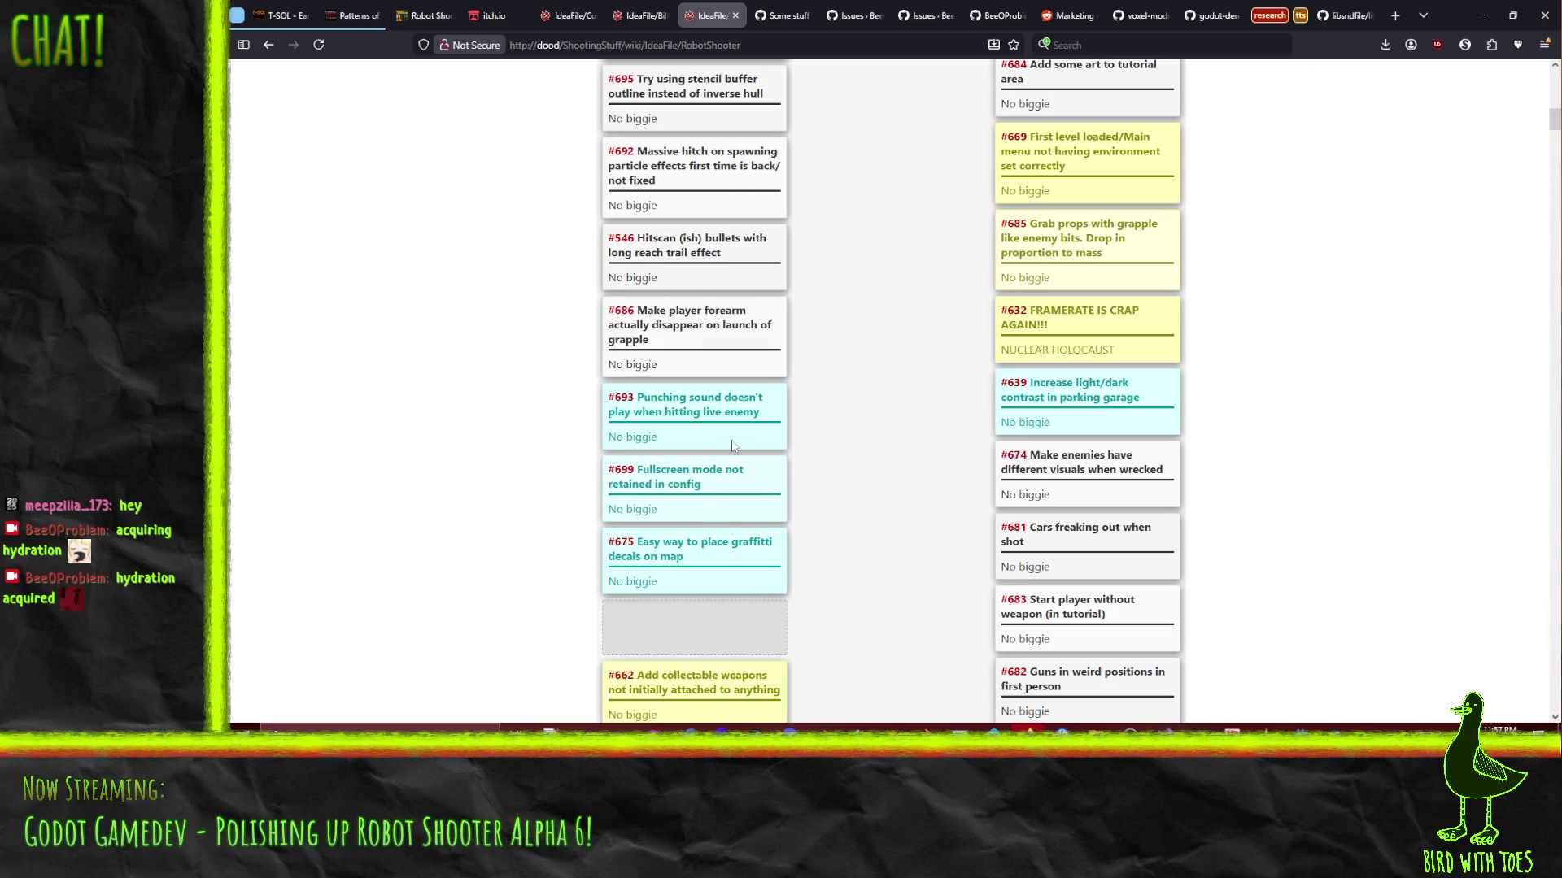
left_click_drag(706, 374, 703, 388)
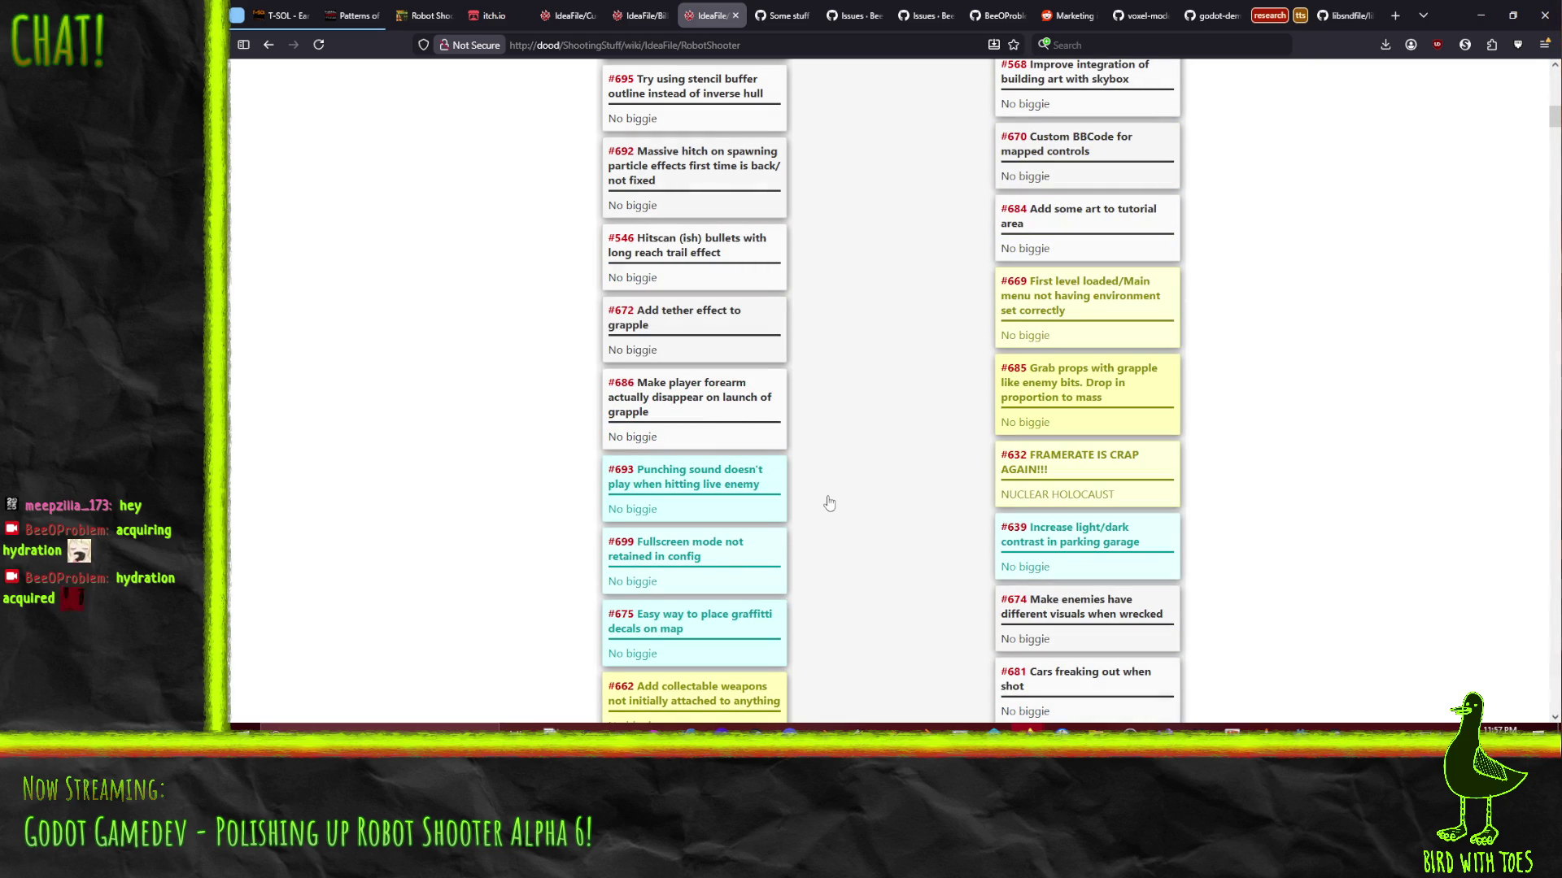
Shift #571 and #640 into their new spots after #546, then open ticket #672's details
scroll(885, 496, "down", 6)
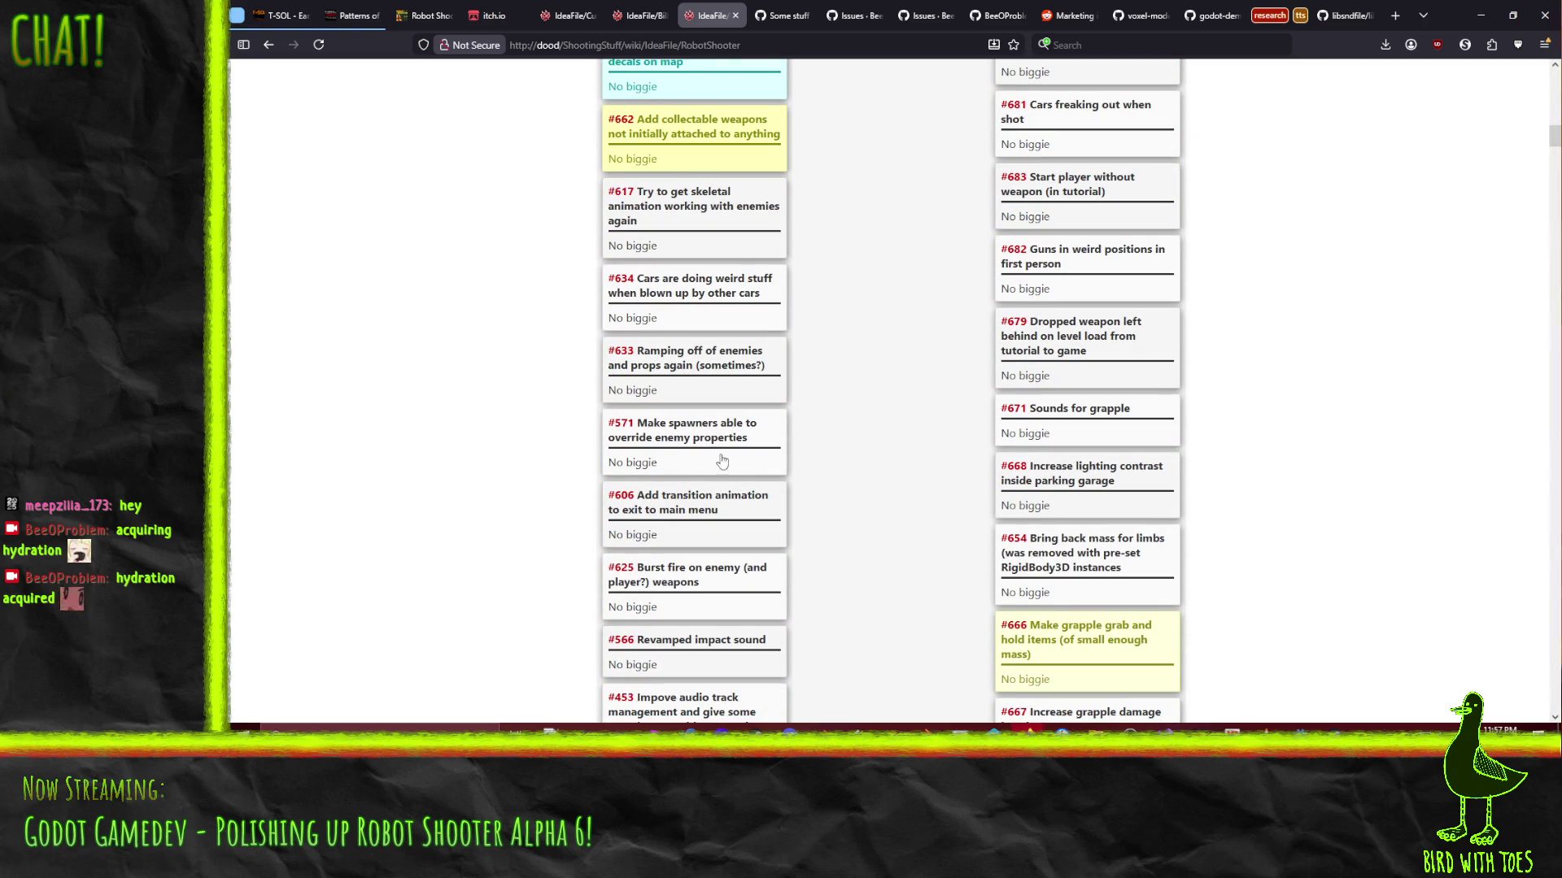
left_click_drag(714, 461, 679, 280)
scroll(705, 362, "up", 3)
scroll(701, 341, "up", 3)
scroll(452, 450, "down", 7)
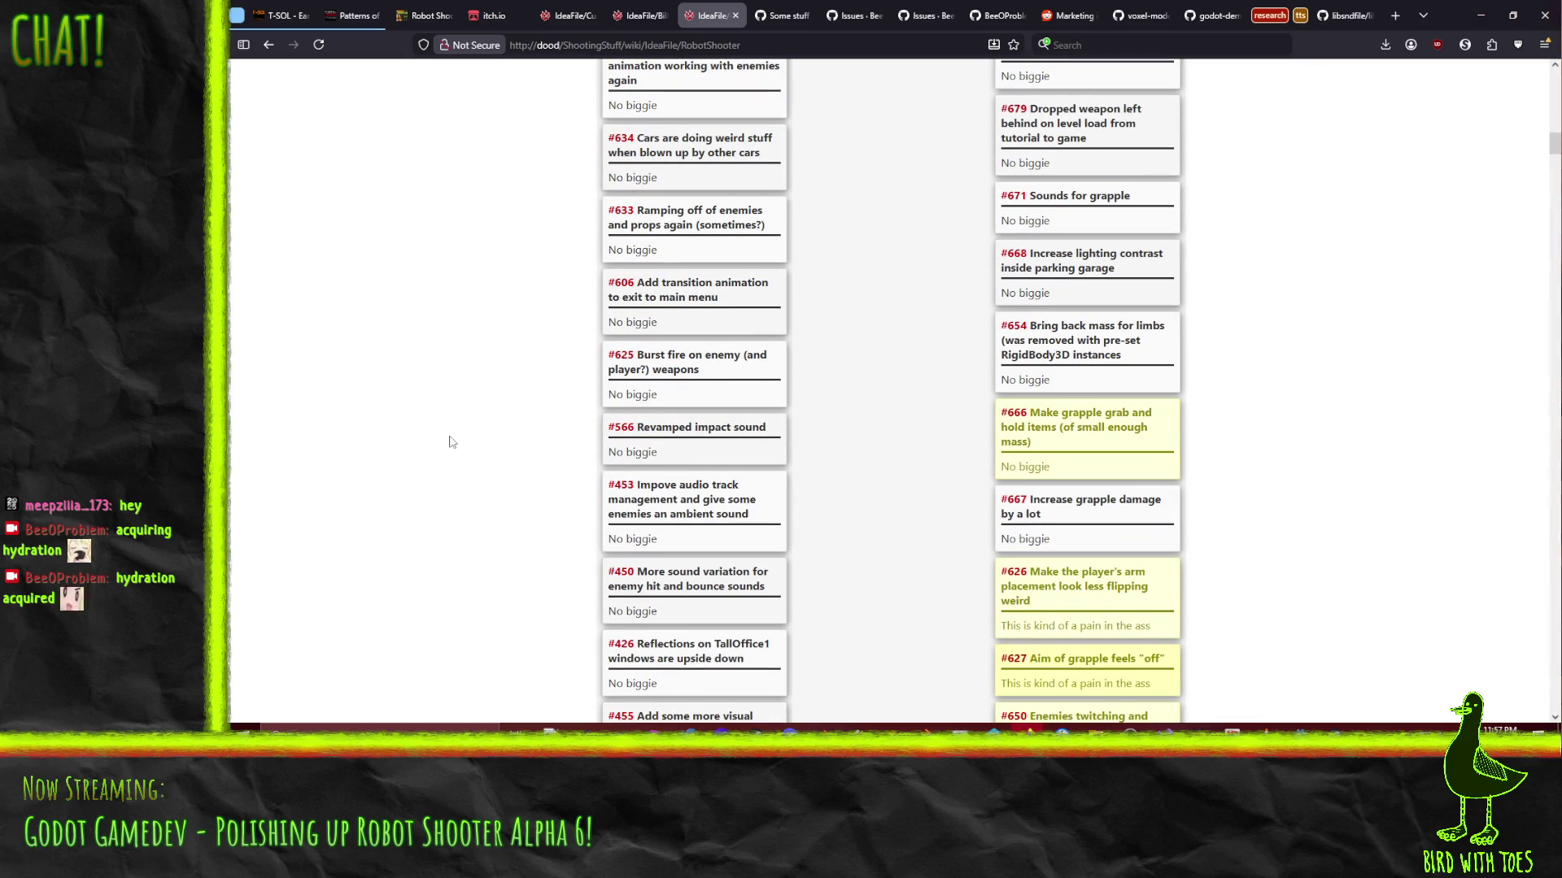
scroll(452, 441, "down", 6)
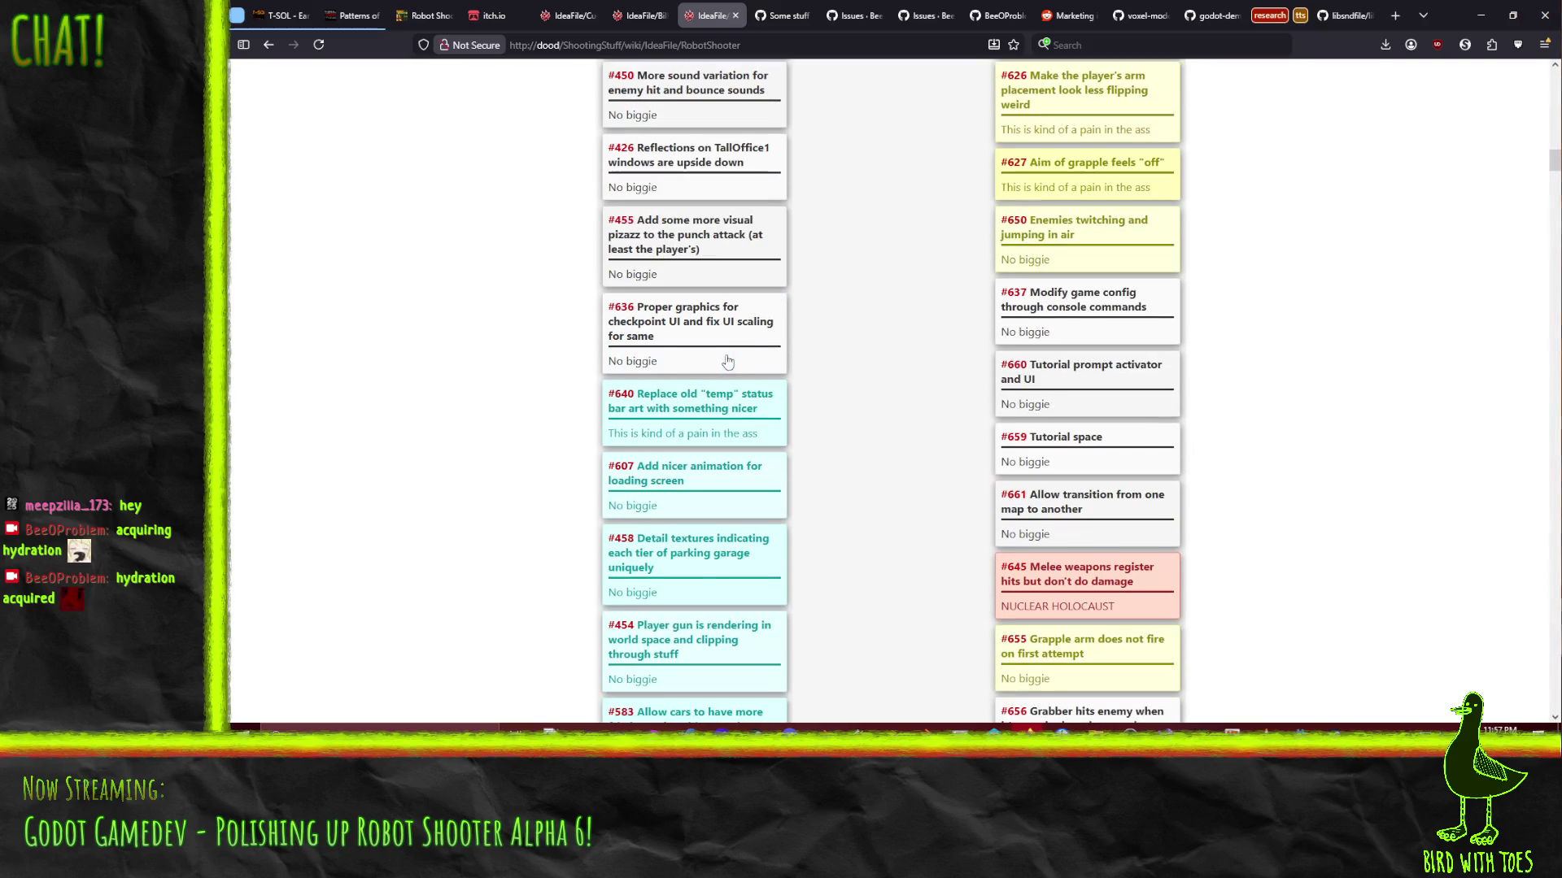
scroll(716, 358, "up", 10)
mouse_move(718, 441)
left_mouse_down()
mouse_move(714, 333)
mouse_move(719, 533)
mouse_move(705, 267)
mouse_move(736, 643)
left_mouse_up()
scroll(716, 382, "up", 3)
scroll(720, 537, "down", 2)
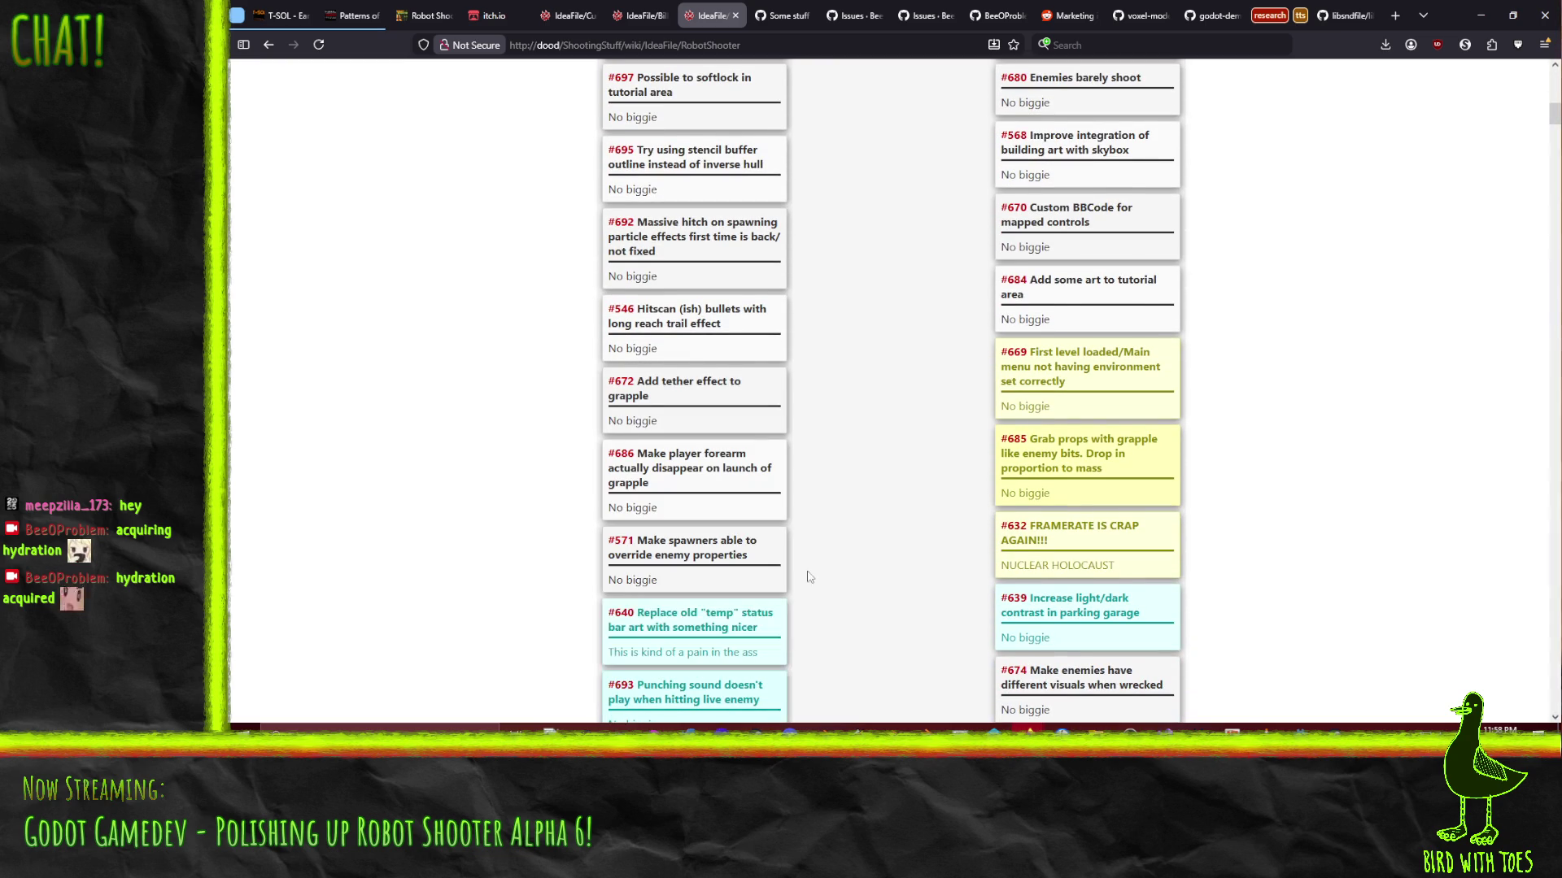
scroll(846, 585, "down", 3)
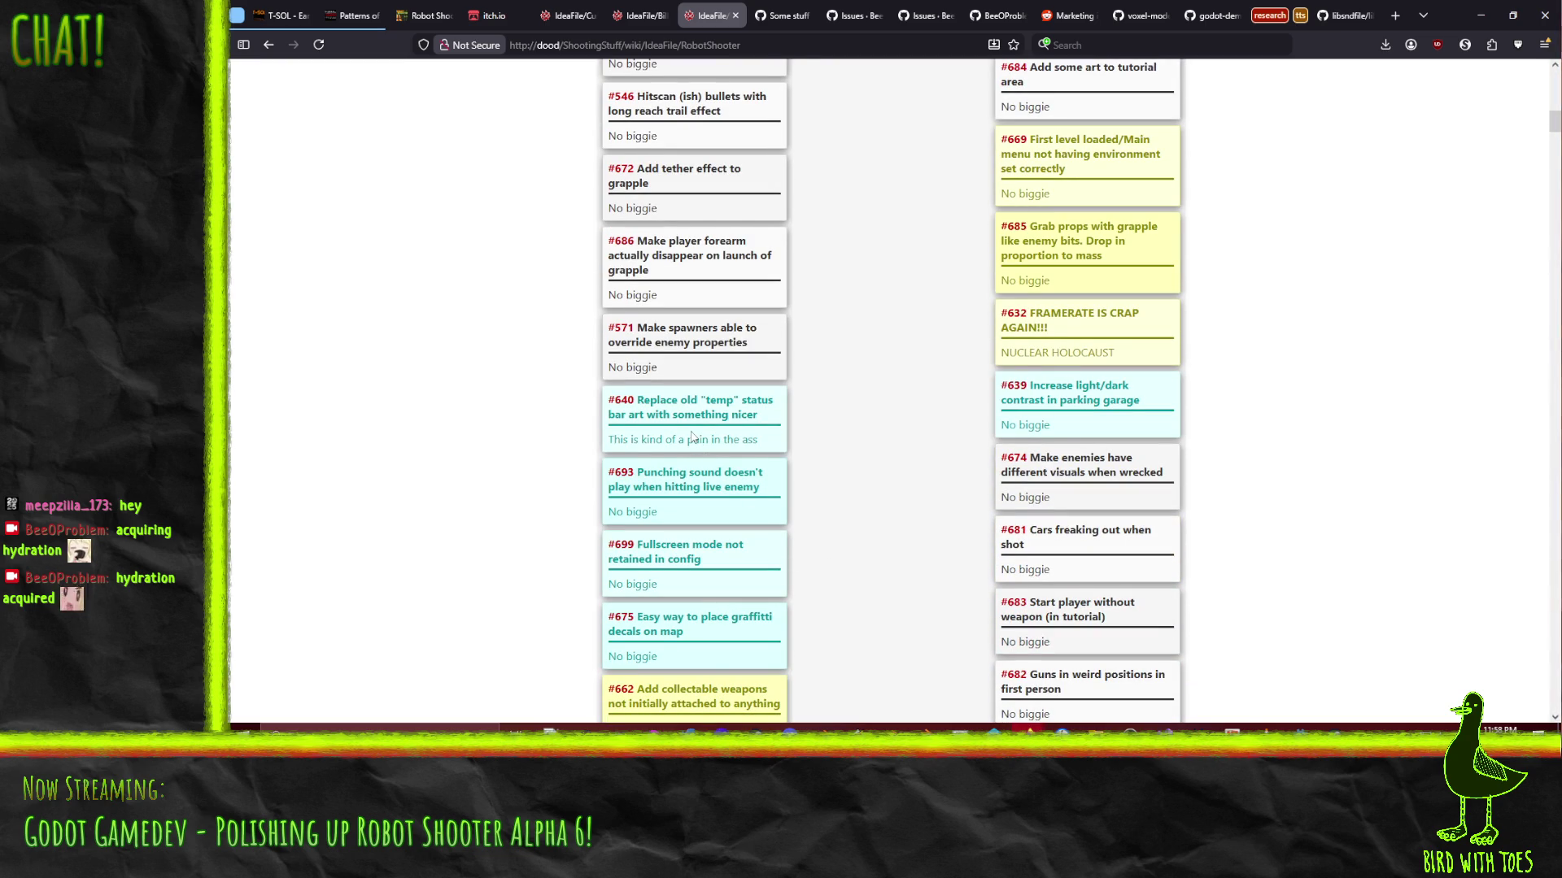
left_click(693, 174)
Inspect ticket #672's priority, severity and description, then cancel without saving
scroll(919, 358, "up", 3)
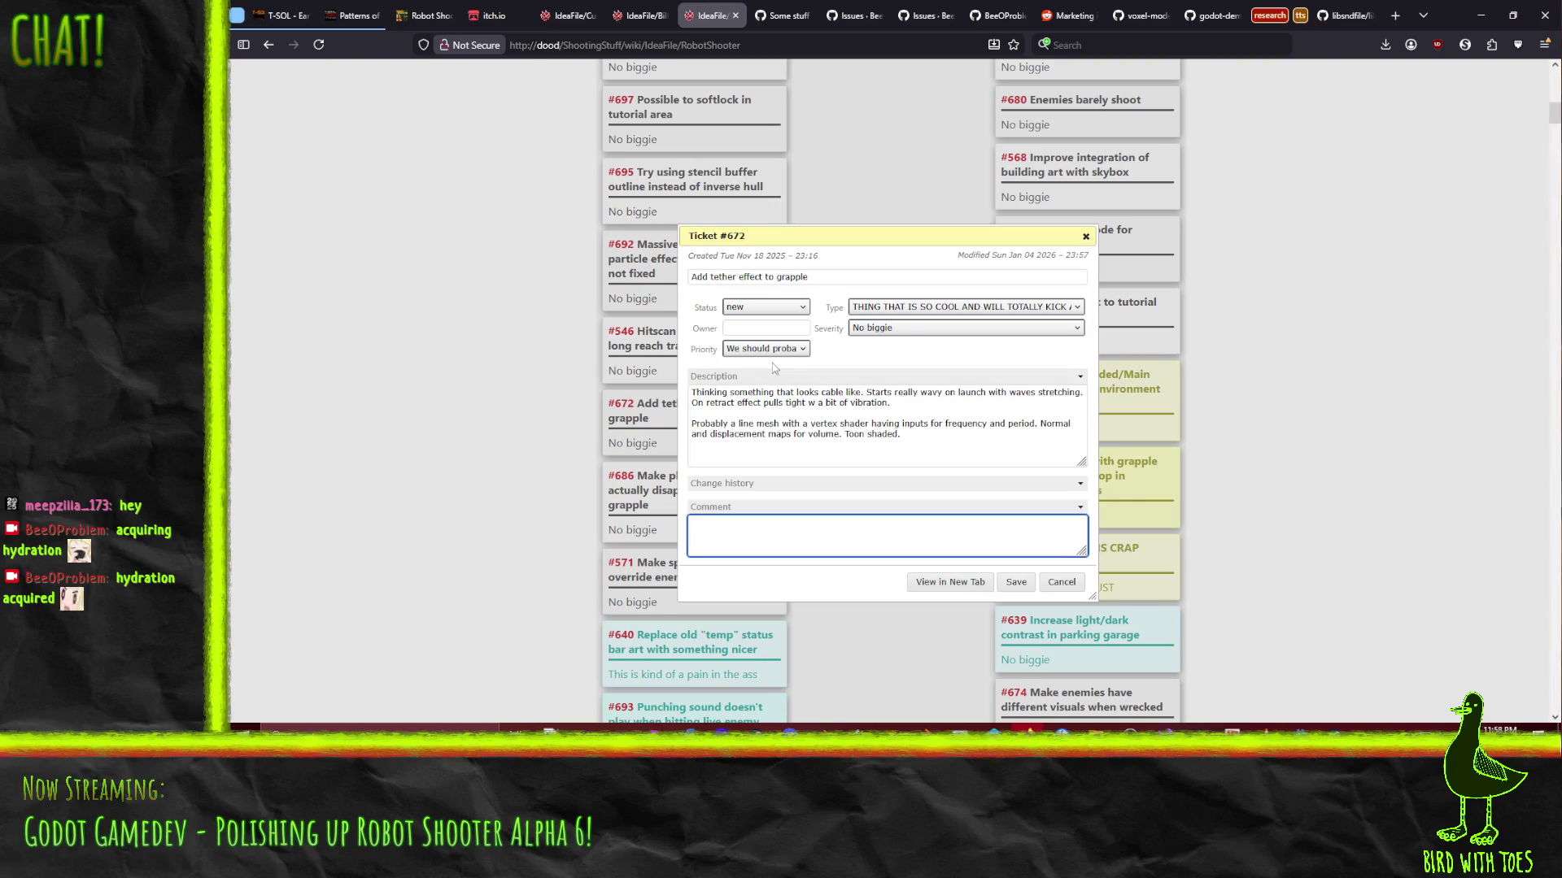
left_click(772, 350)
left_click(884, 348)
left_click(898, 334)
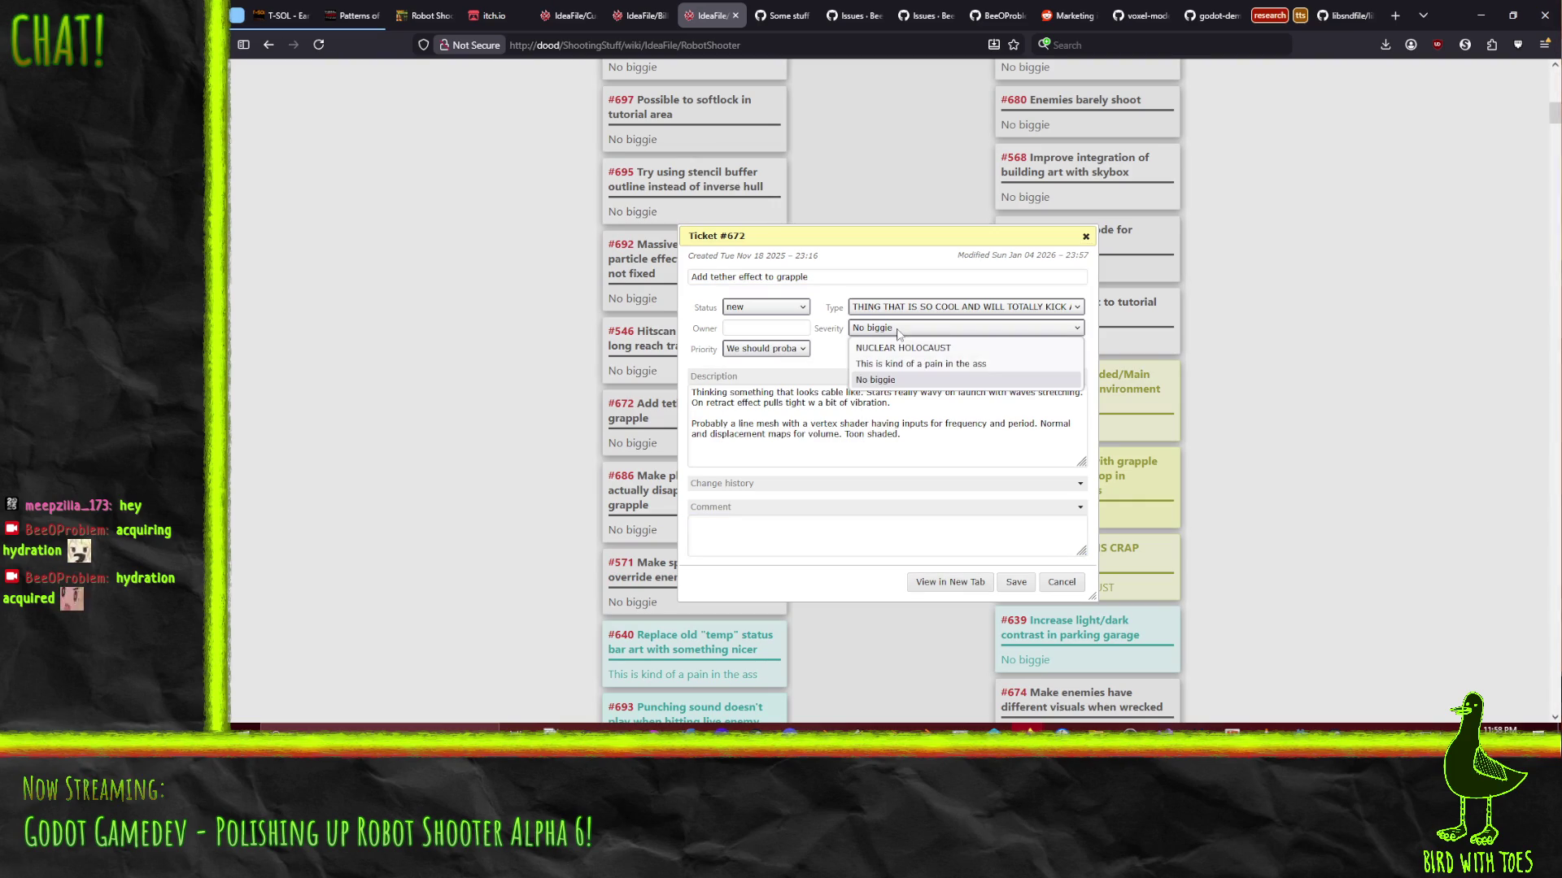
left_click(729, 379)
left_click(780, 378)
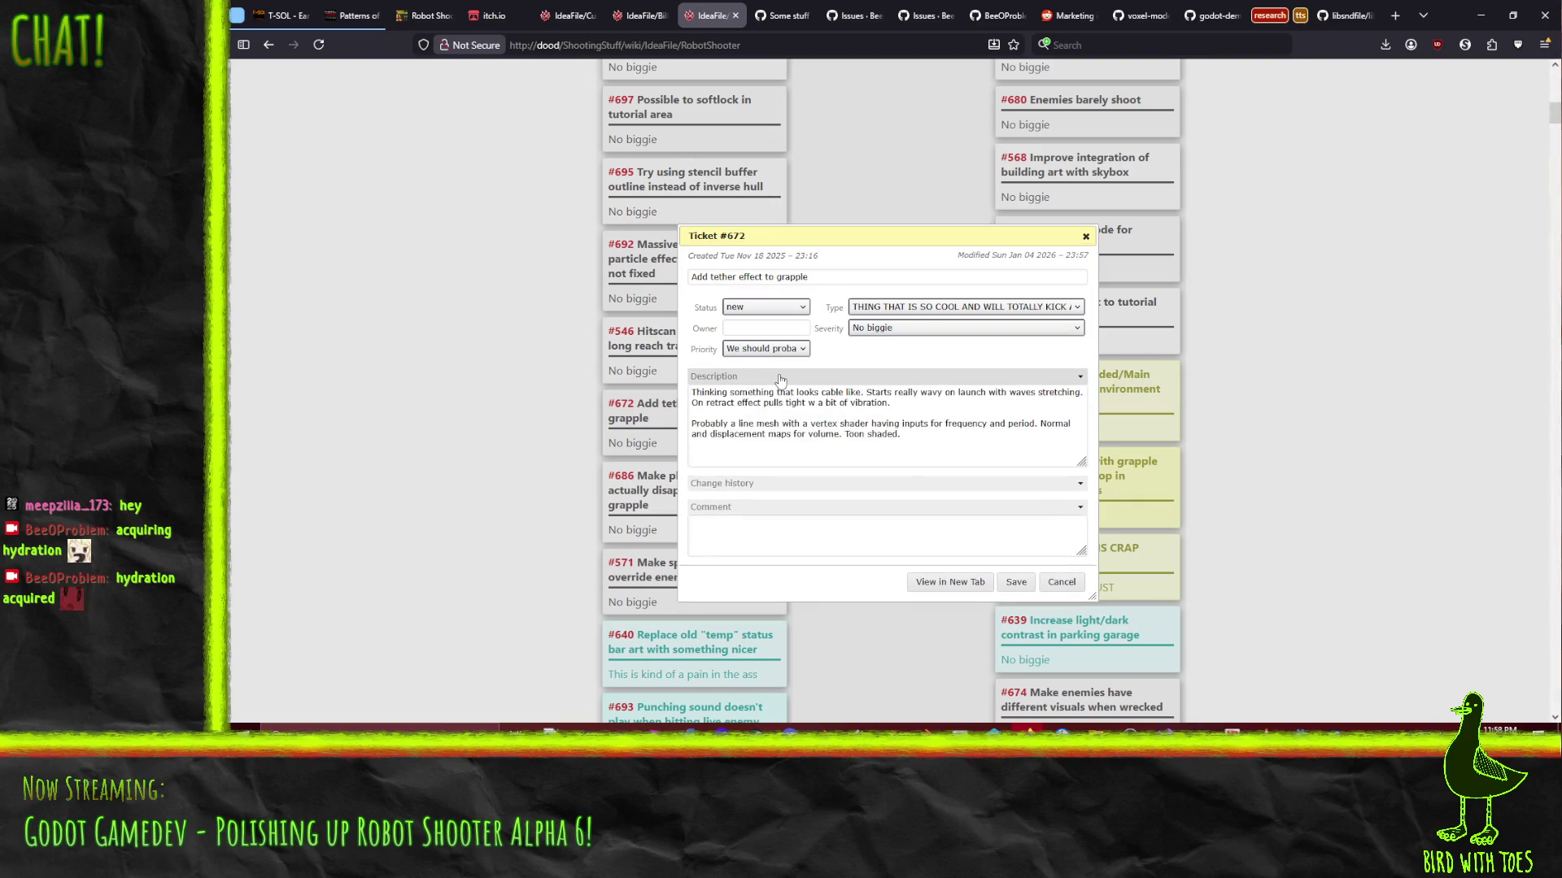
left_click(1066, 581)
Look over ticket #640, cancel it unchanged, and reload the kanban board
scroll(830, 618, "down", 2)
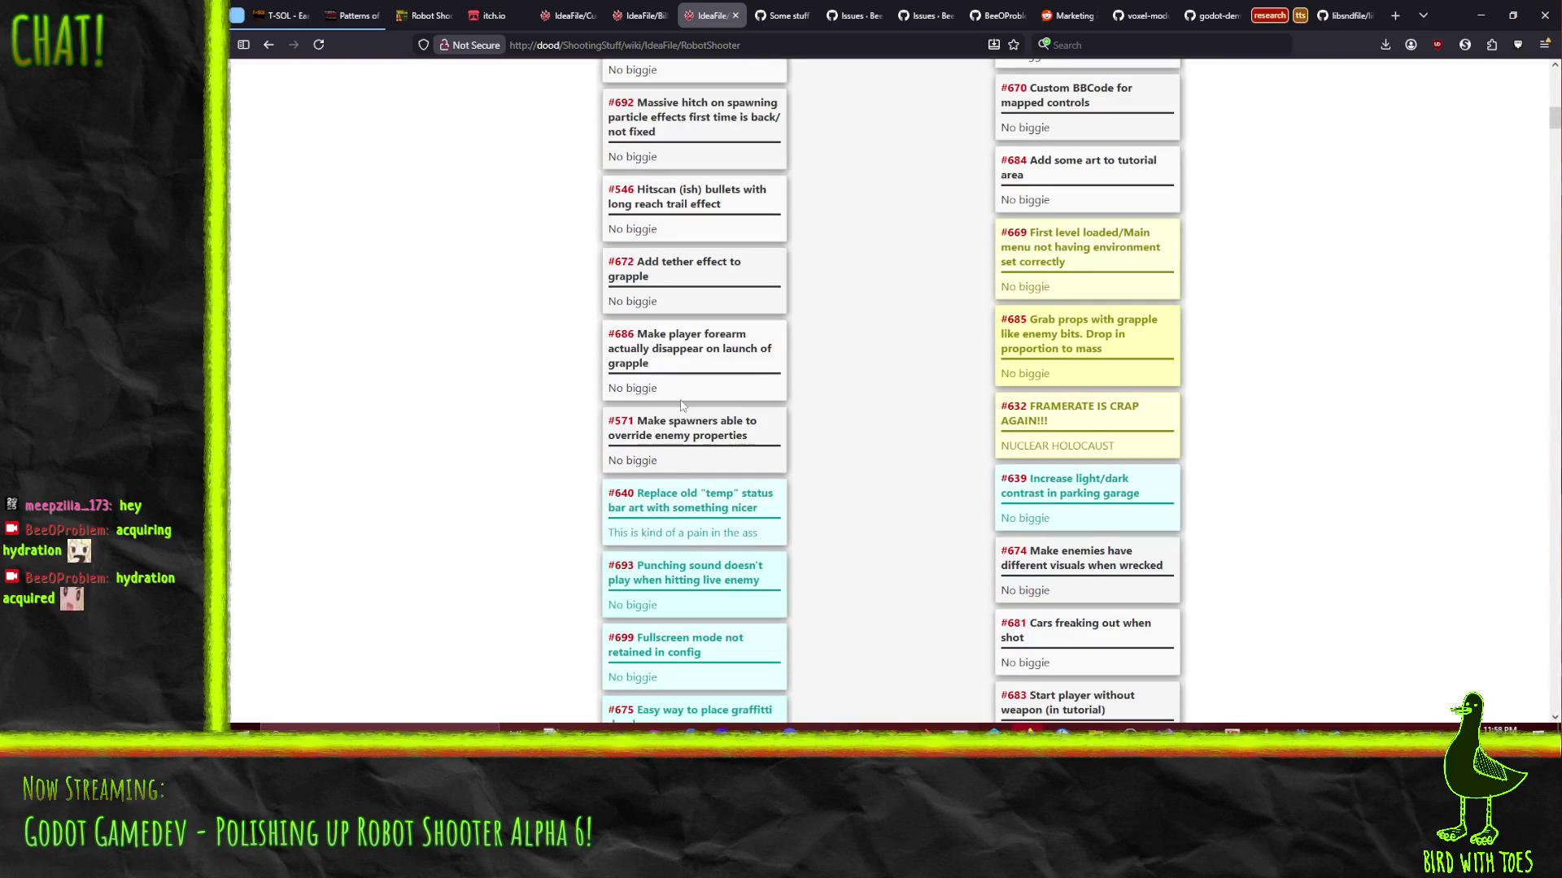
left_click(732, 513)
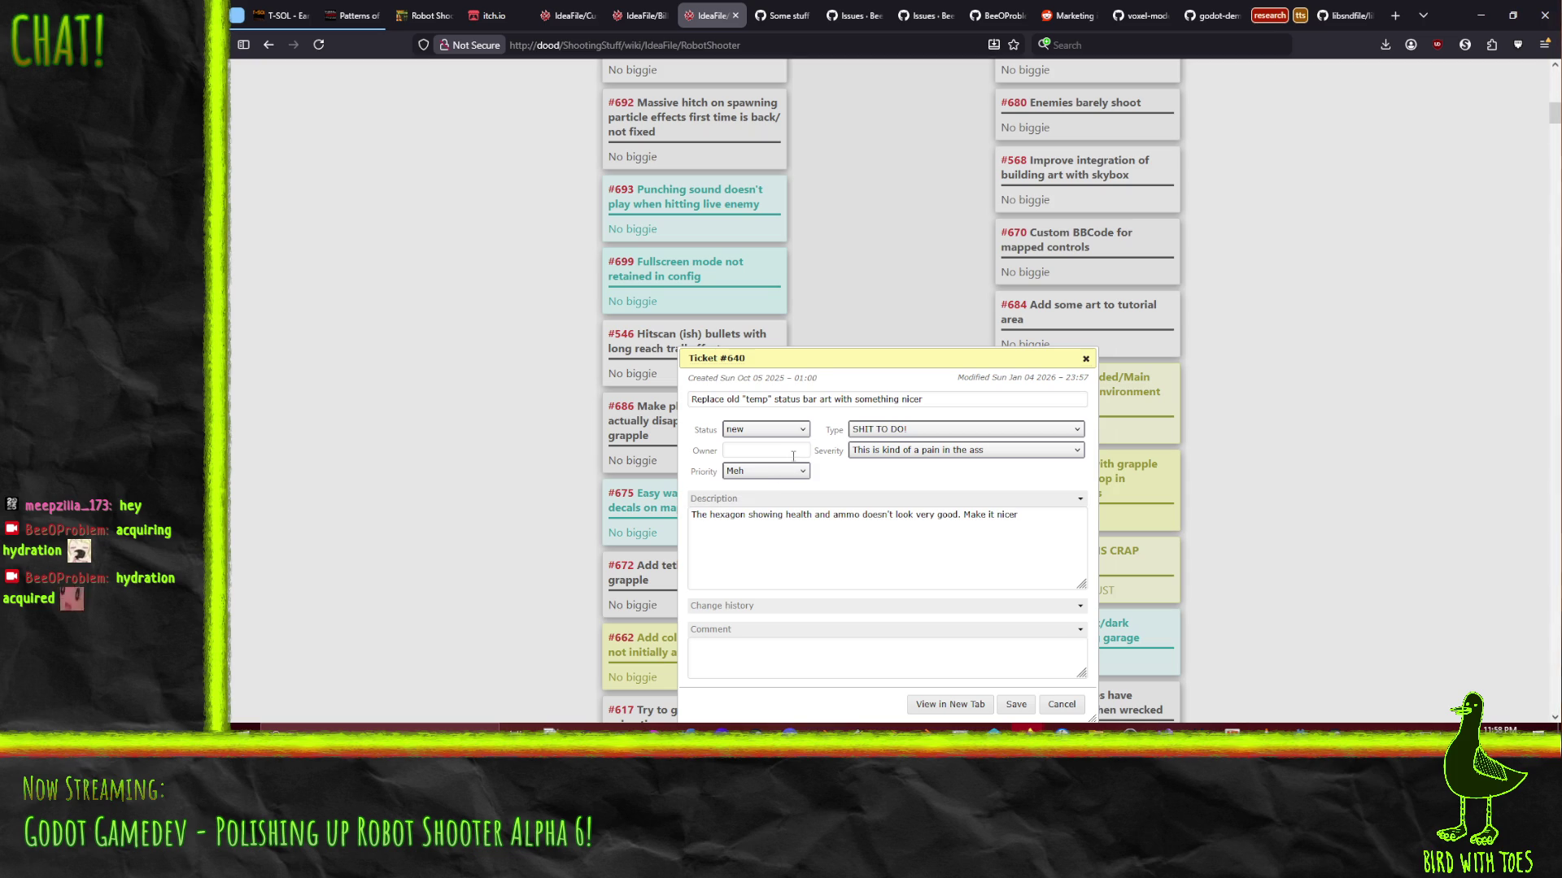
left_click(1072, 705)
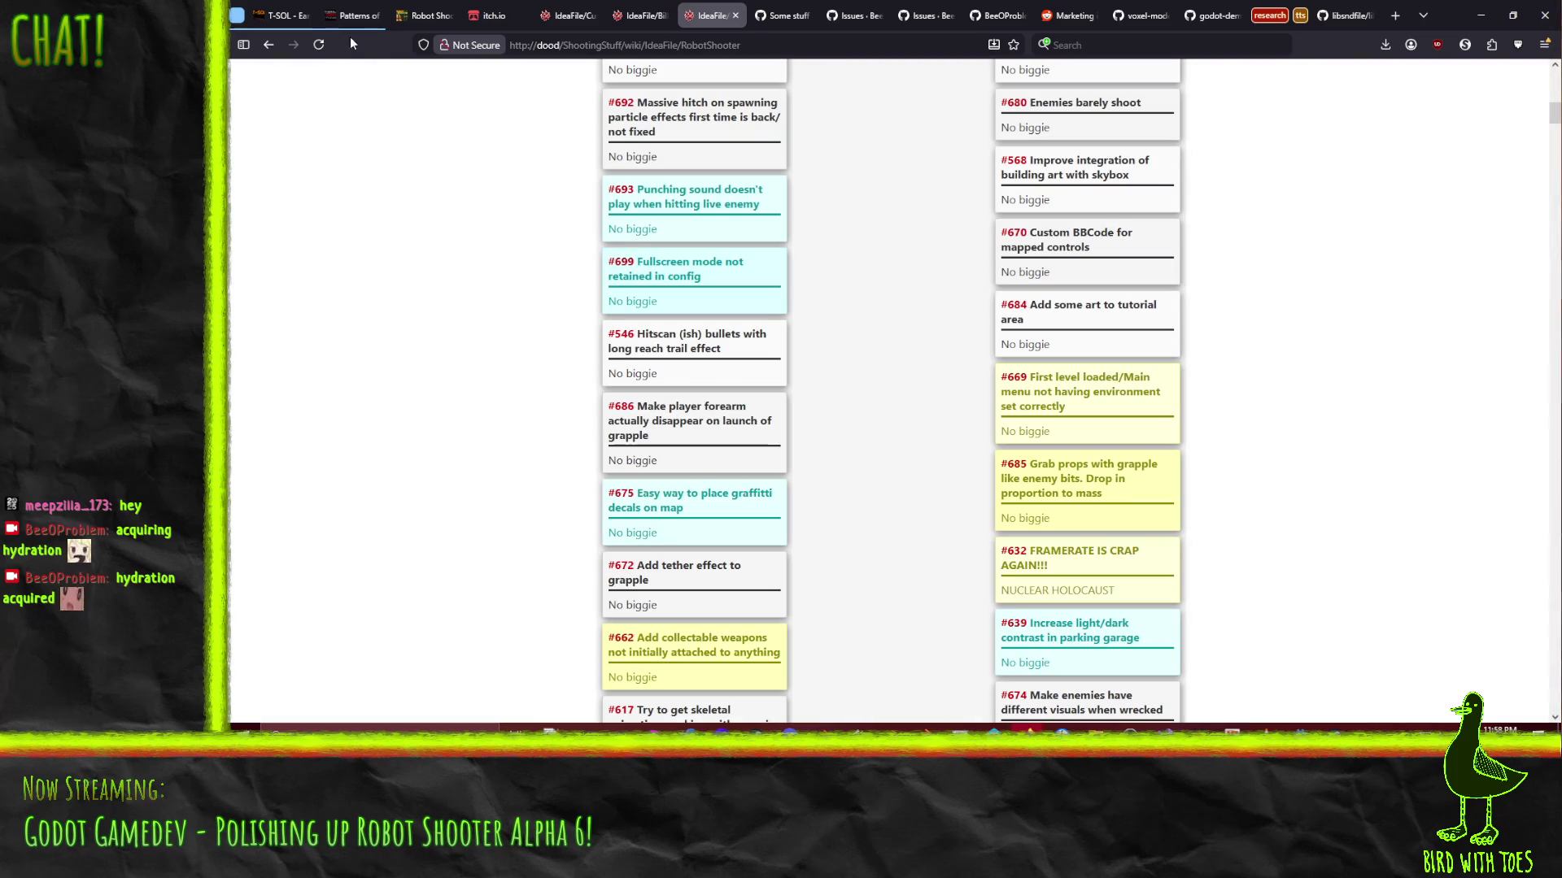
left_click(318, 45)
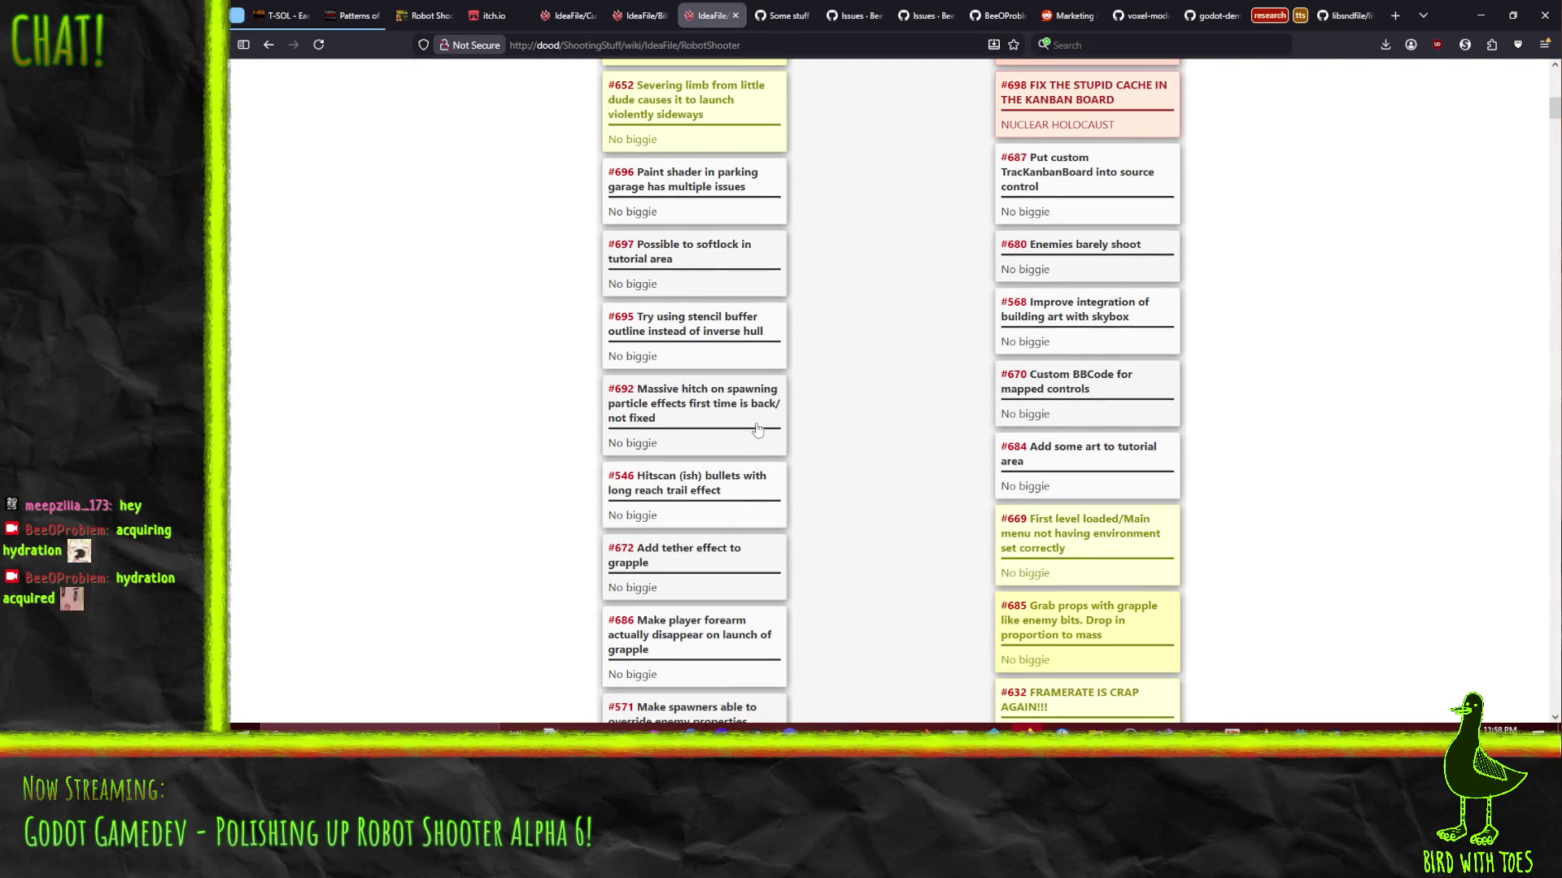
Drag new ticket #701 down the New column to sit below #571
scroll(757, 429, "up", 5)
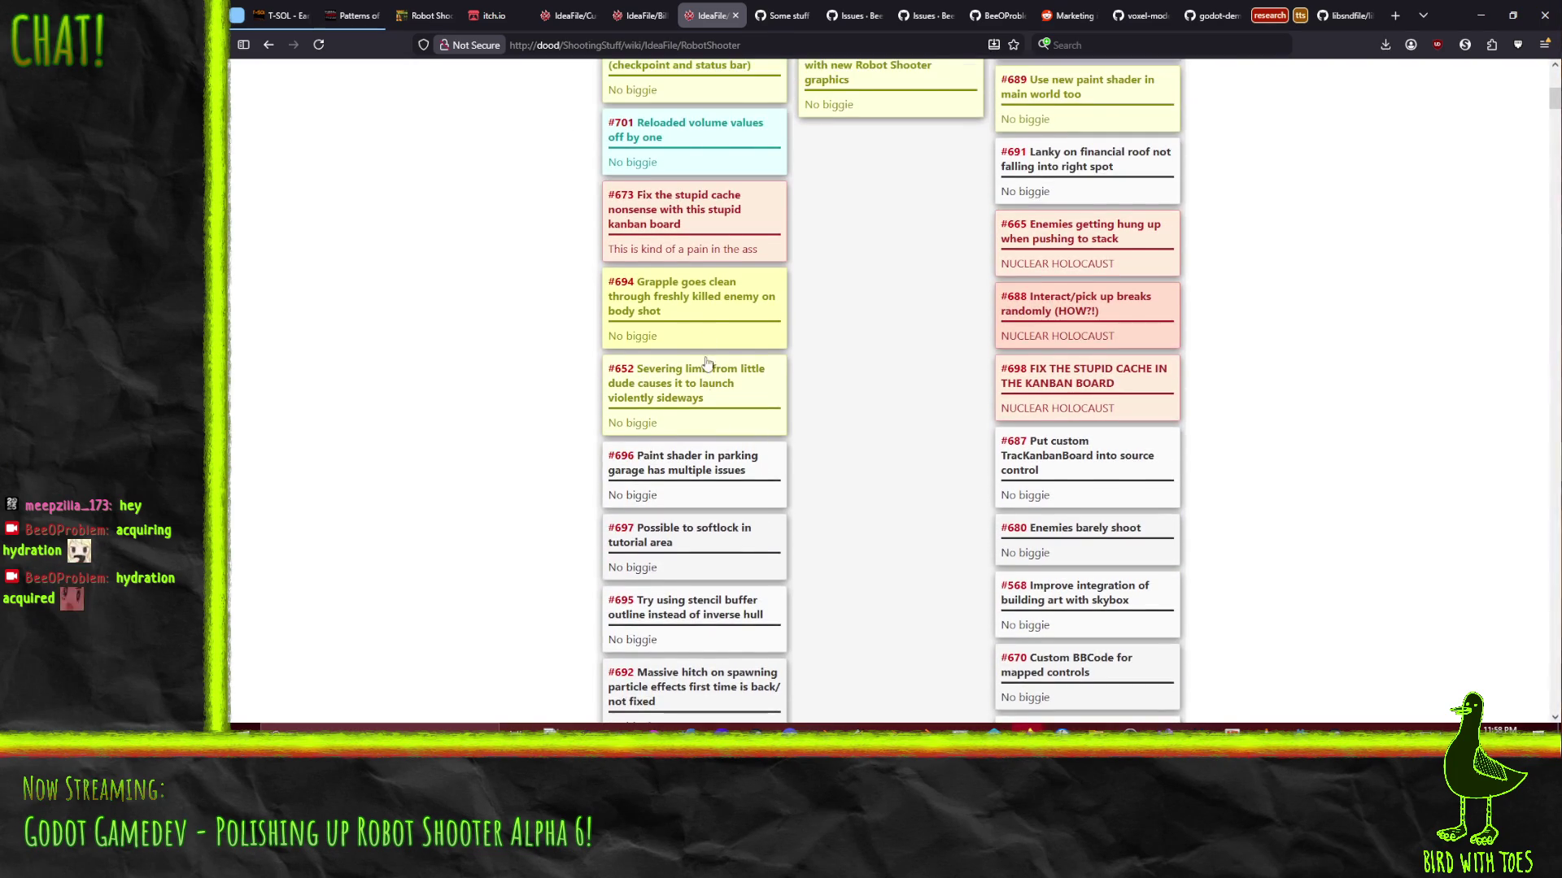
scroll(706, 324, "up", 3)
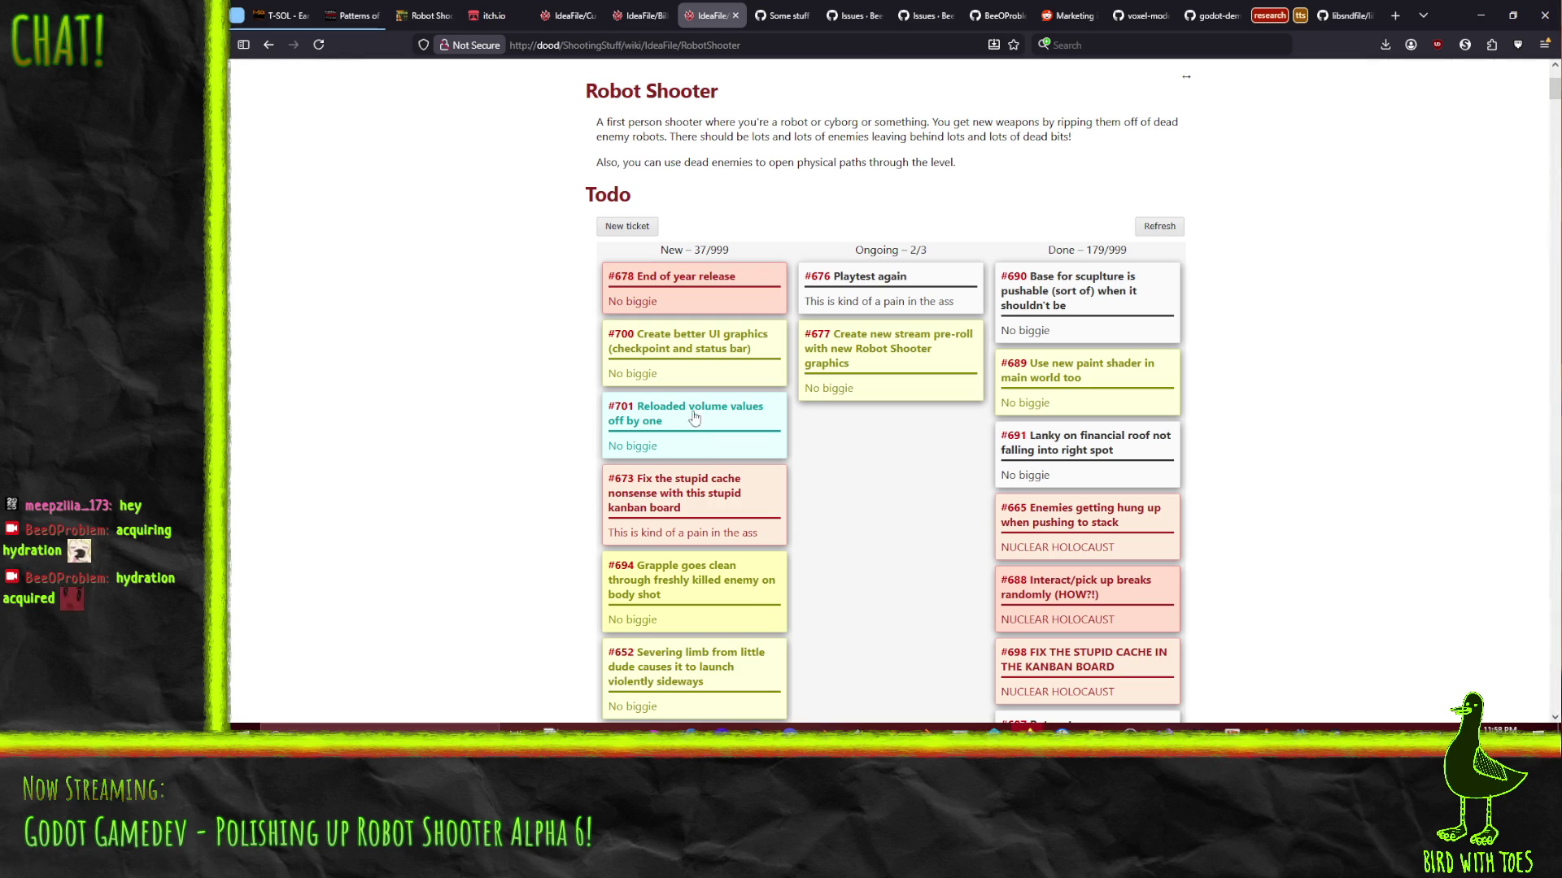
mouse_move(693, 407)
left_mouse_down()
mouse_move(695, 215)
mouse_move(705, 497)
mouse_move(748, 342)
mouse_move(764, 404)
left_mouse_up()
Scroll through the whole board and bring up the find-in-page bar
scroll(705, 496, "down", 8)
scroll(707, 496, "down", 7)
scroll(827, 375, "down", 2)
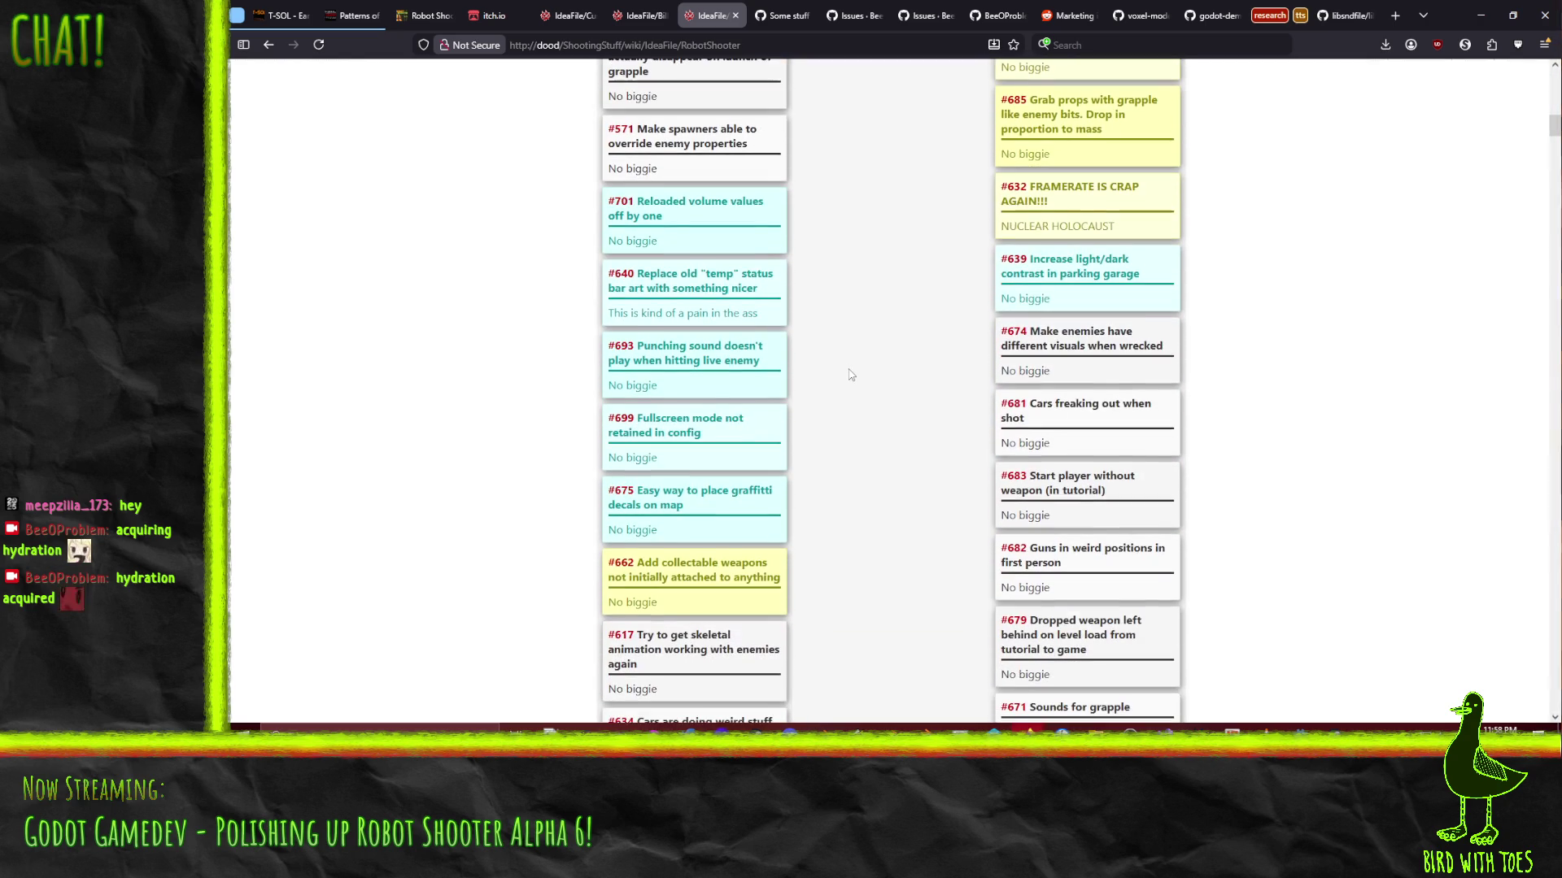
scroll(511, 330, "down", 4)
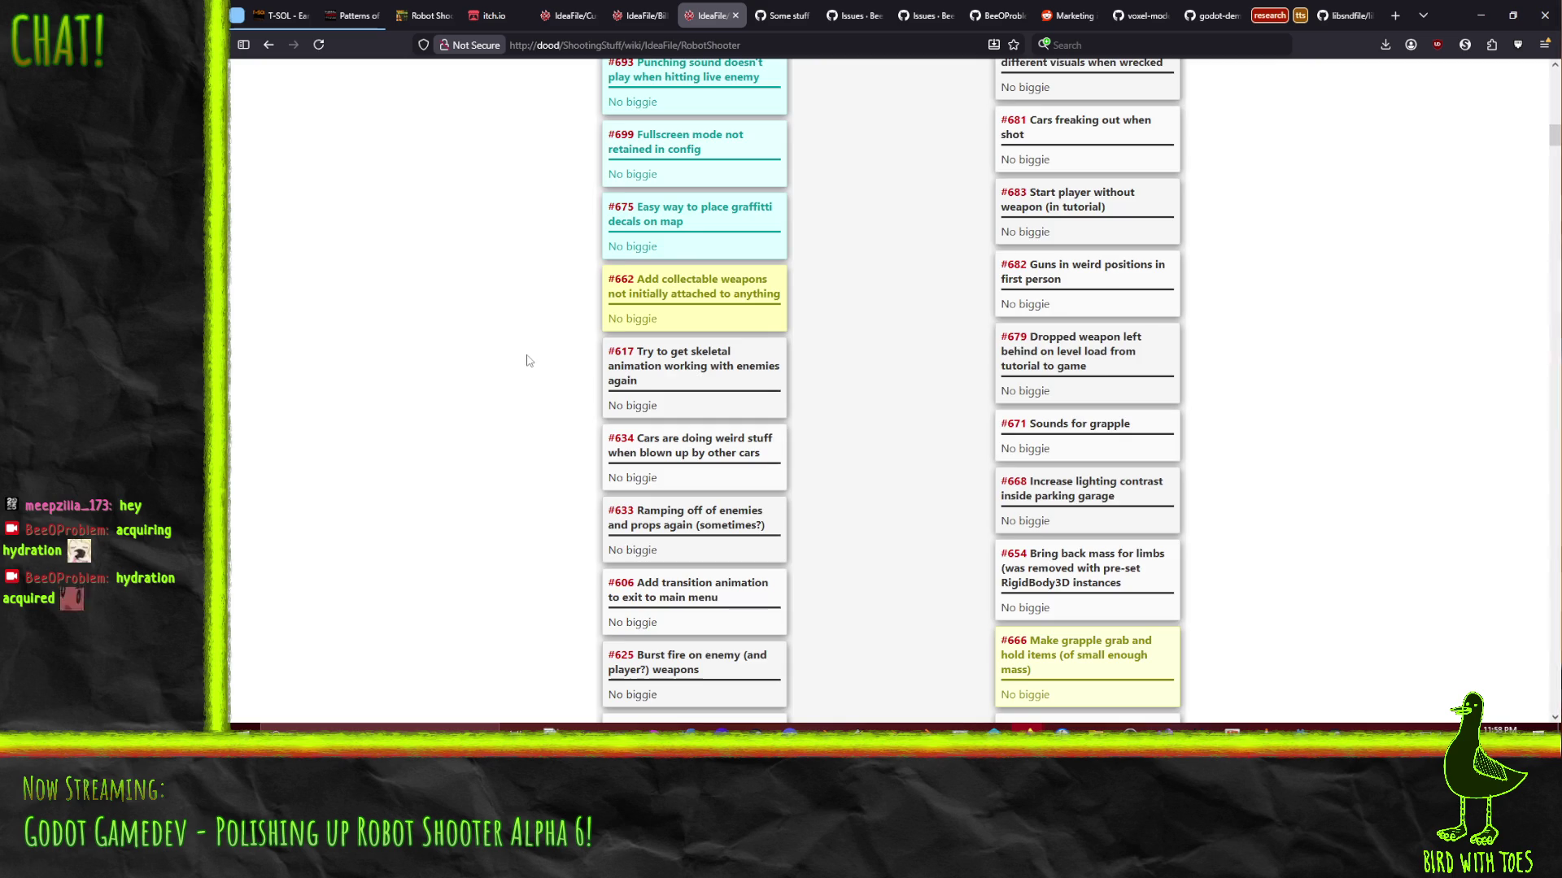
scroll(527, 361, "down", 5)
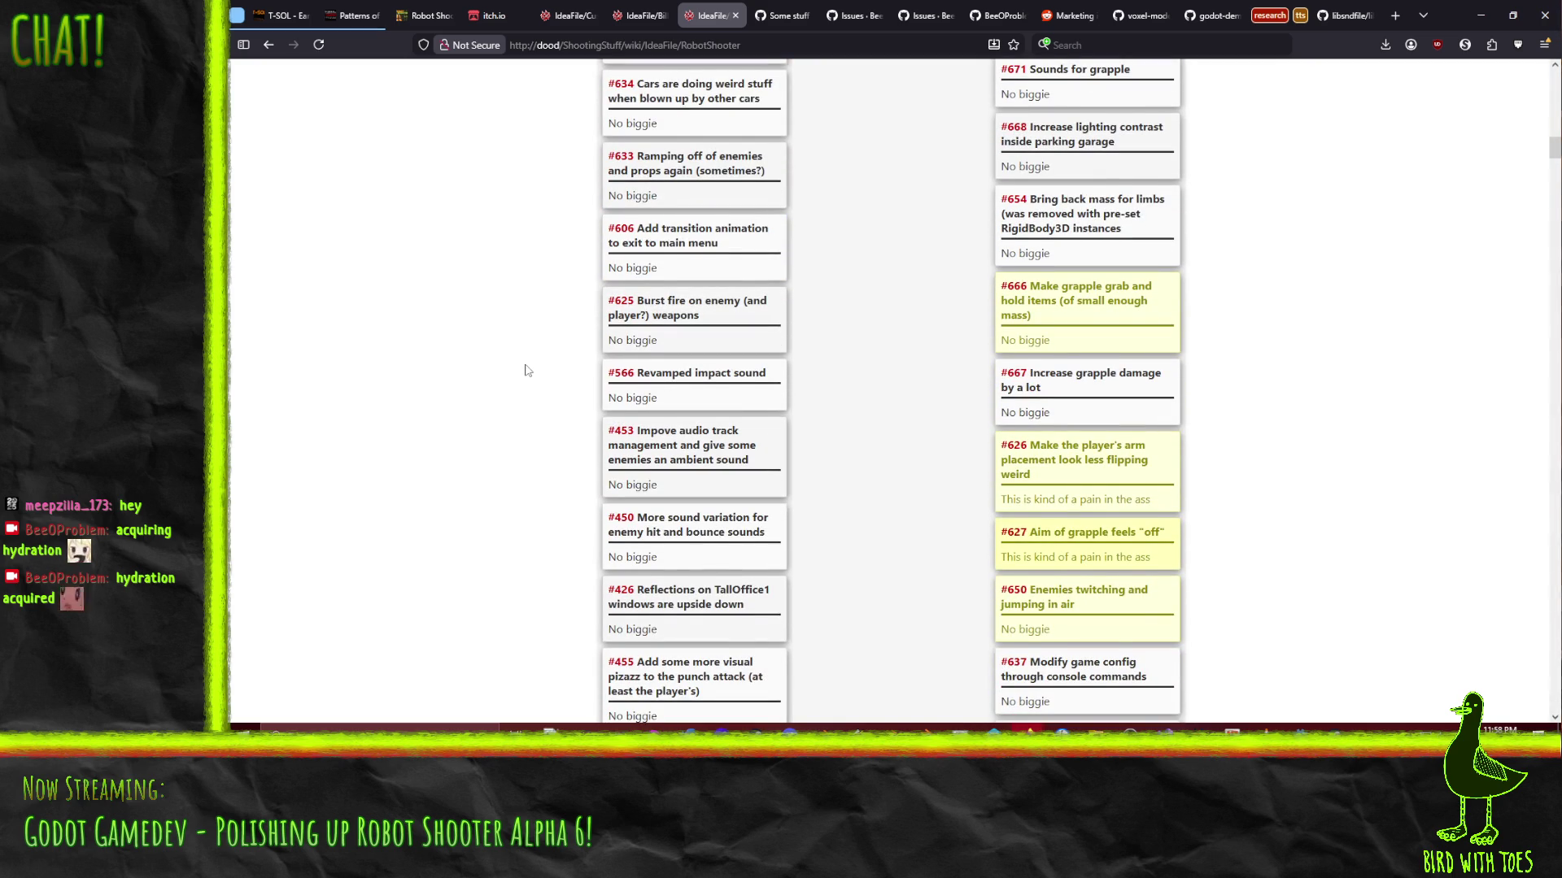
scroll(504, 398, "up", 12)
key("ctrl+f")
Search the page for 'status' and scroll through the matches to locate card #640
type("status")
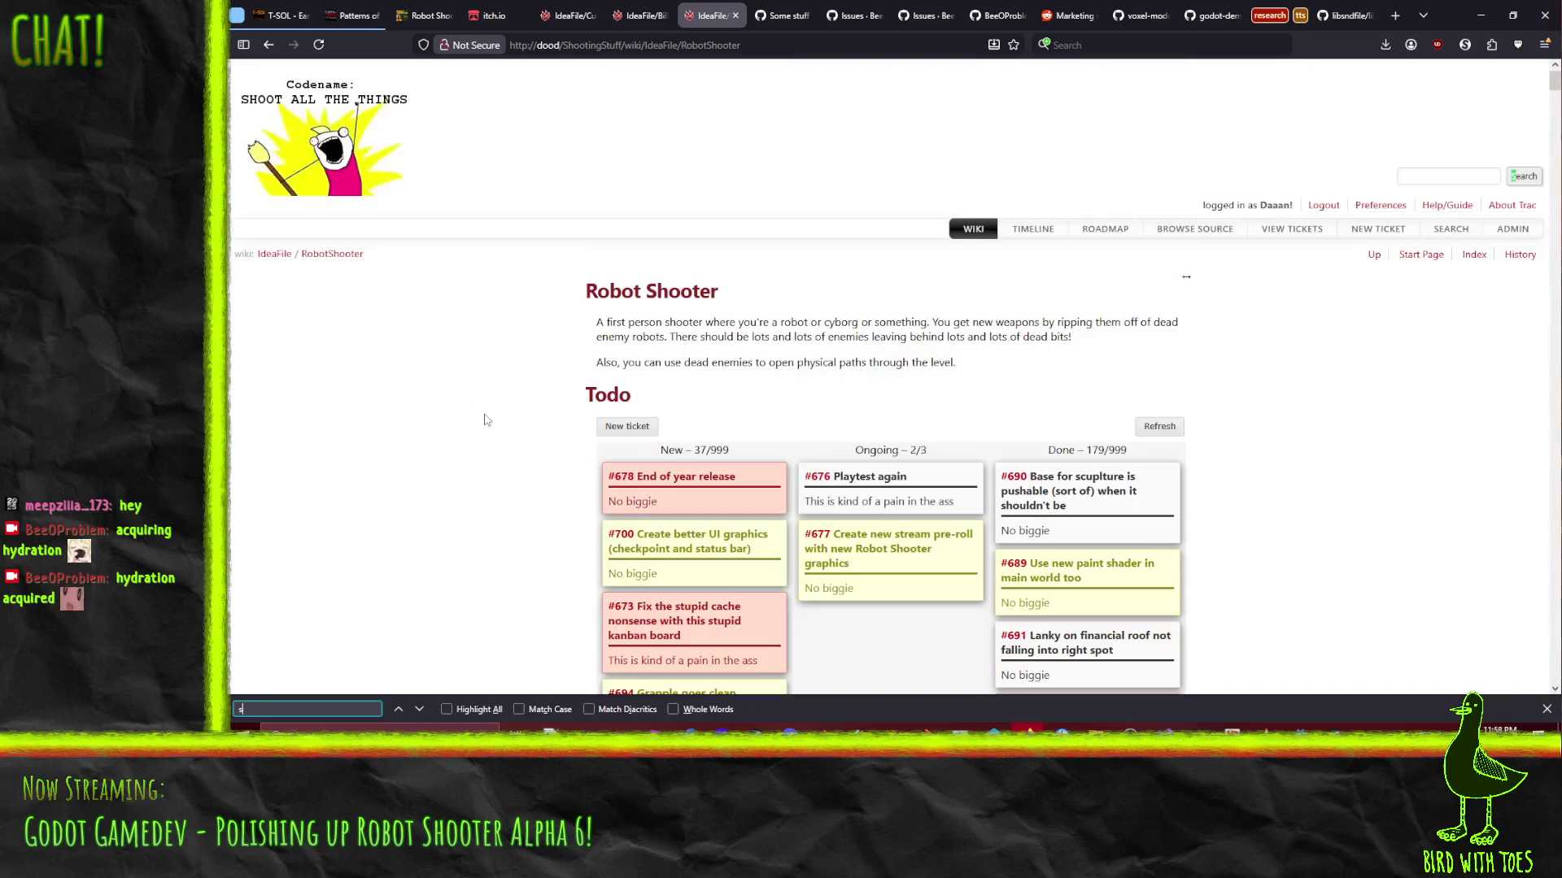
scroll(482, 418, "down", 3)
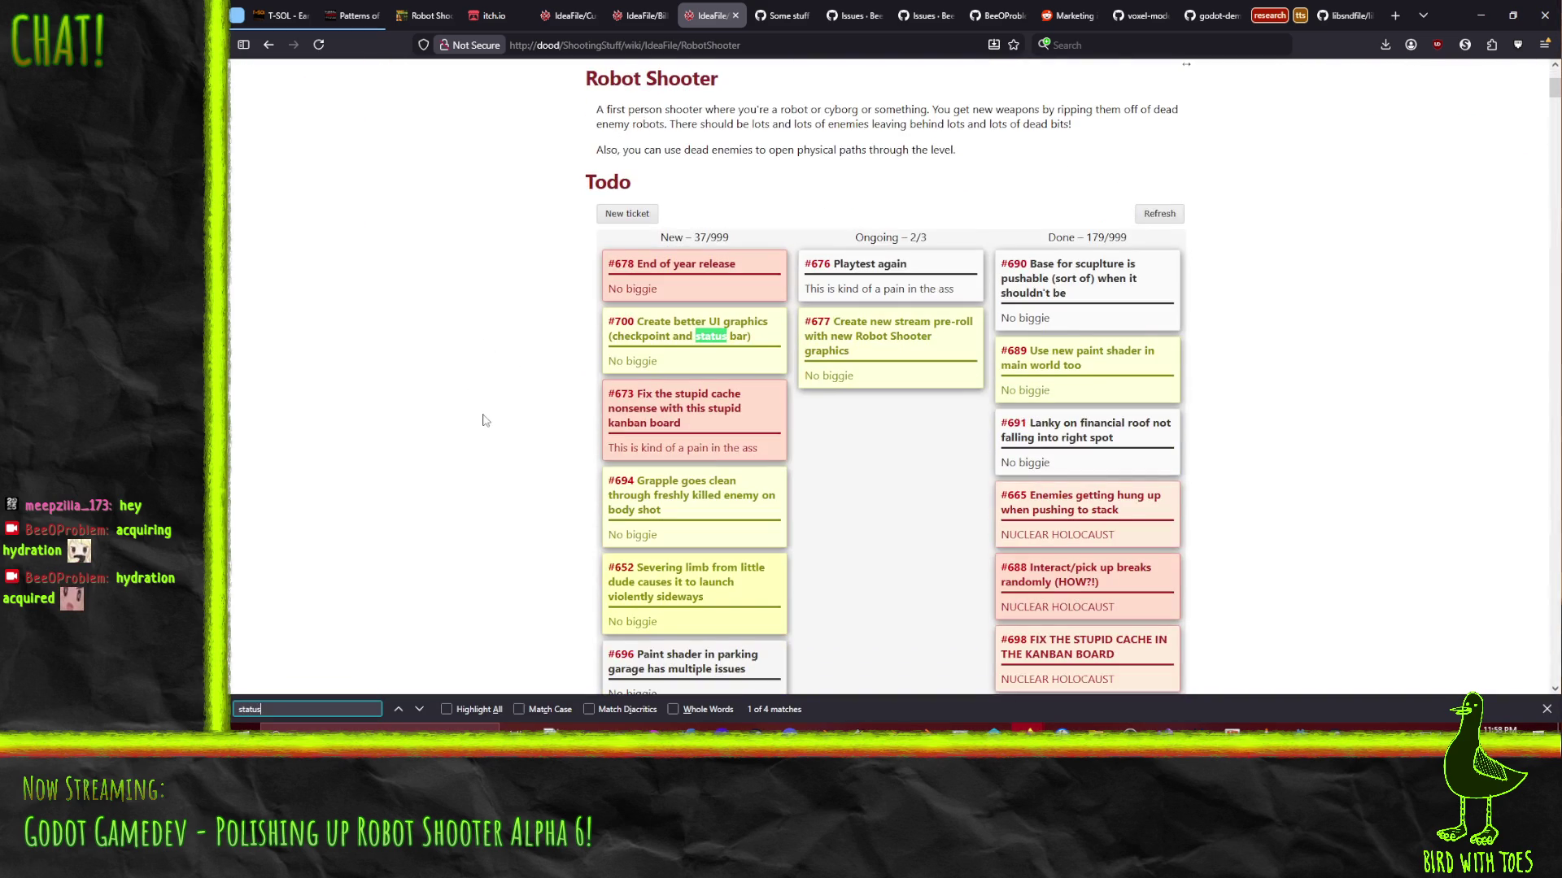
scroll(696, 331, "down", 13)
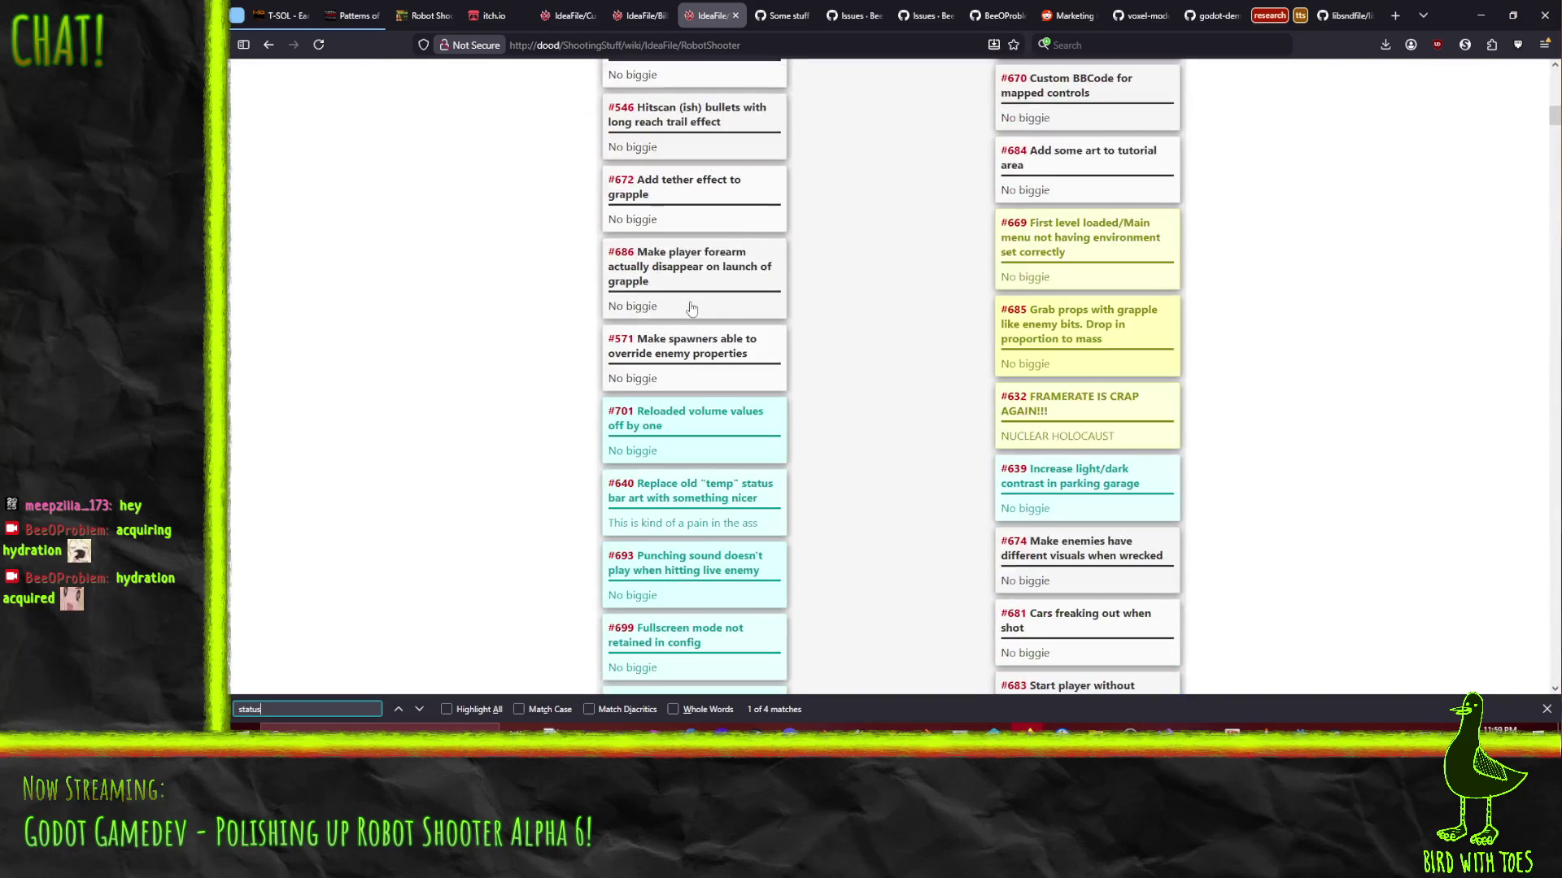
scroll(696, 331, "up", 7)
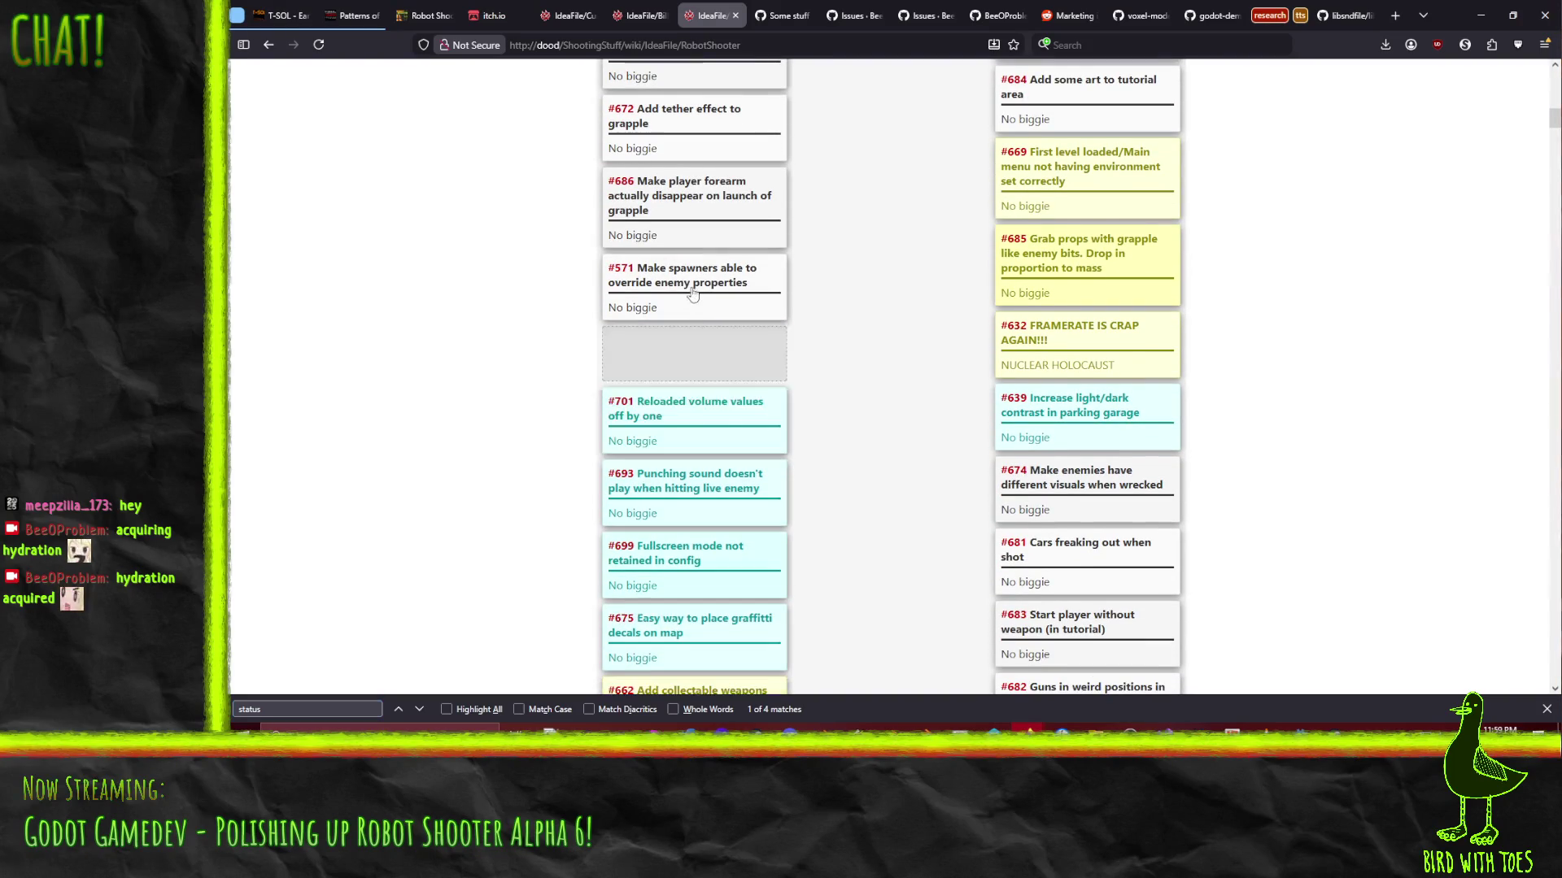
scroll(693, 295, "up", 5)
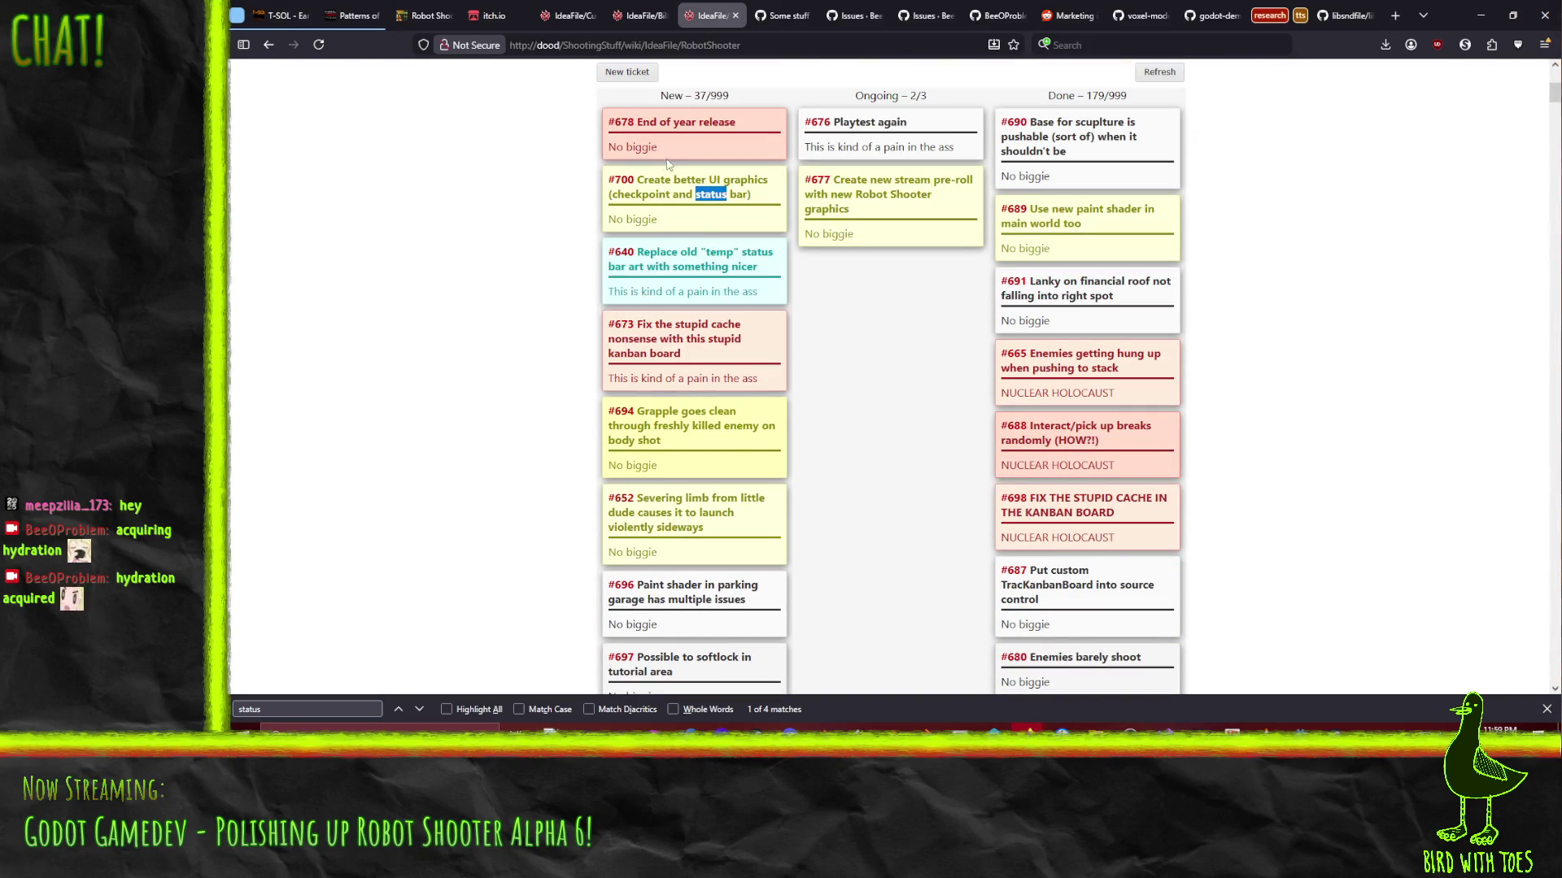
scroll(850, 317, "up", 1)
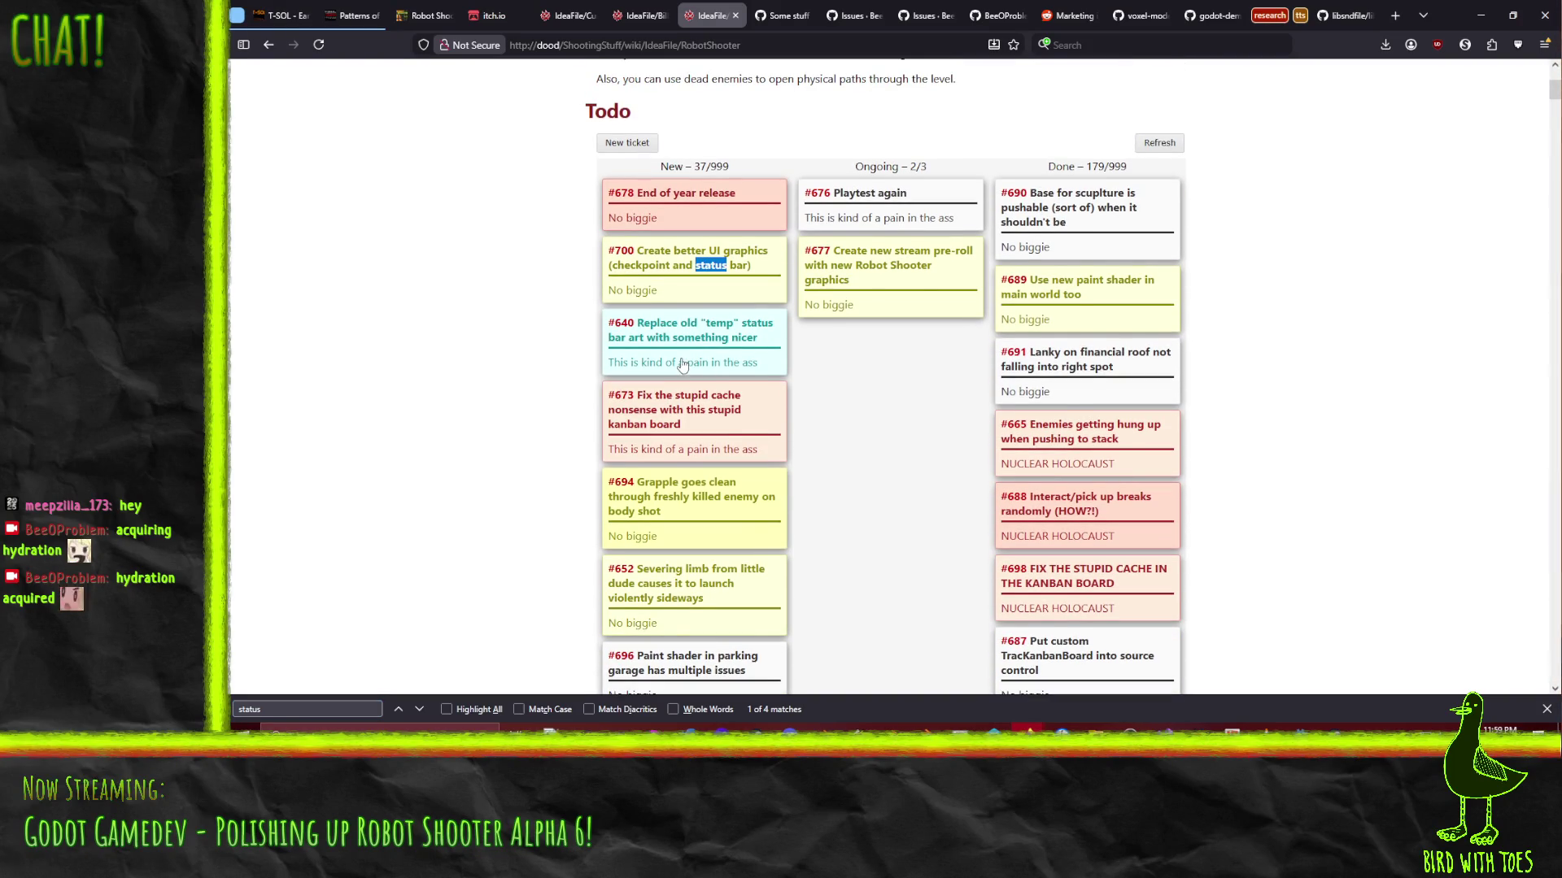
left_click(689, 403)
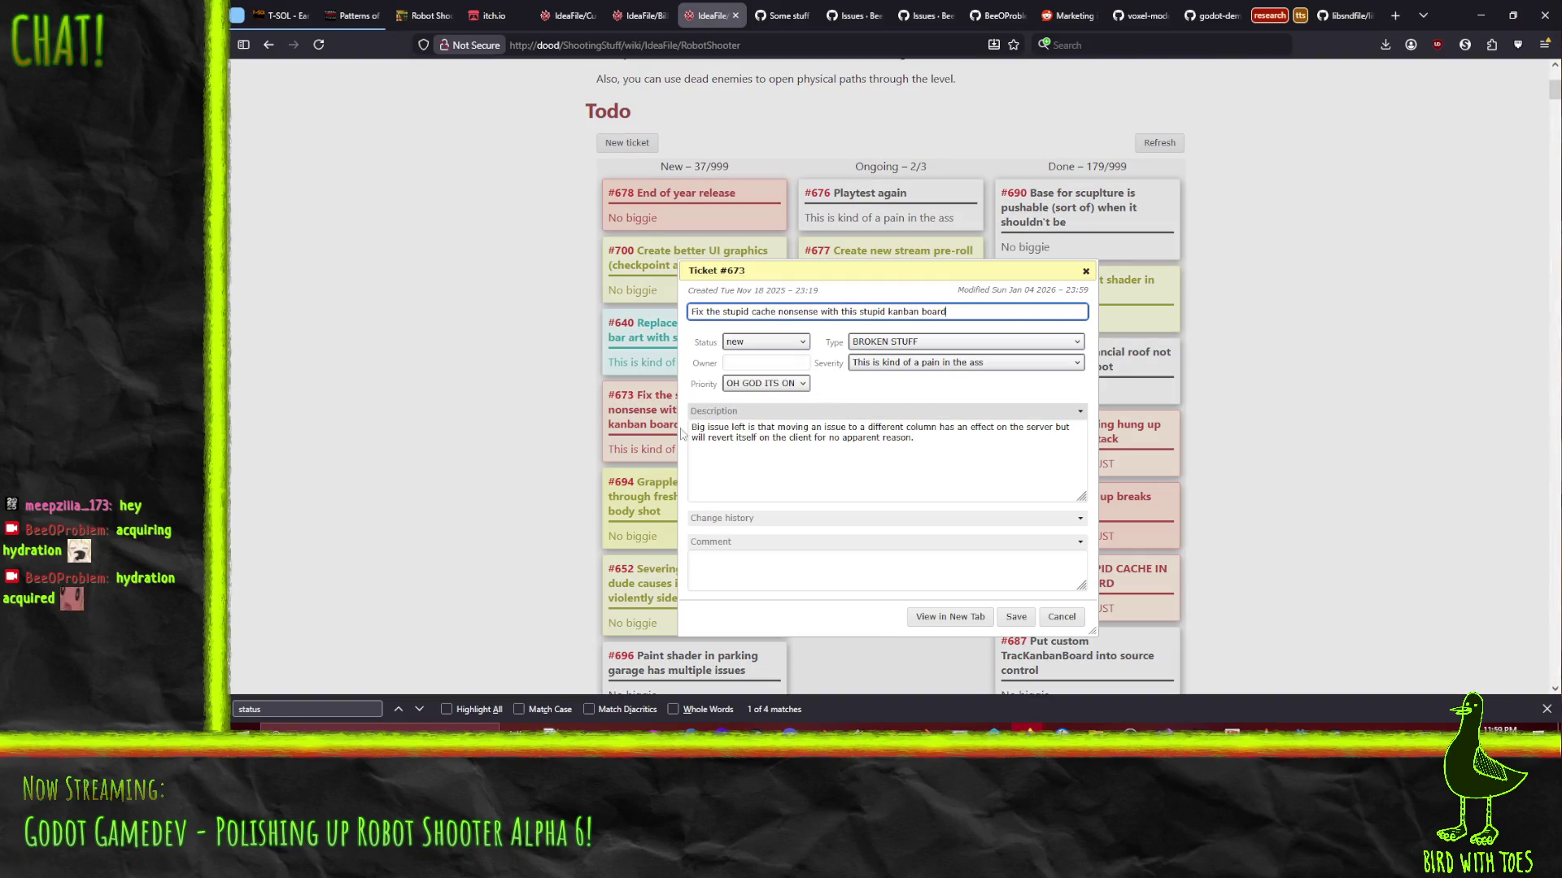
left_click(766, 383)
left_click(1044, 617)
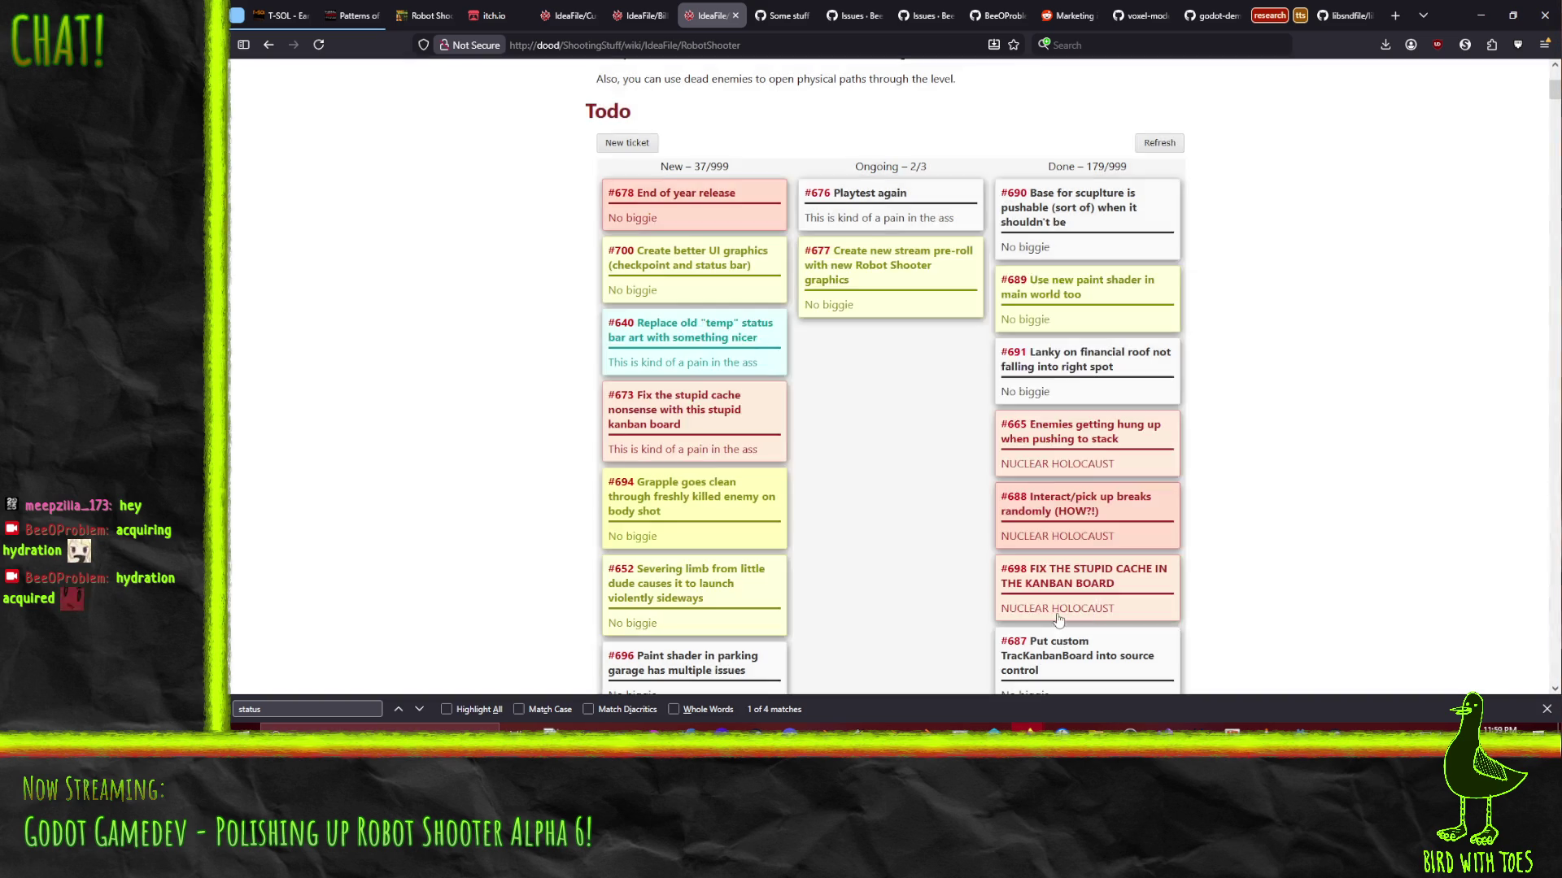
left_click(1045, 606)
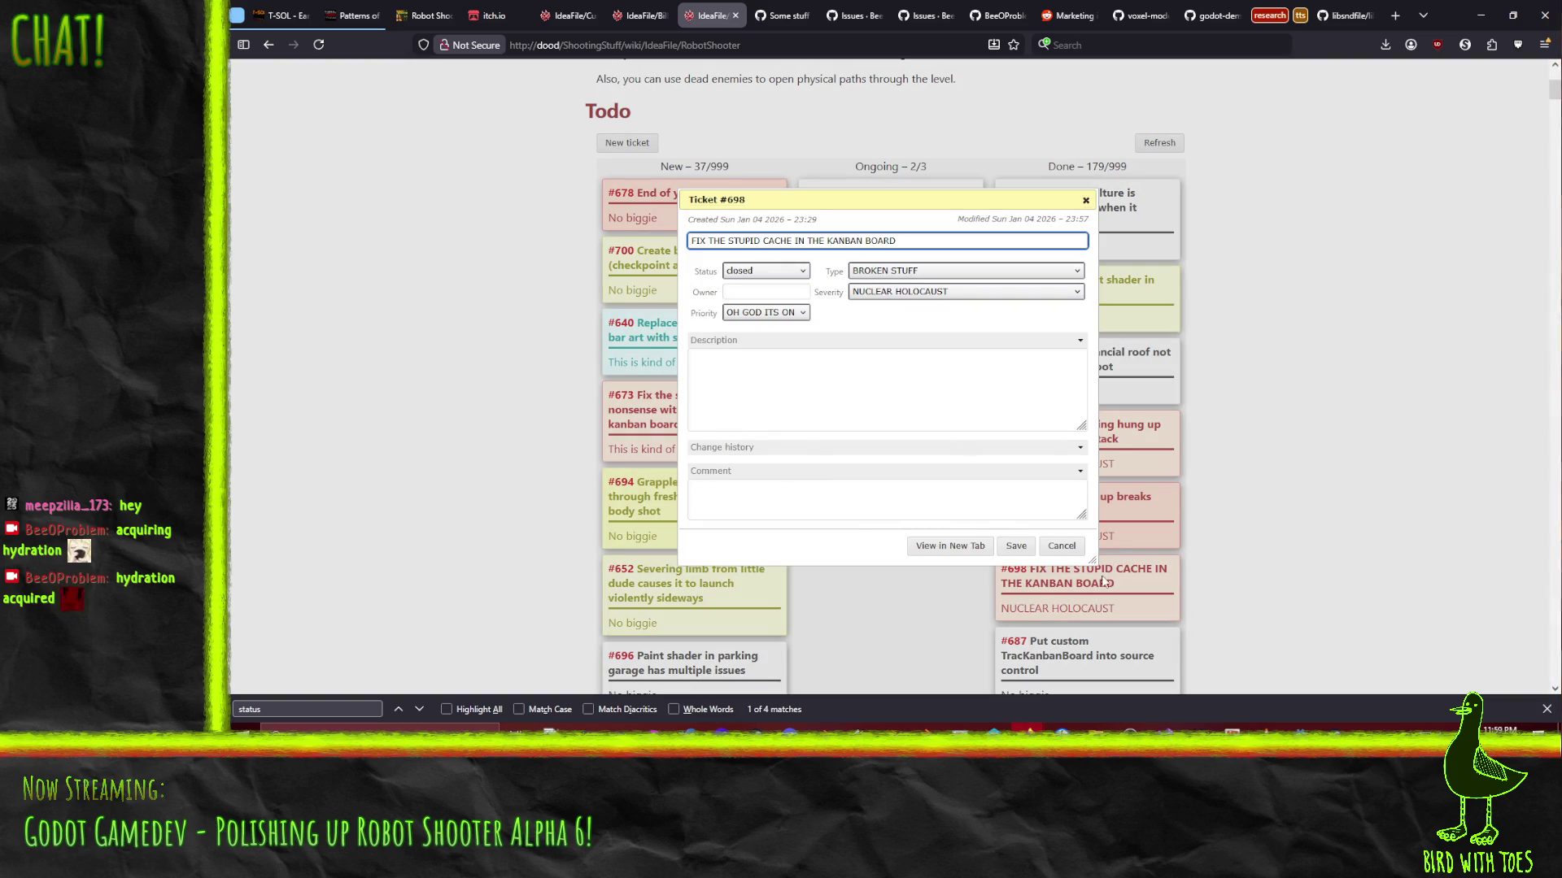
left_click(1069, 549)
left_click(1068, 549)
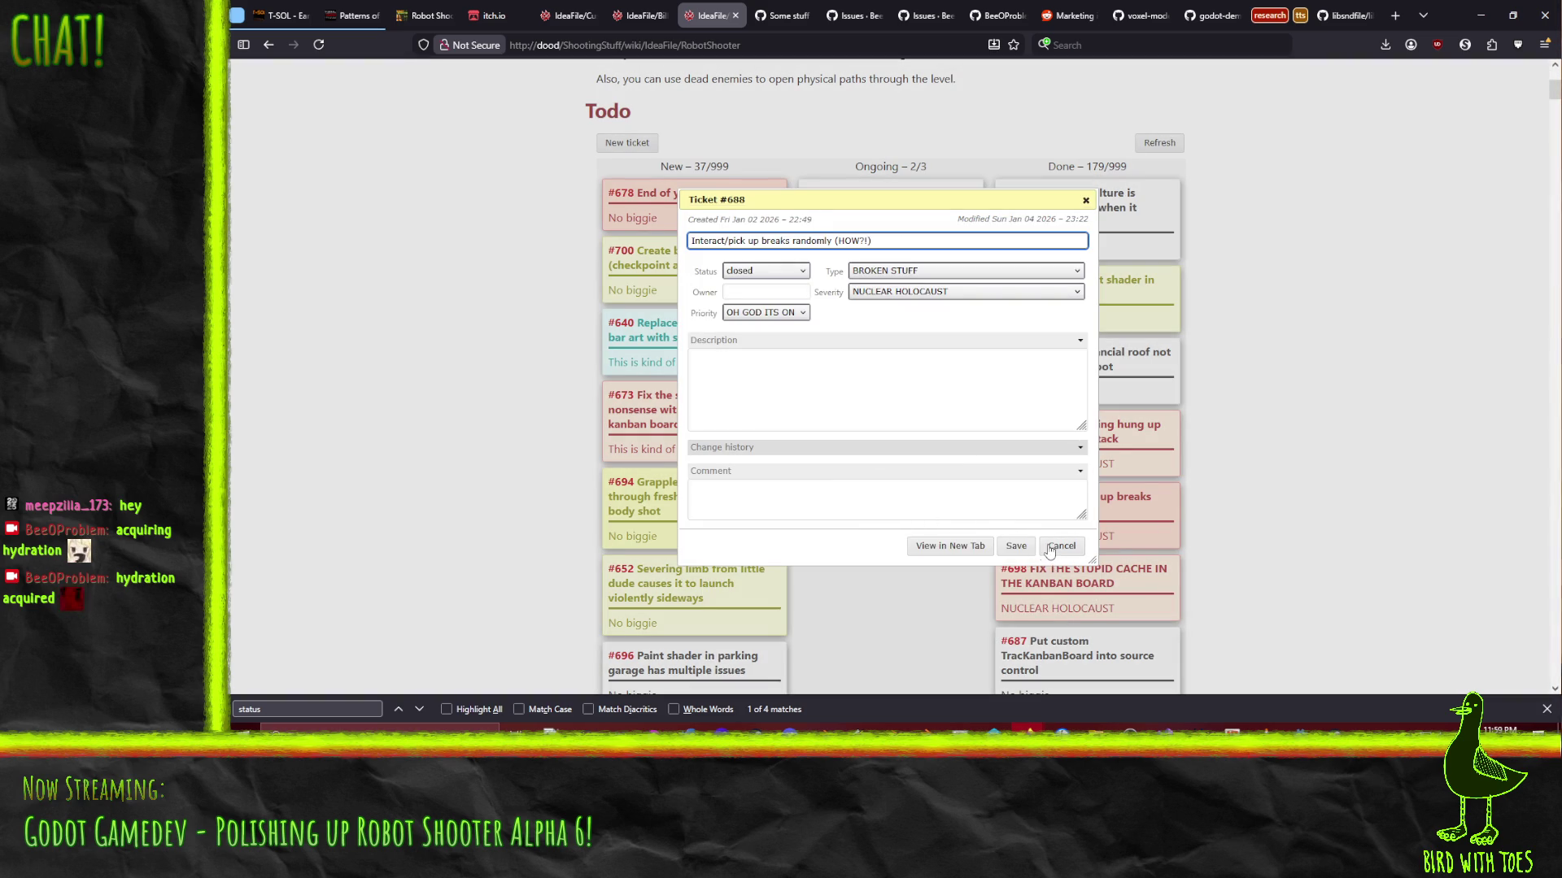
scroll(525, 434, "down", 3)
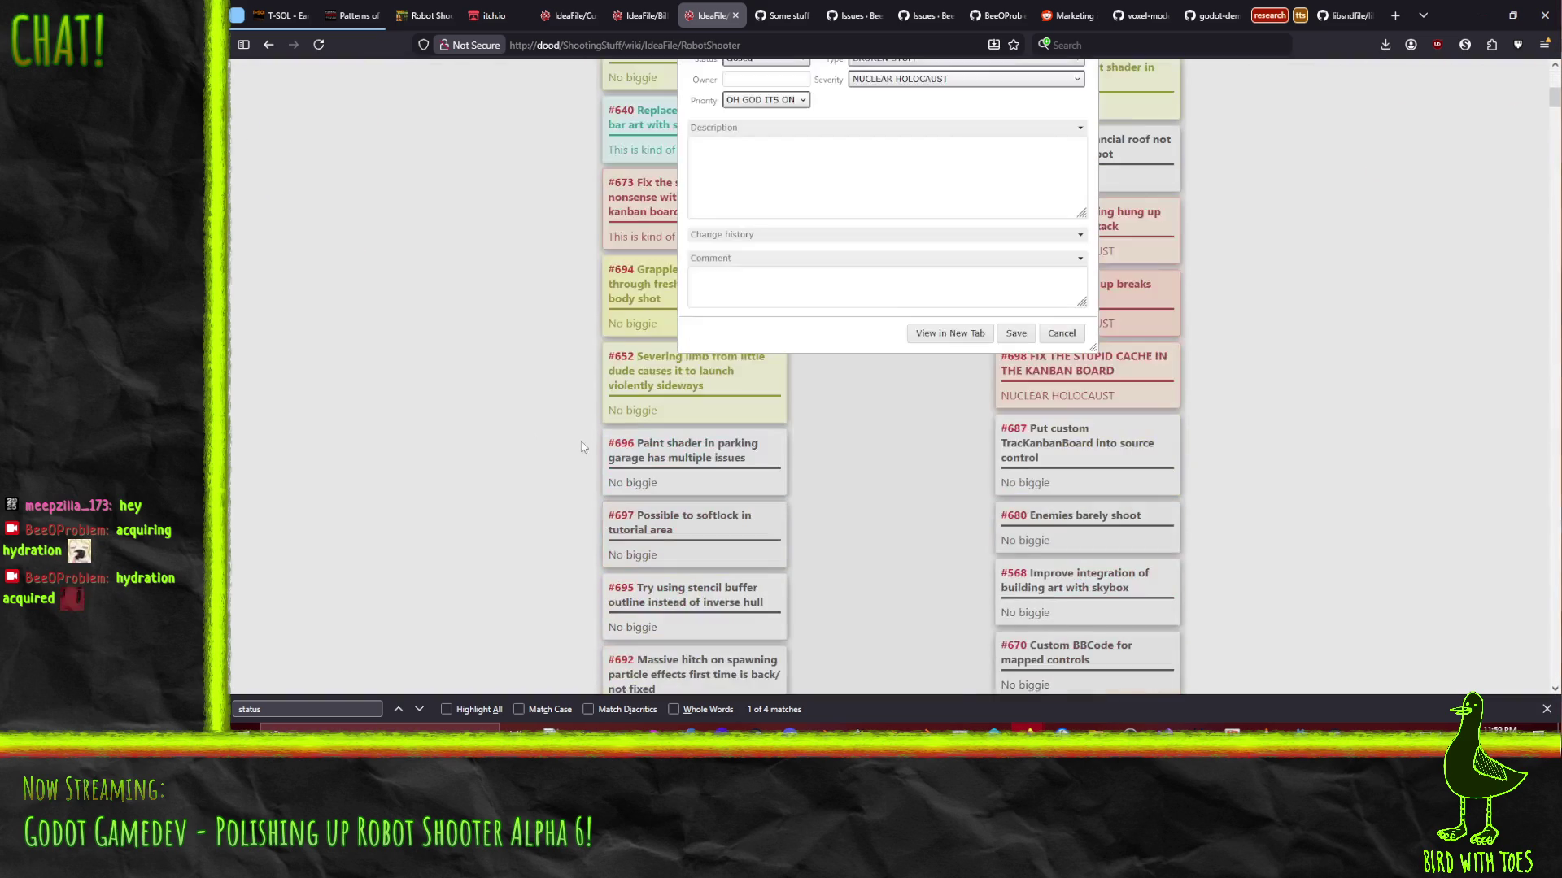
scroll(314, 342, "up", 5)
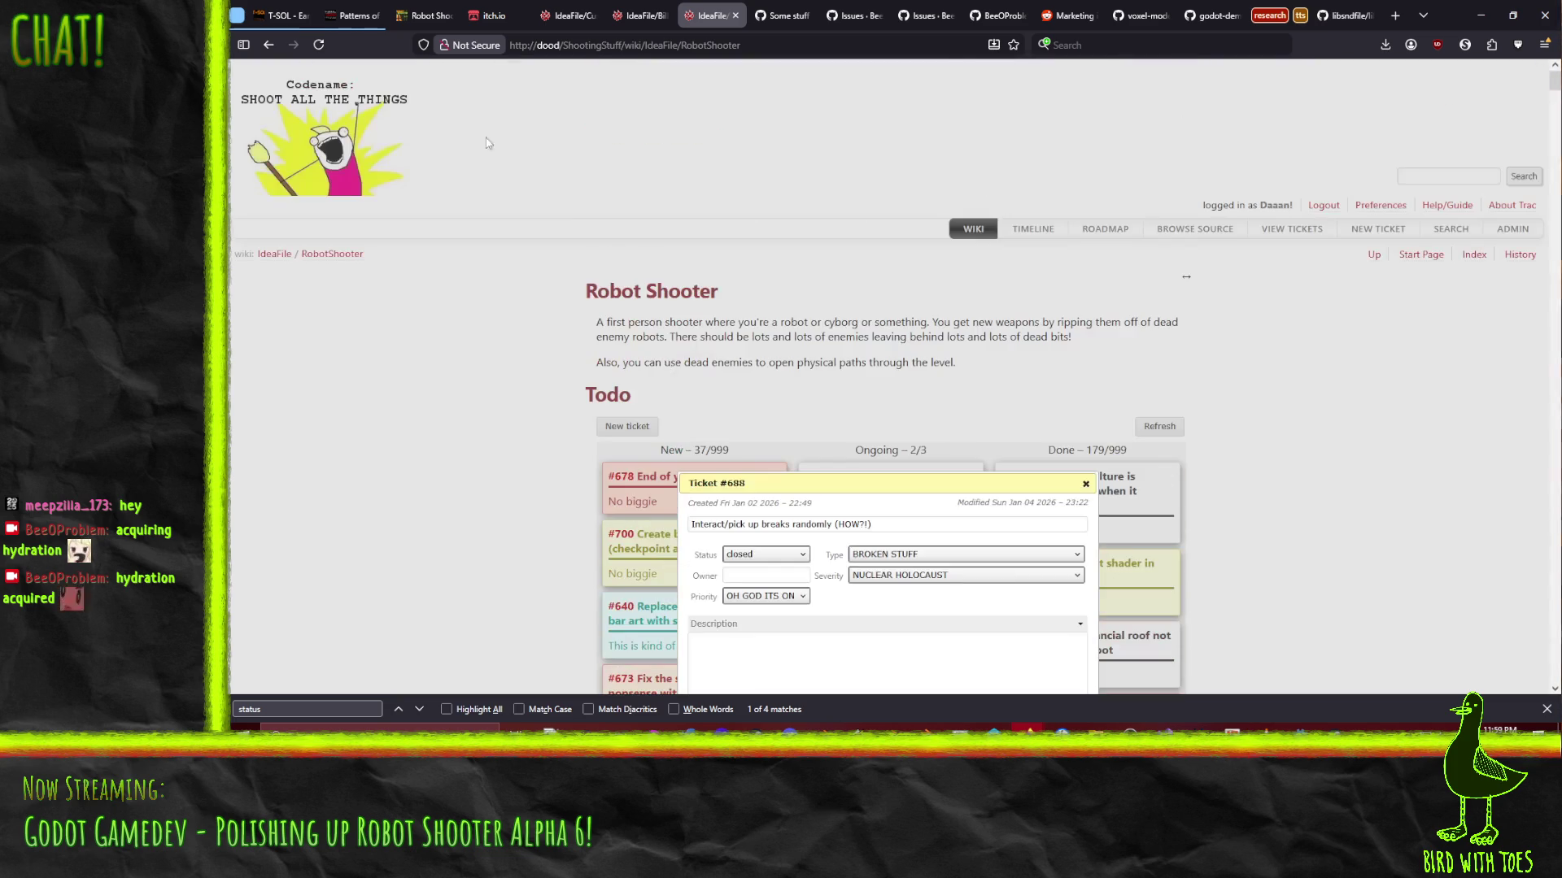
key("F5")
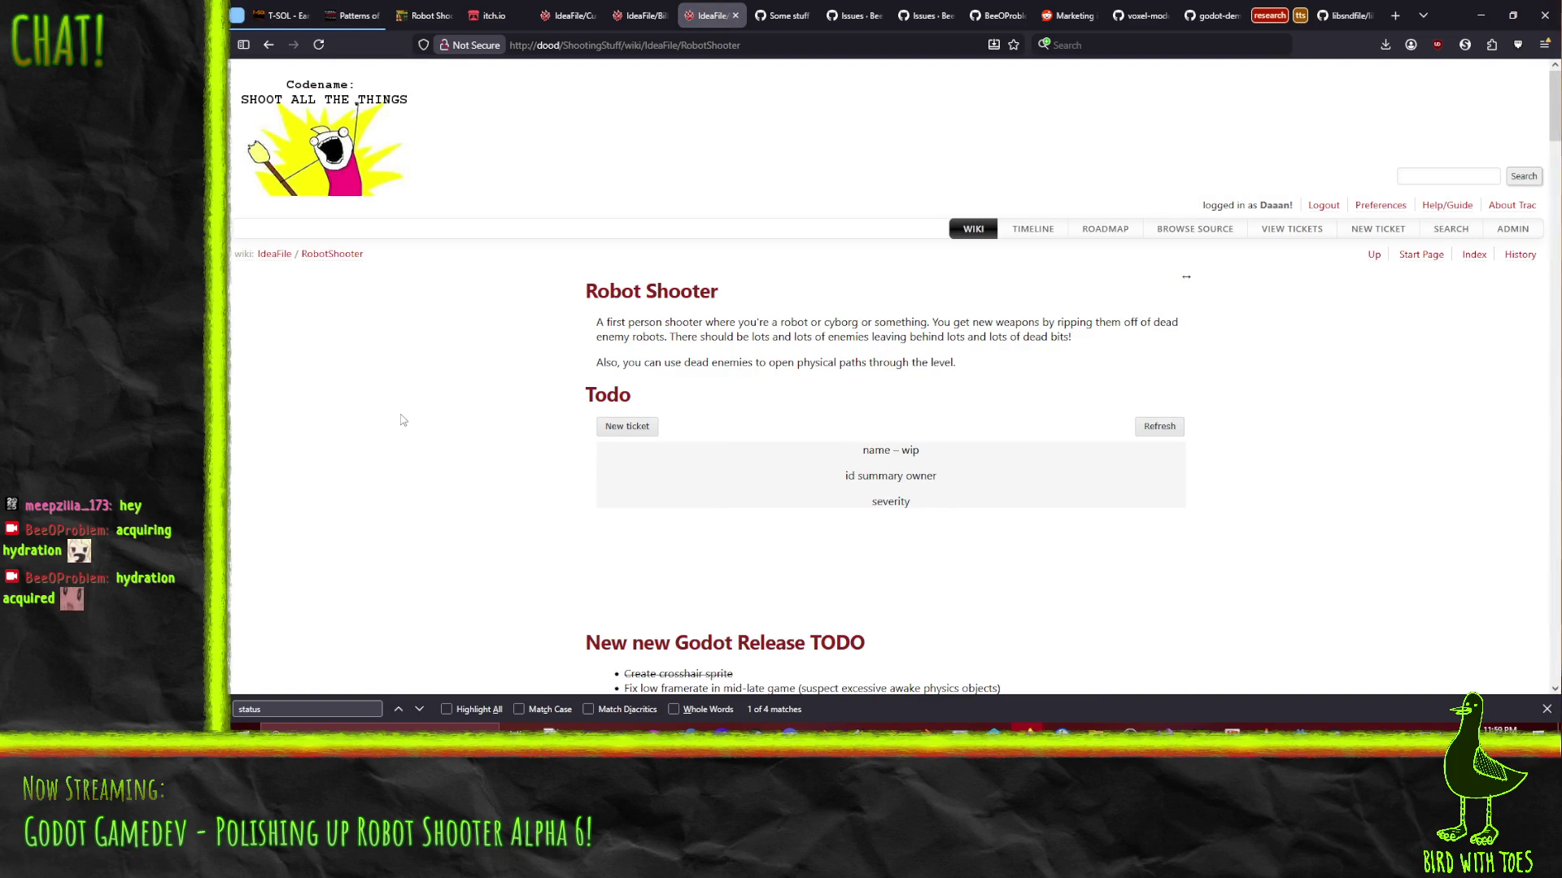
scroll(402, 419, "down", 3)
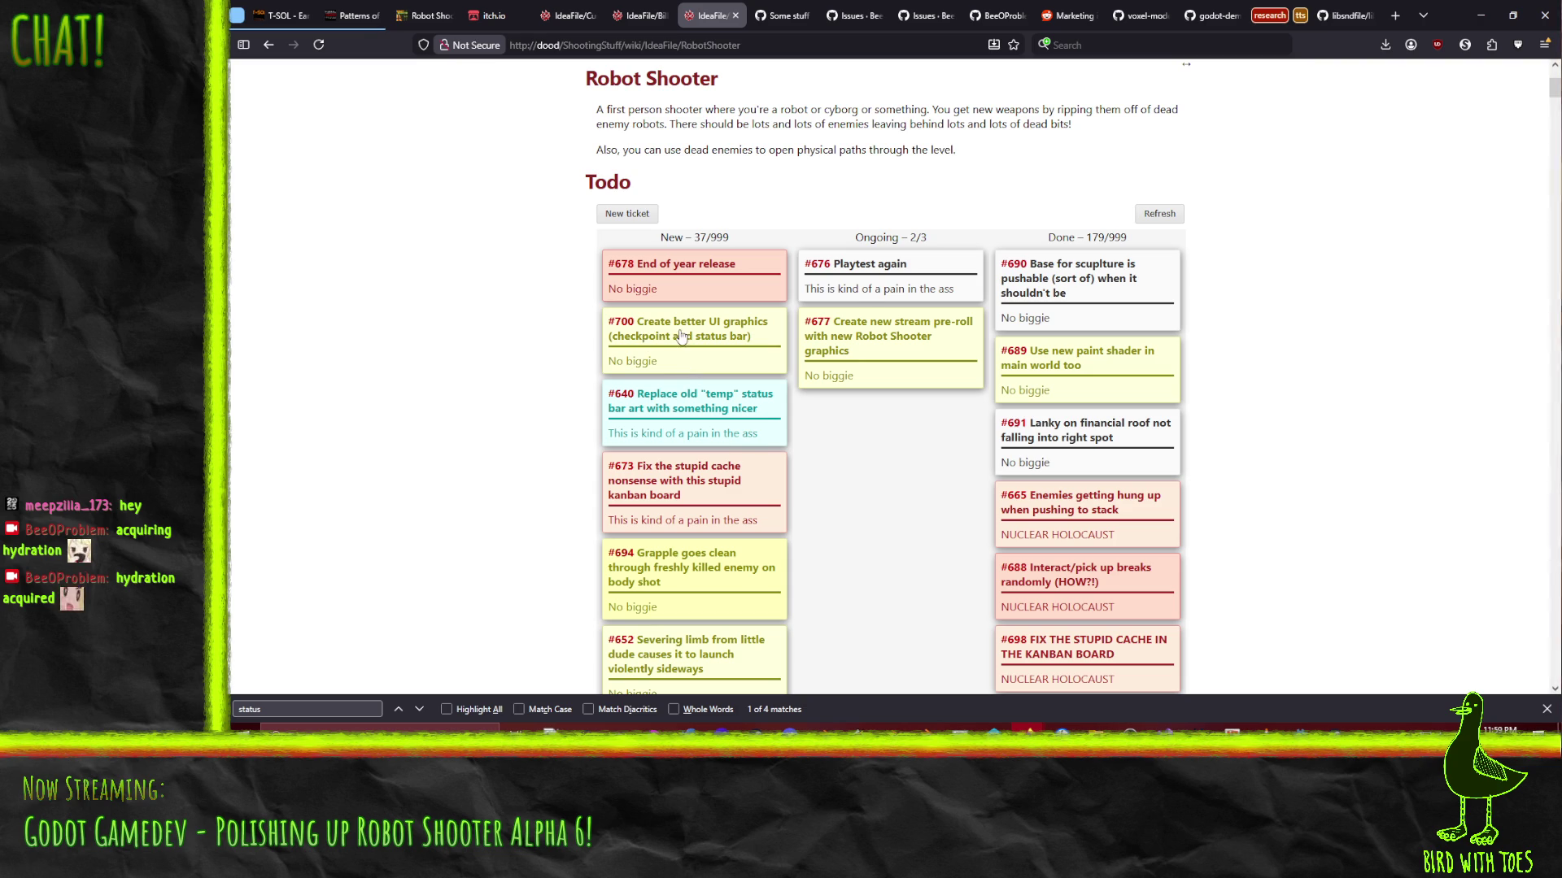
Open ticket #700 on its own page and bring up its modify form, keeping milestone Robot Shooter
left_click(681, 335)
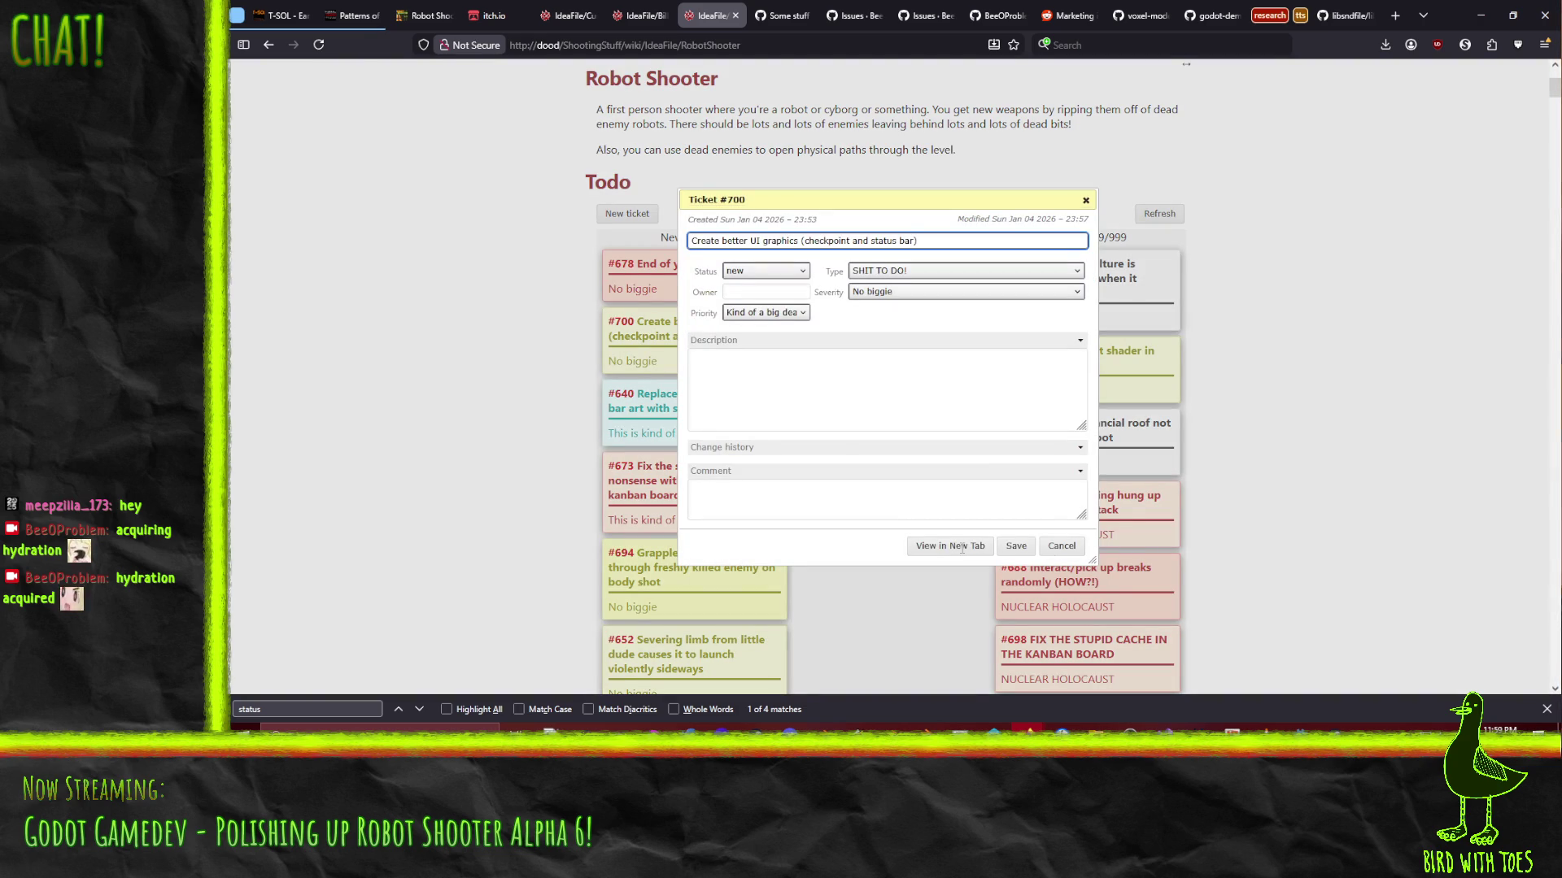
left_click(915, 541)
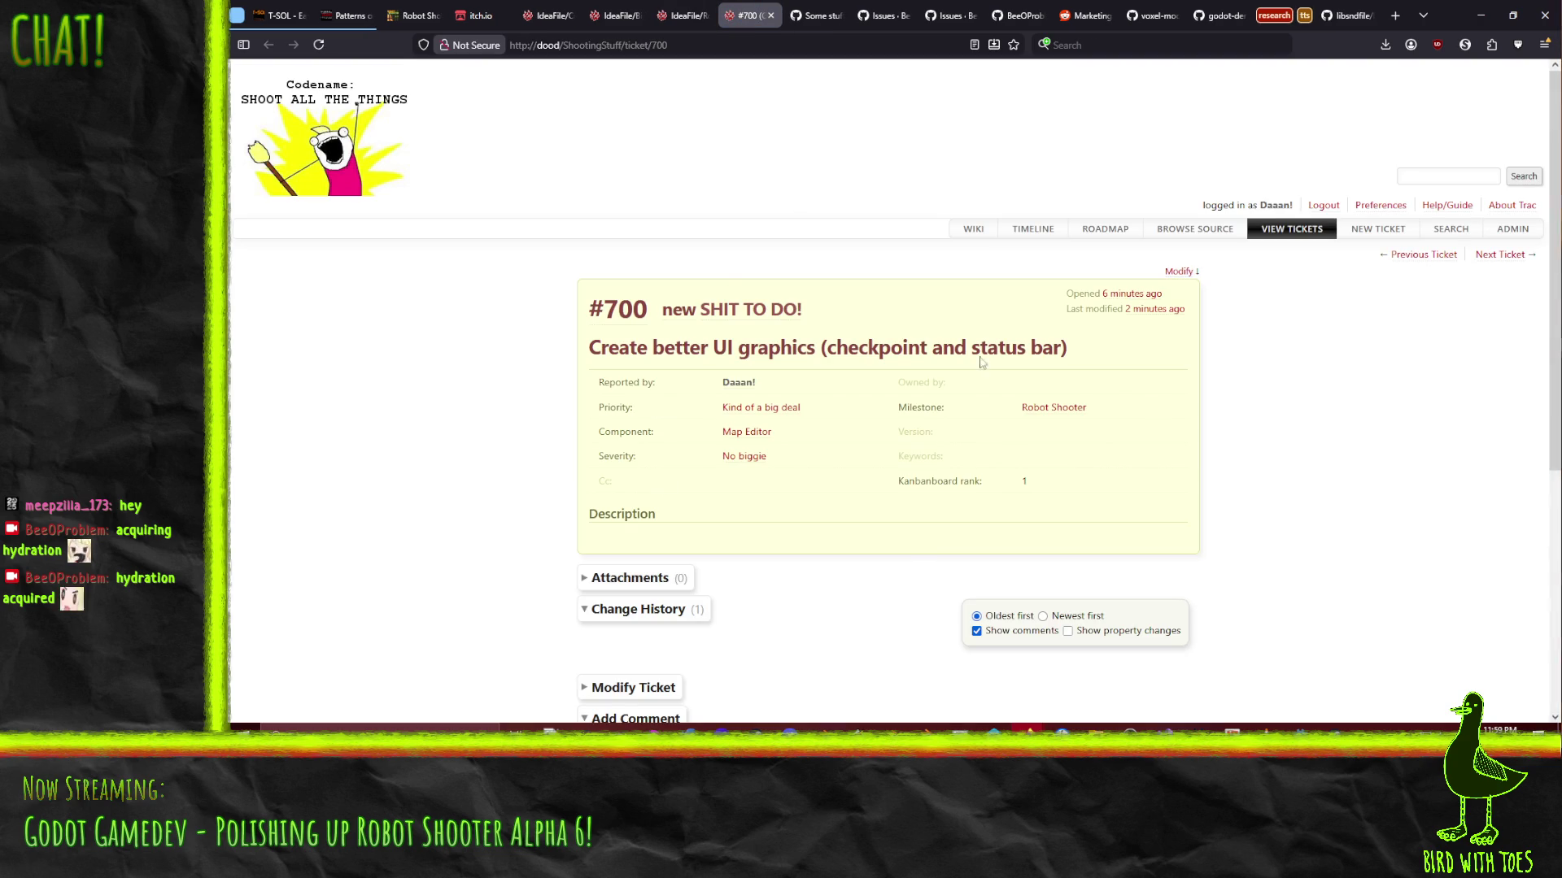
left_click(1176, 270)
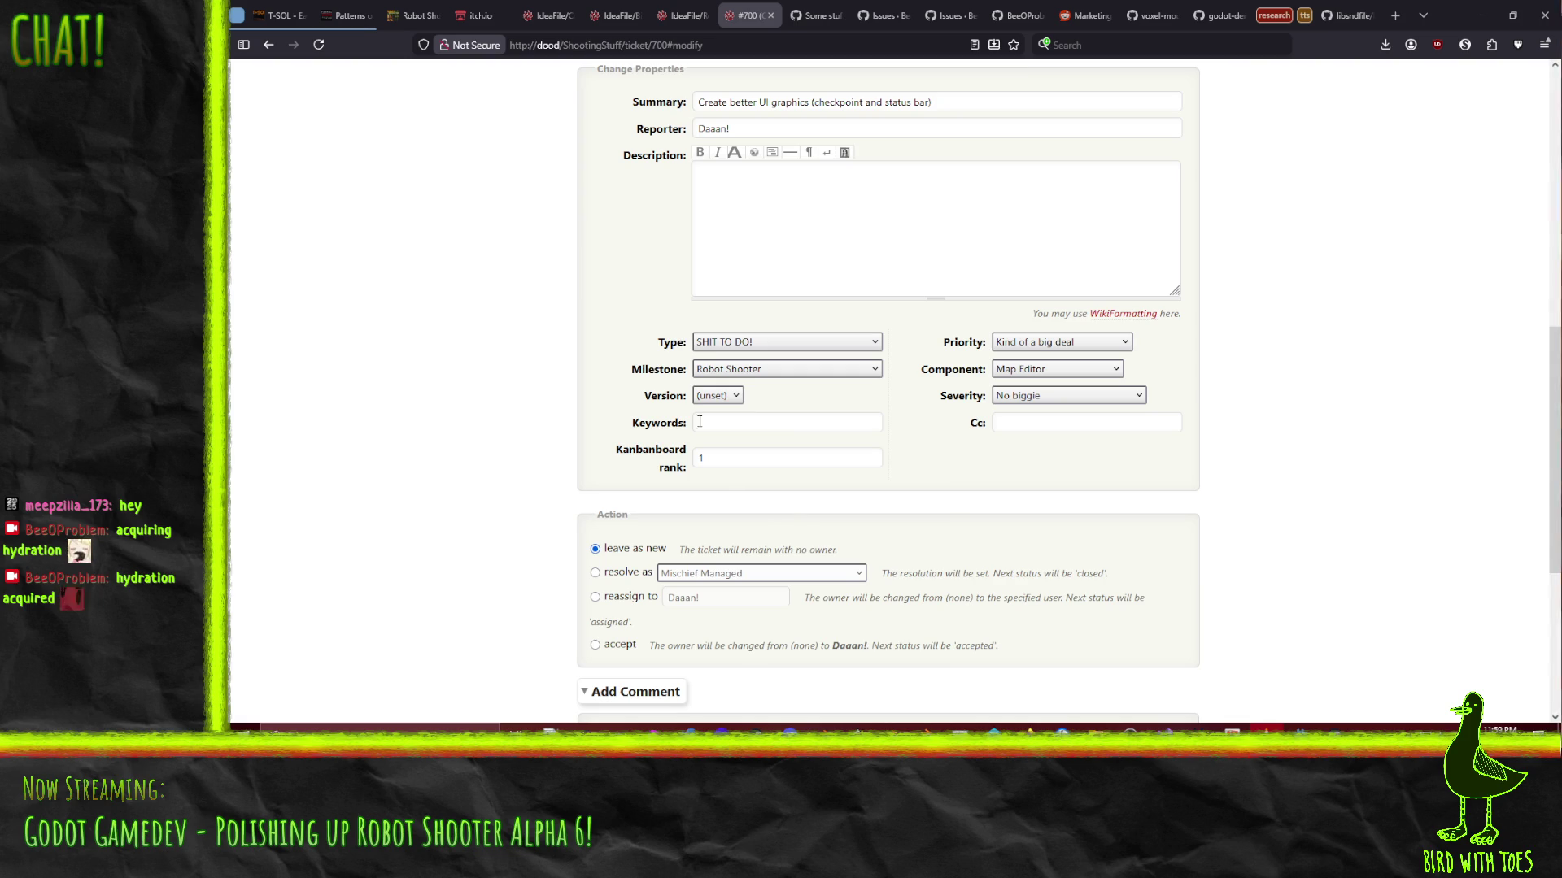
left_click(746, 373)
left_click(748, 374)
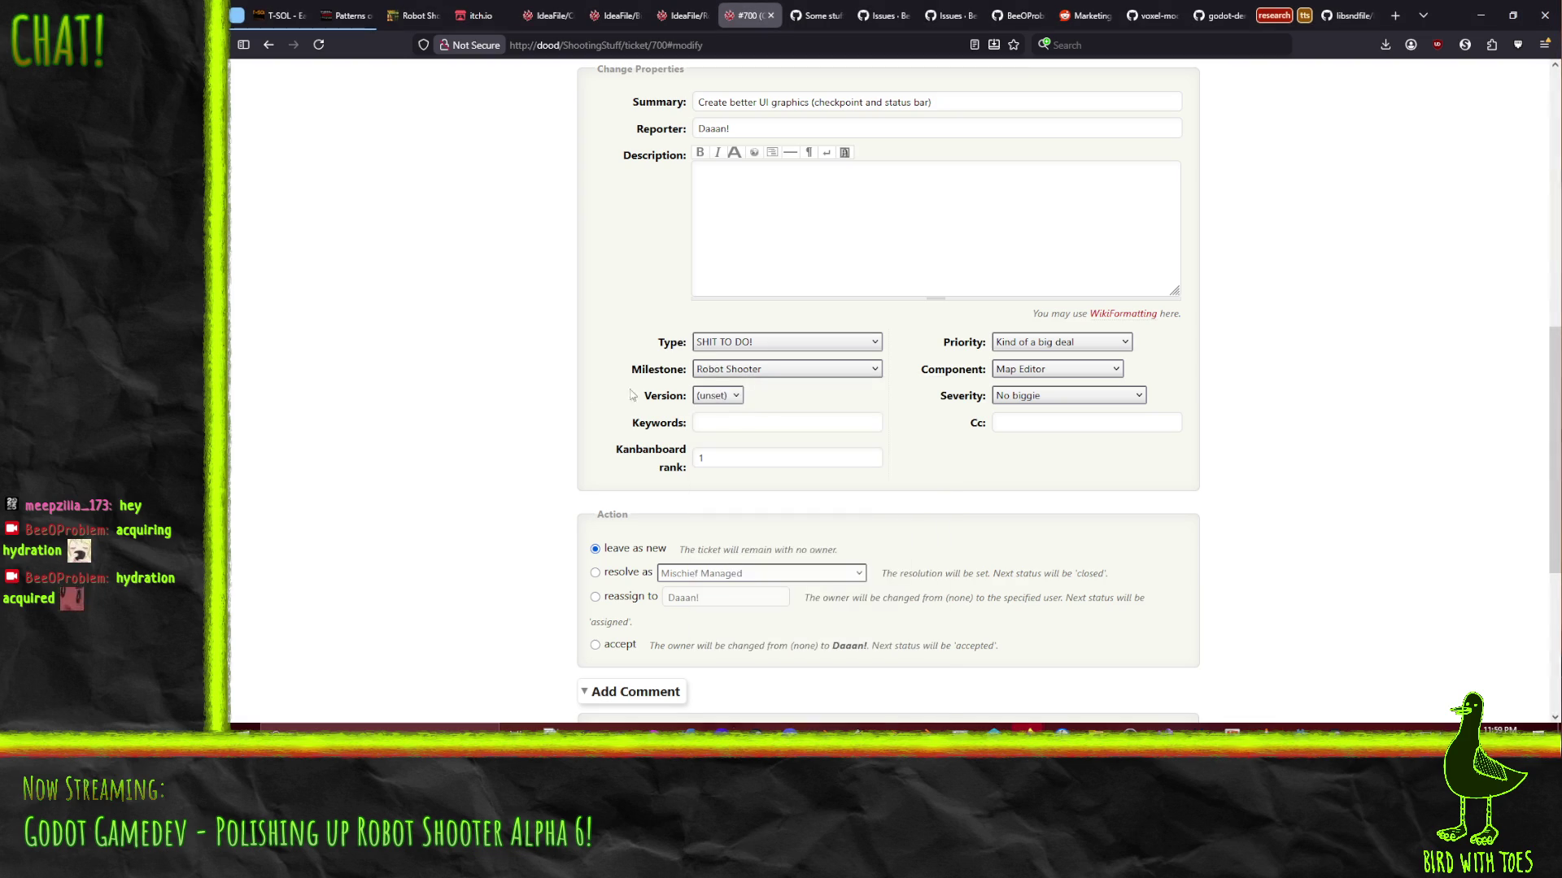
Resolve #700 as 'We already know about this one jackass!!!1', submit, and close its tab
left_click(610, 572)
left_click(765, 578)
left_click(739, 659)
scroll(442, 539, "down", 5)
left_click(675, 599)
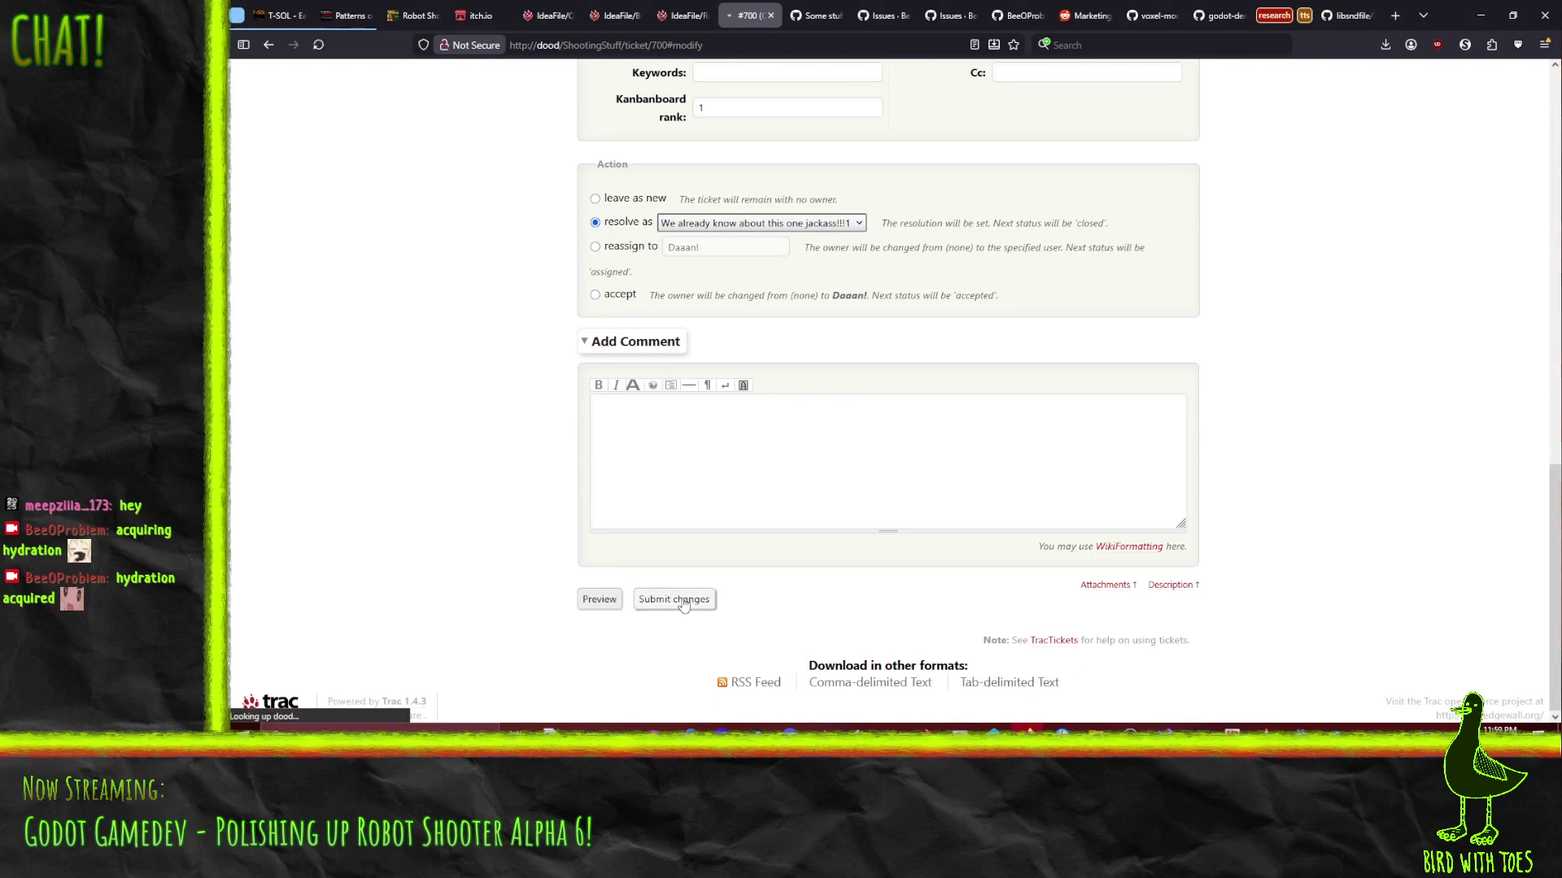
left_click(770, 14)
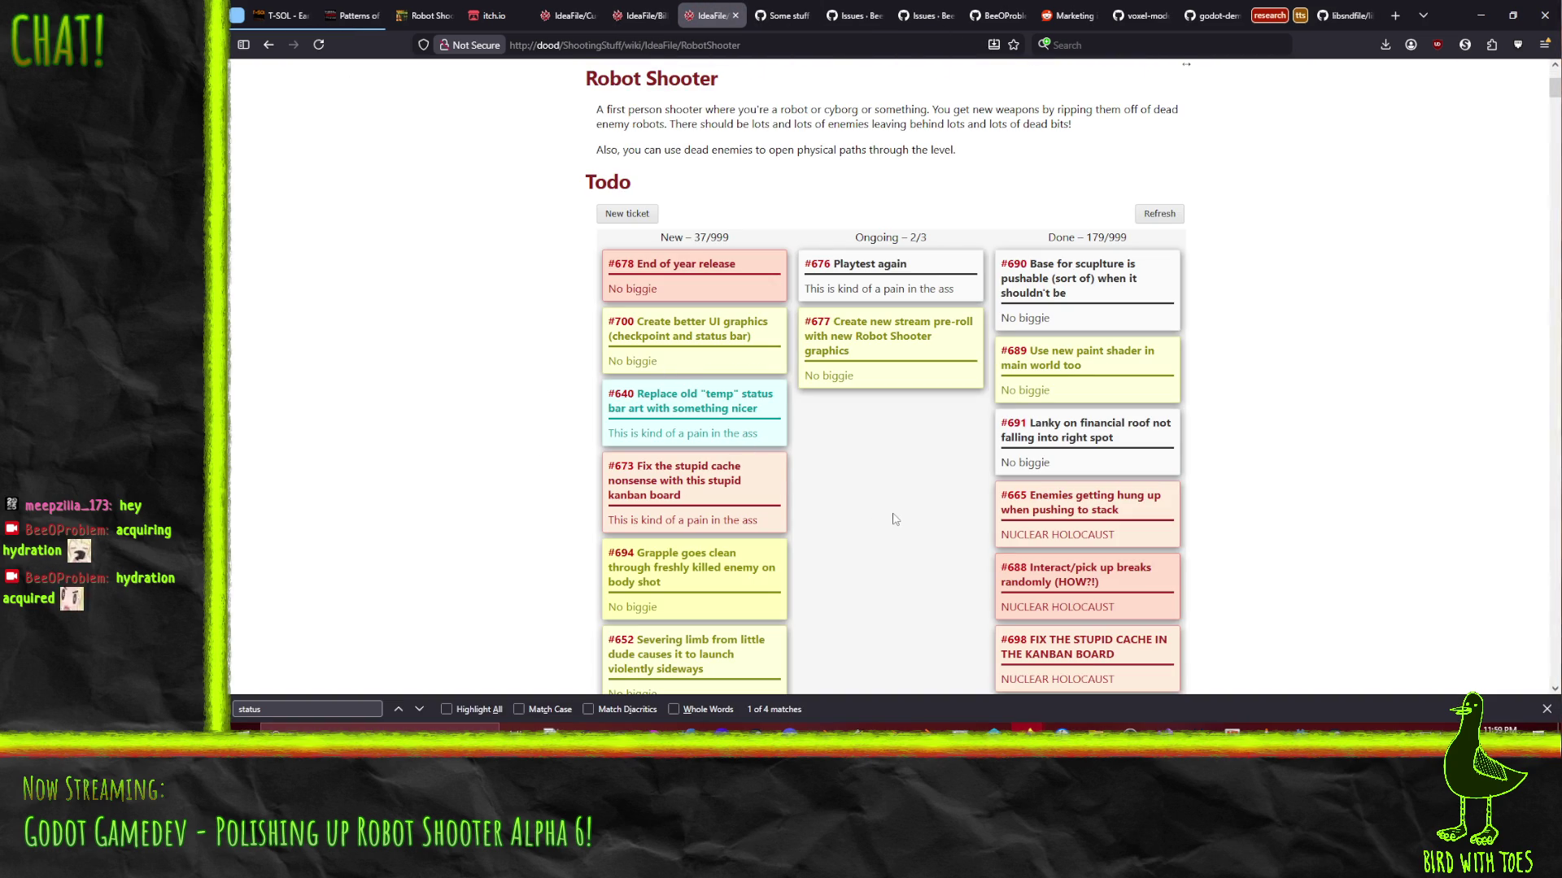
Raise ticket #640's priority to 'Kind of a big deal' and save it
left_click(701, 417)
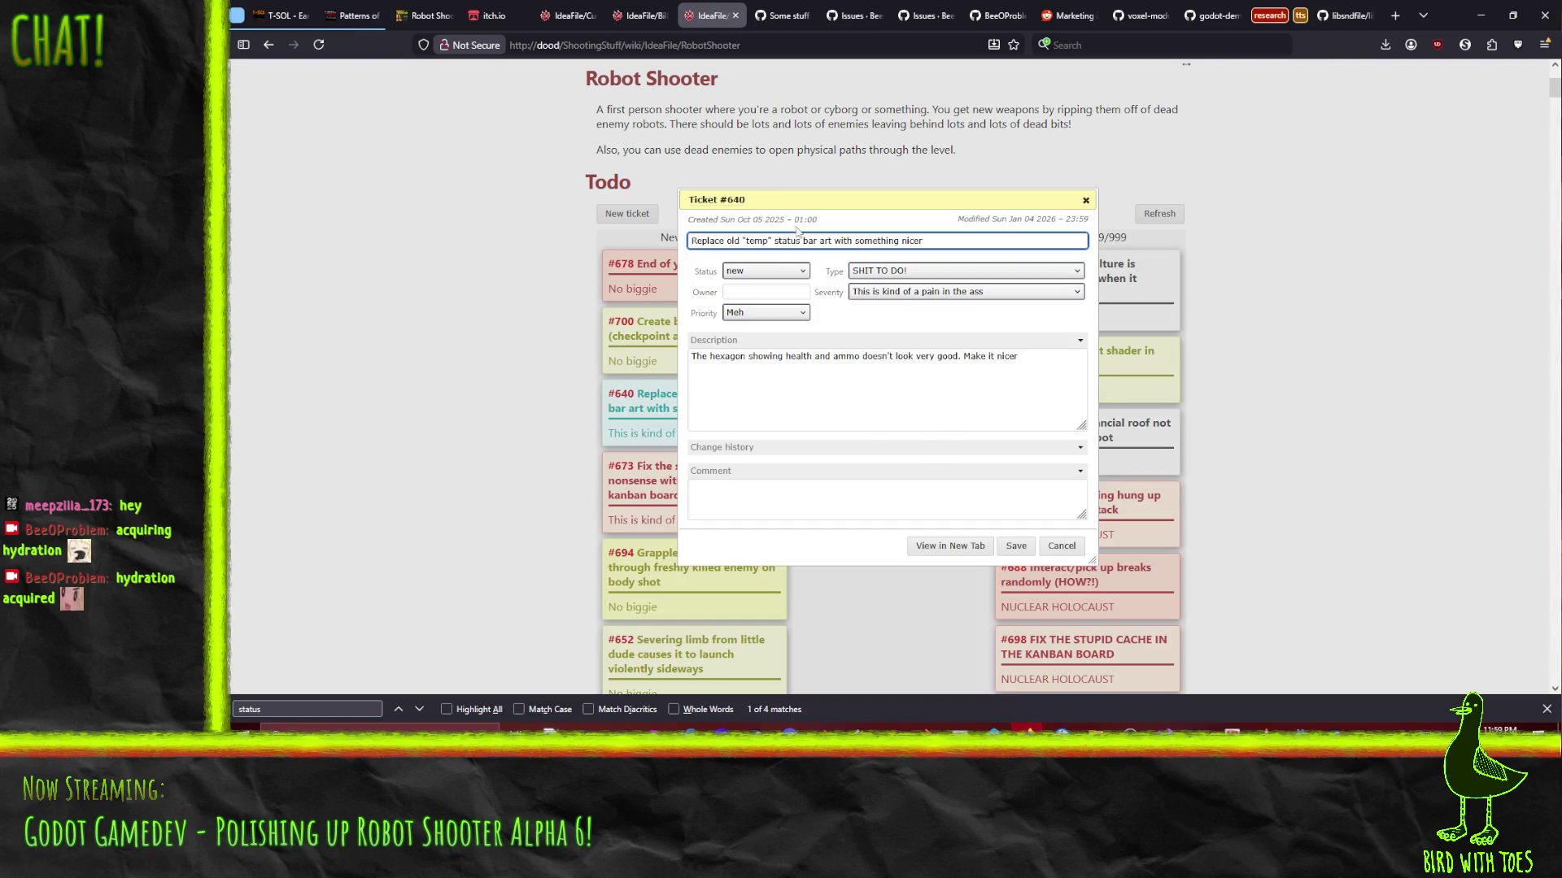
left_click(793, 315)
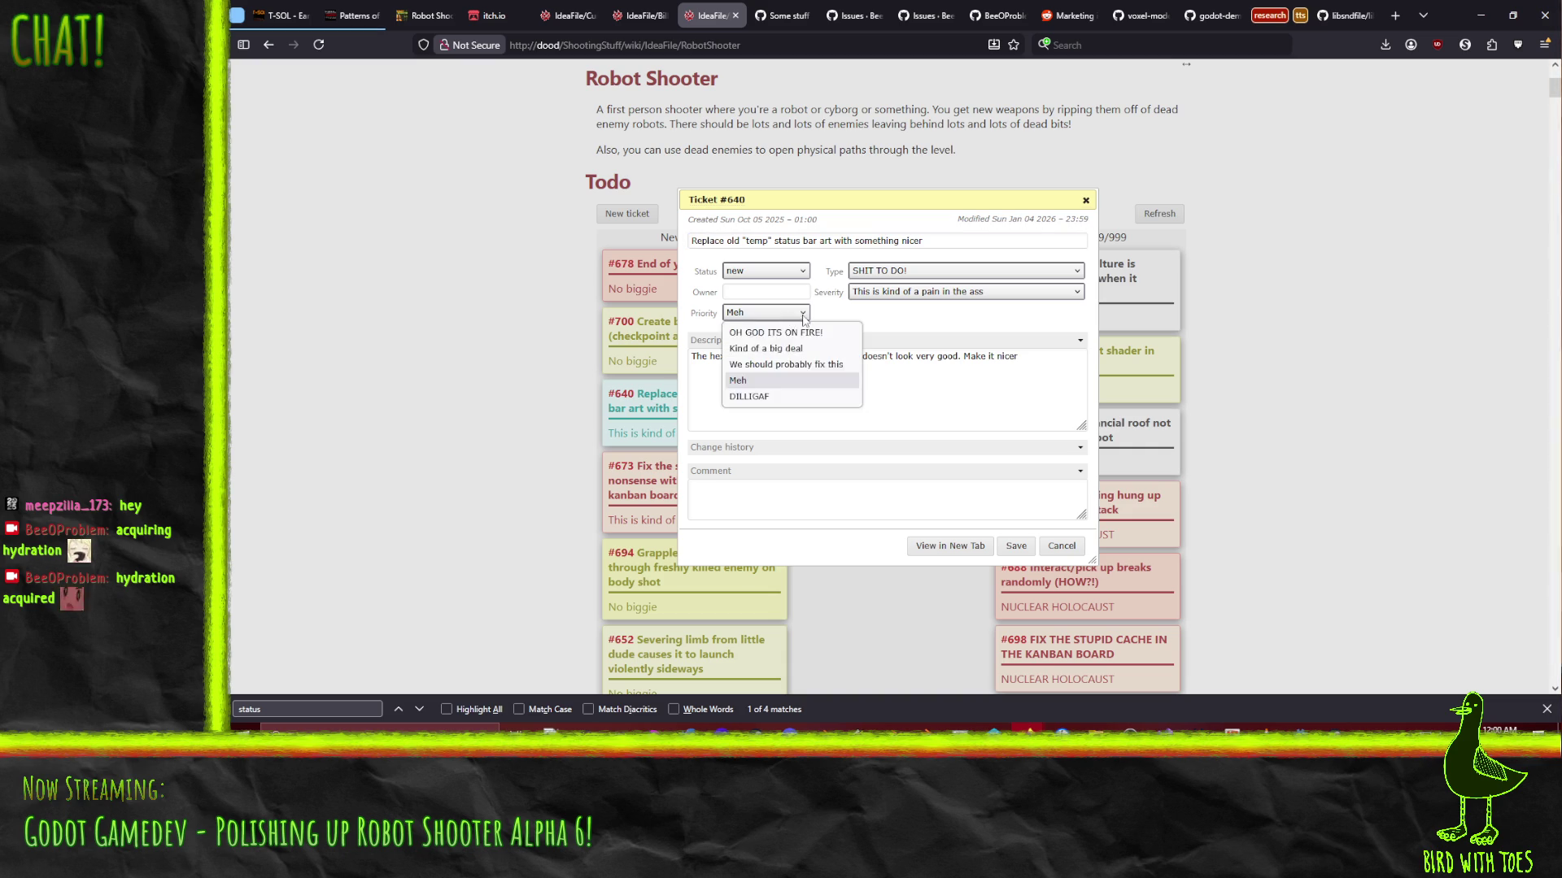
left_click(788, 348)
left_click(1018, 545)
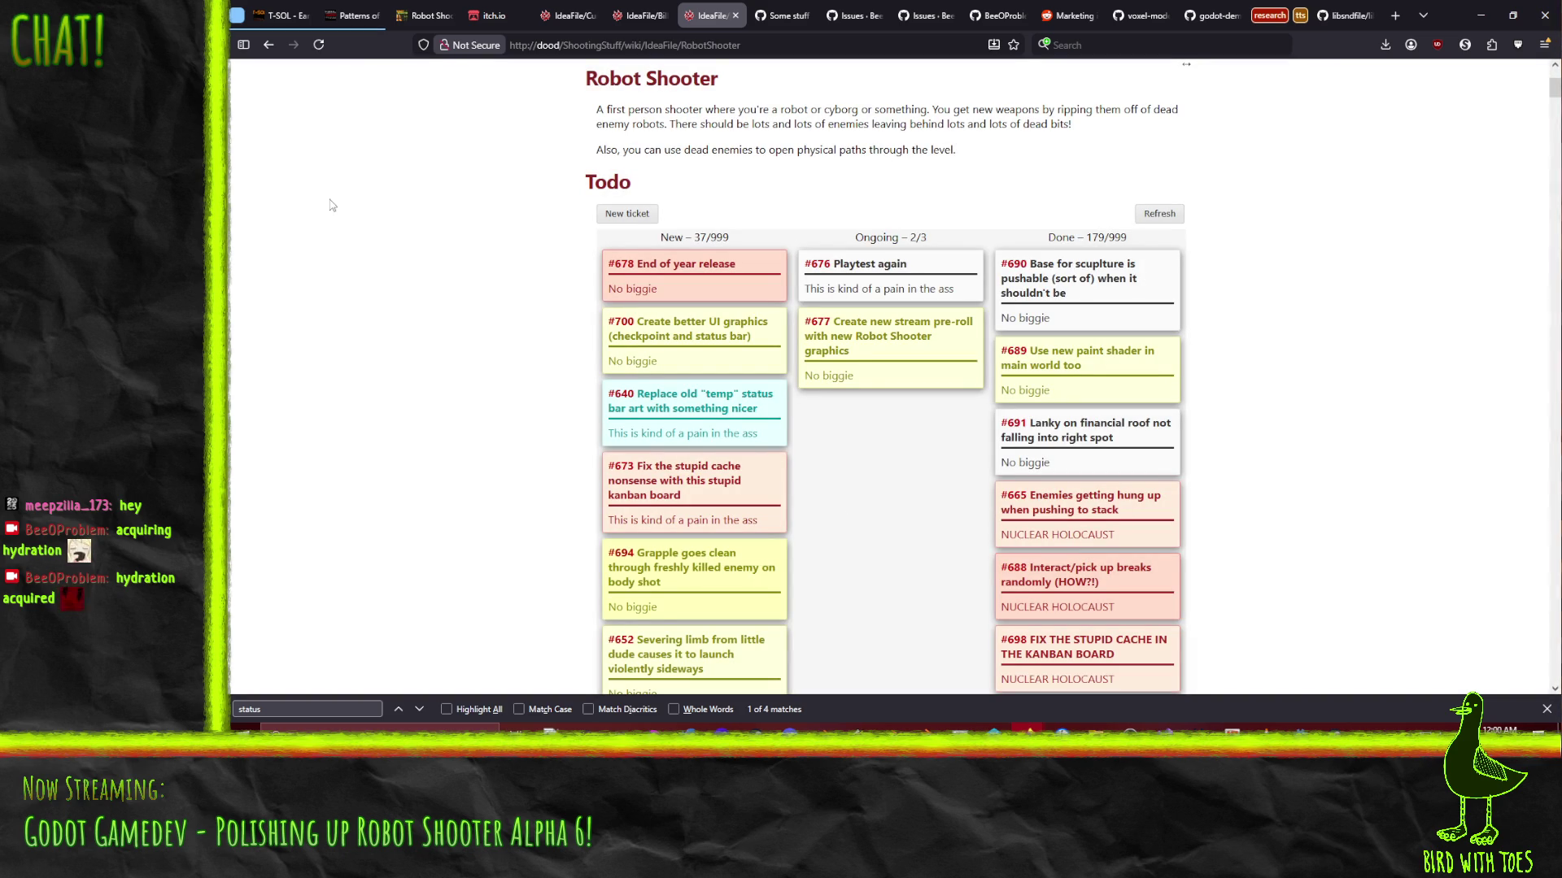
Refresh the board so #700 sits in Done, then bring Godot forward to orbit the level
left_click(318, 44)
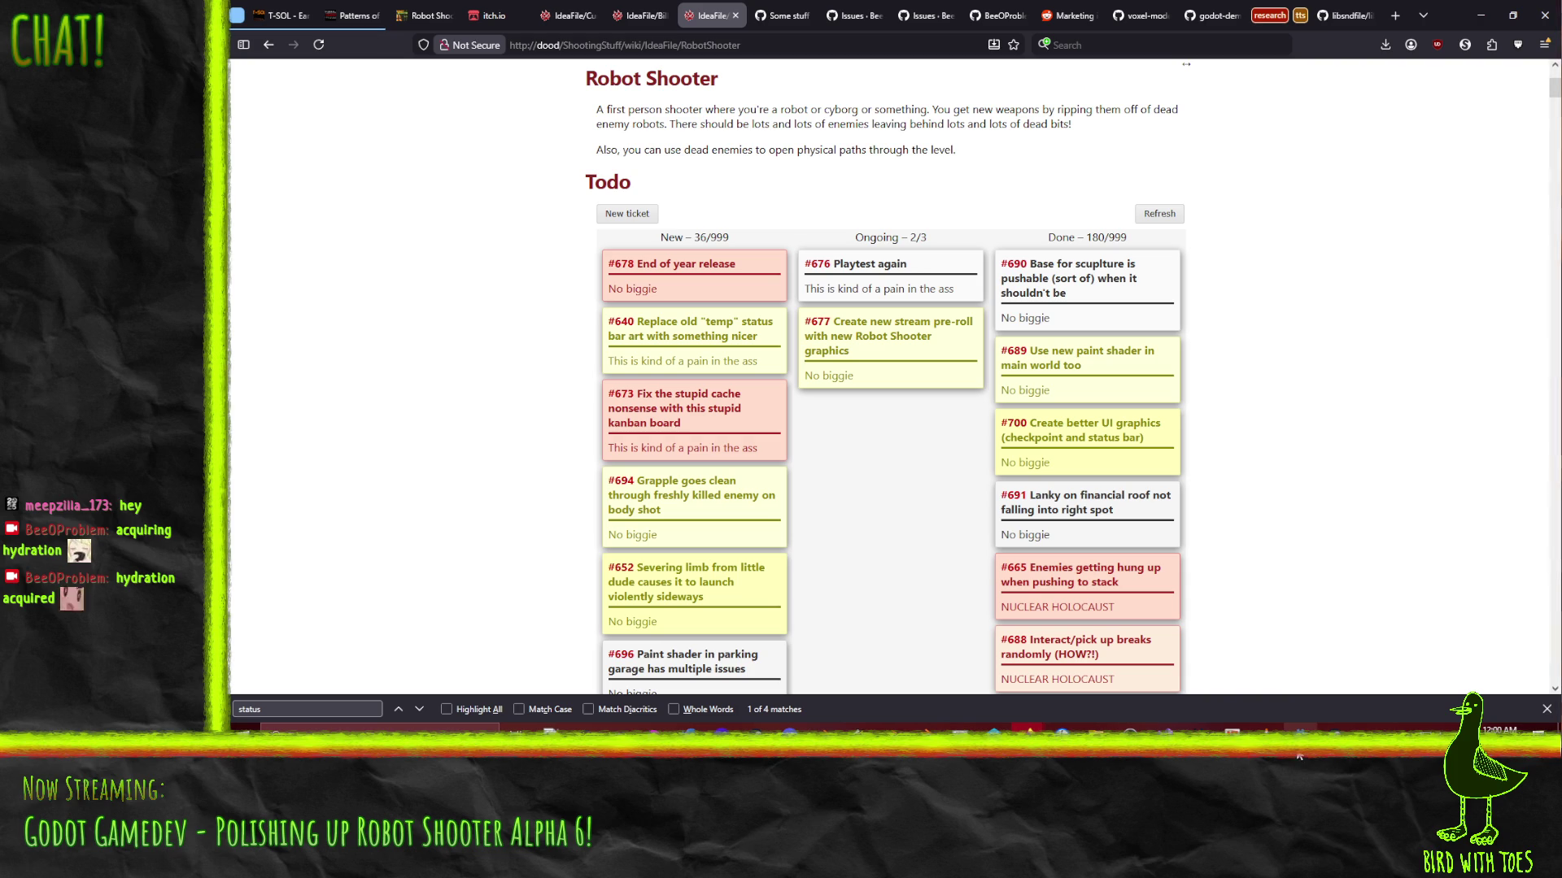
mouse_move(1299, 756)
left_click(1311, 672)
mouse_move(712, 271)
left_mouse_down()
mouse_move(854, 289)
mouse_move(840, 283)
left_mouse_up()
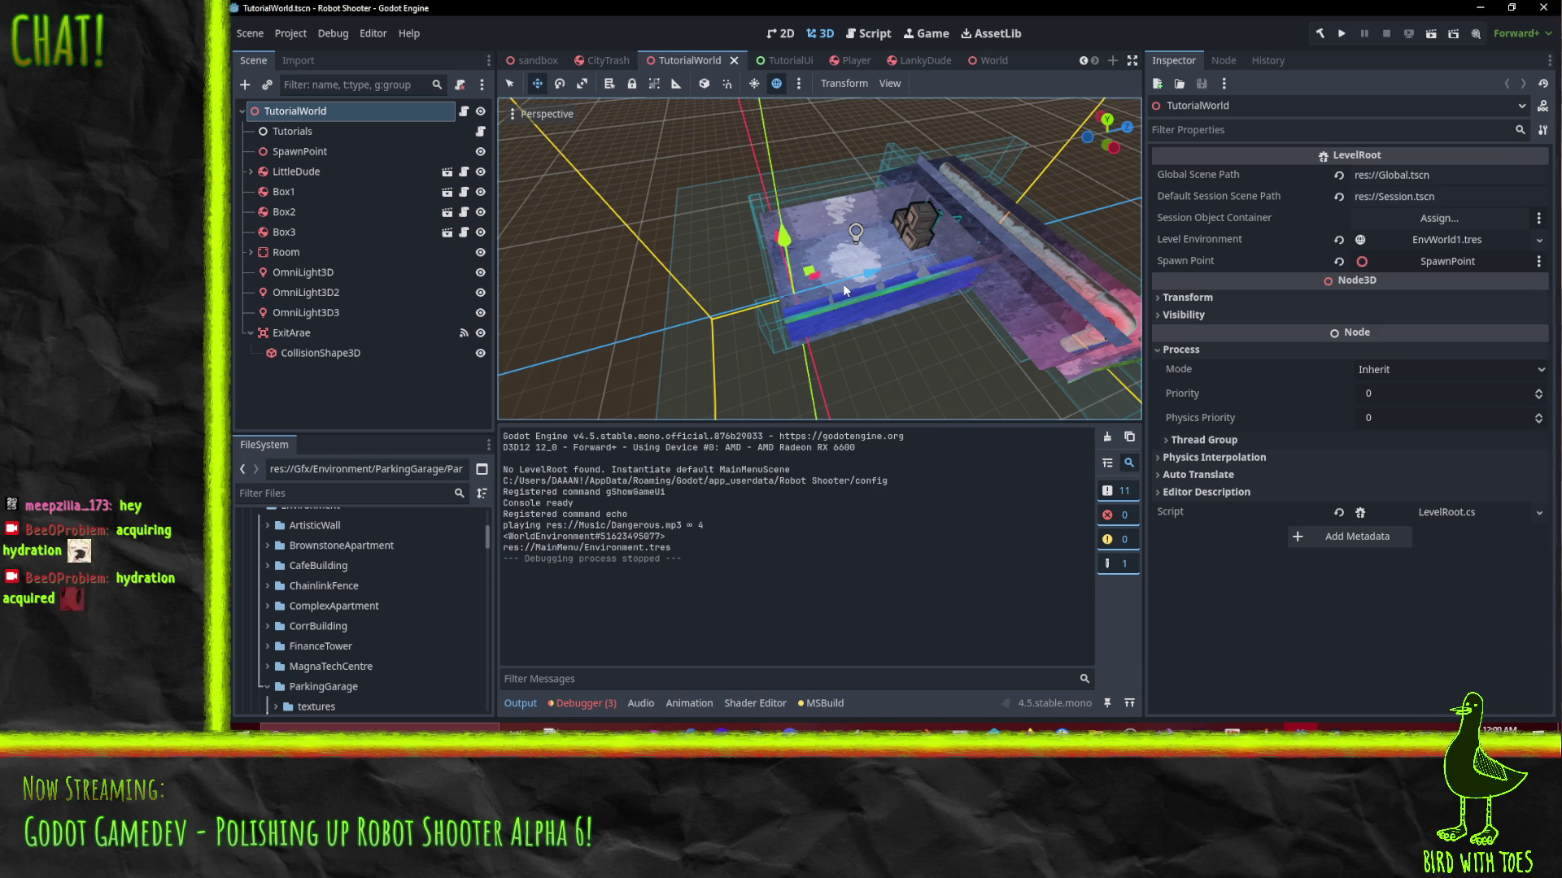
Return to the Trac Robot Shooter board, now with #700 among 180 Done tickets
left_click(1201, 758)
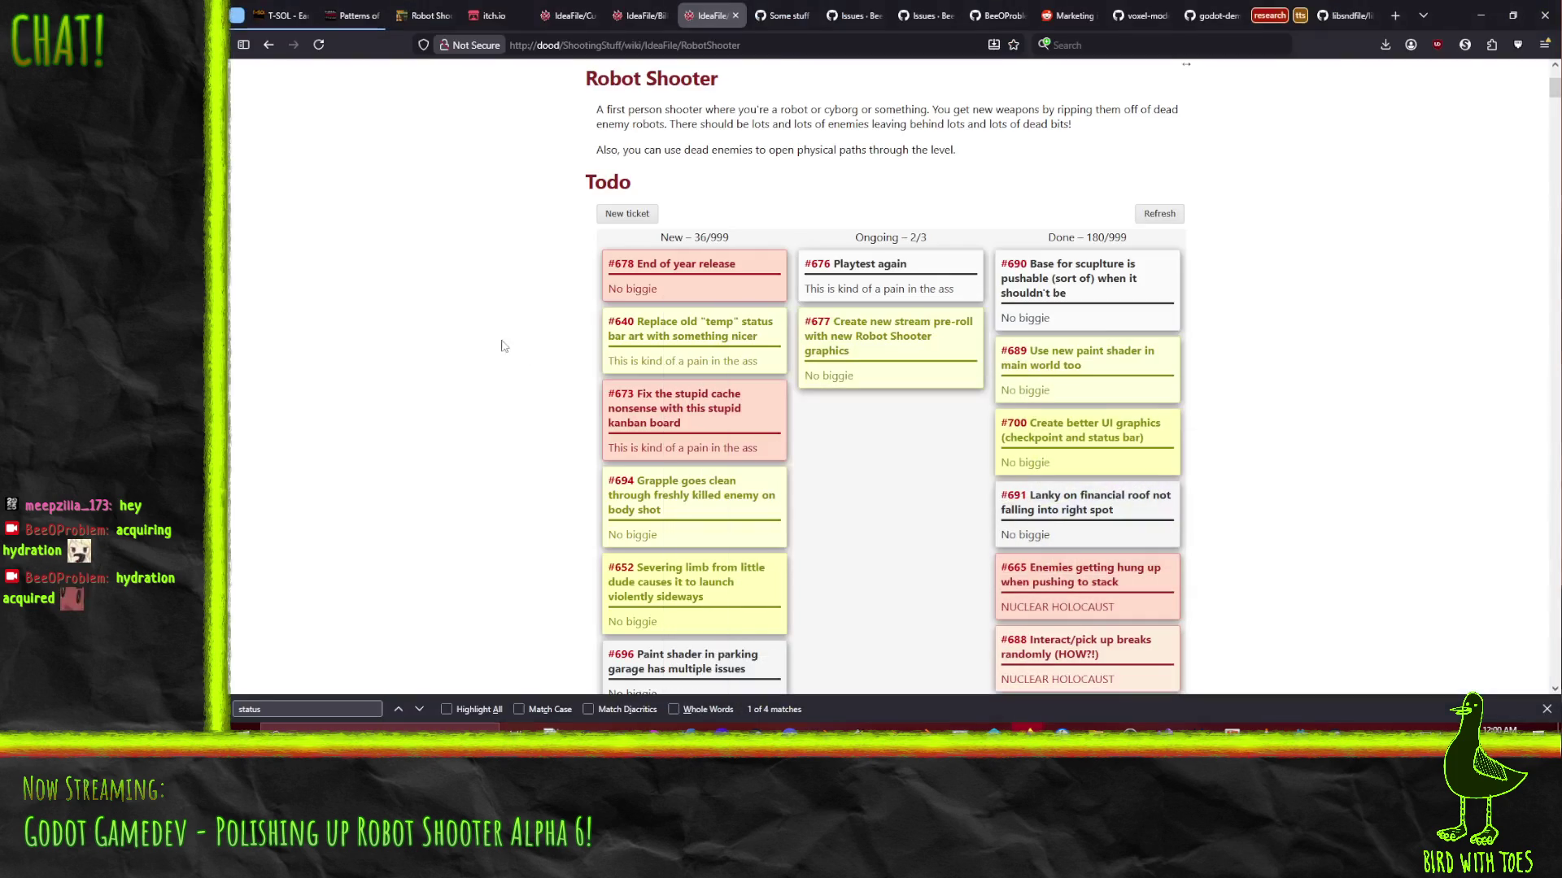
Search the kanban page for 'clipp' to locate ticket #544
key("ctrl+f")
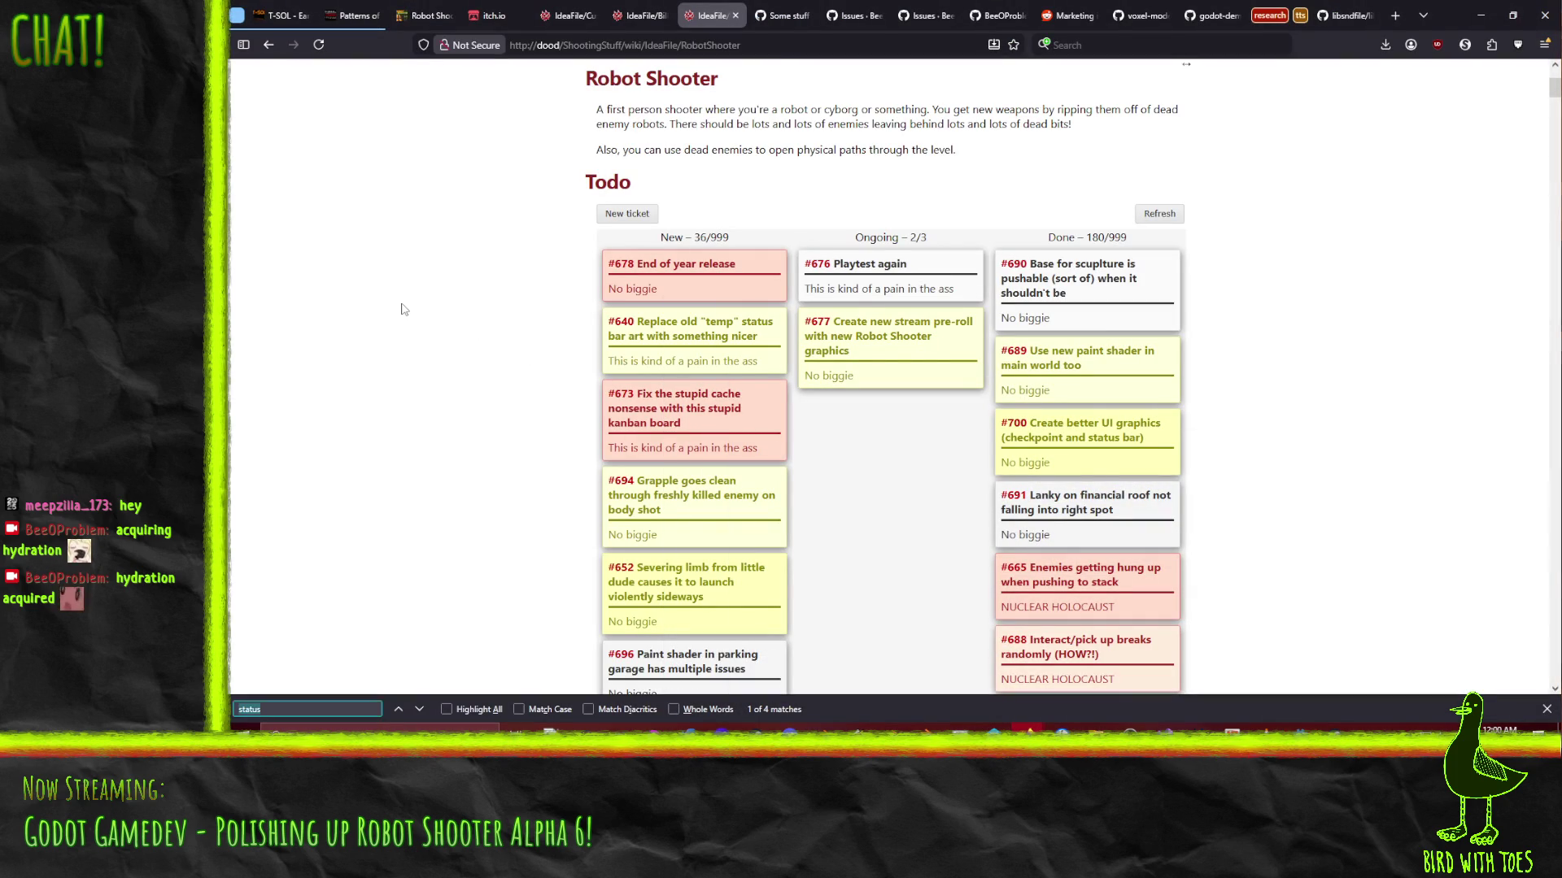
type("through wa")
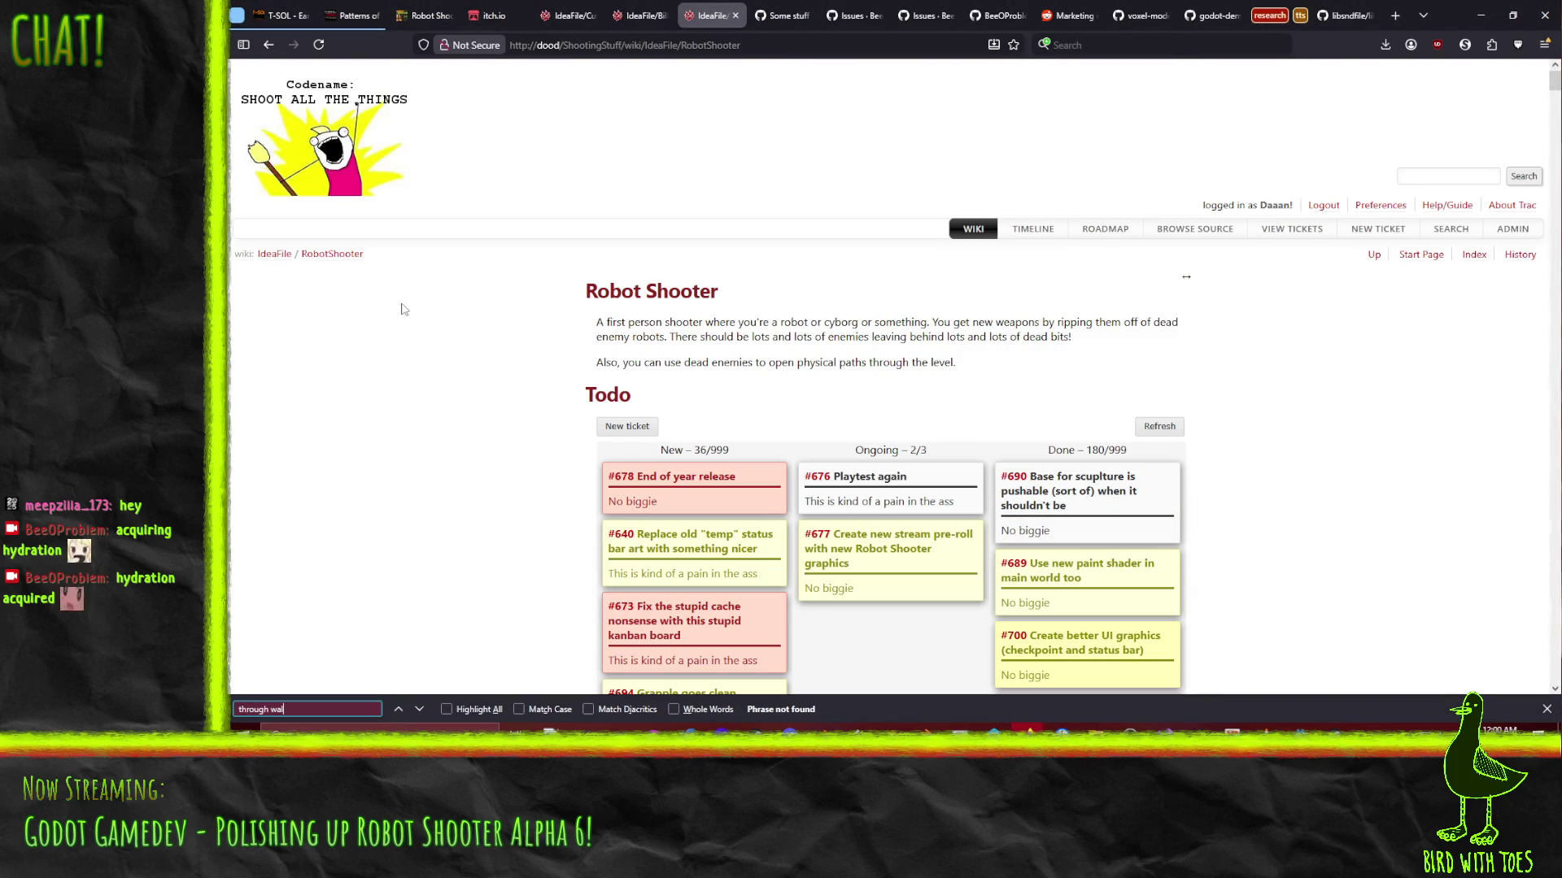
key("ctrl+a")
type("clipp")
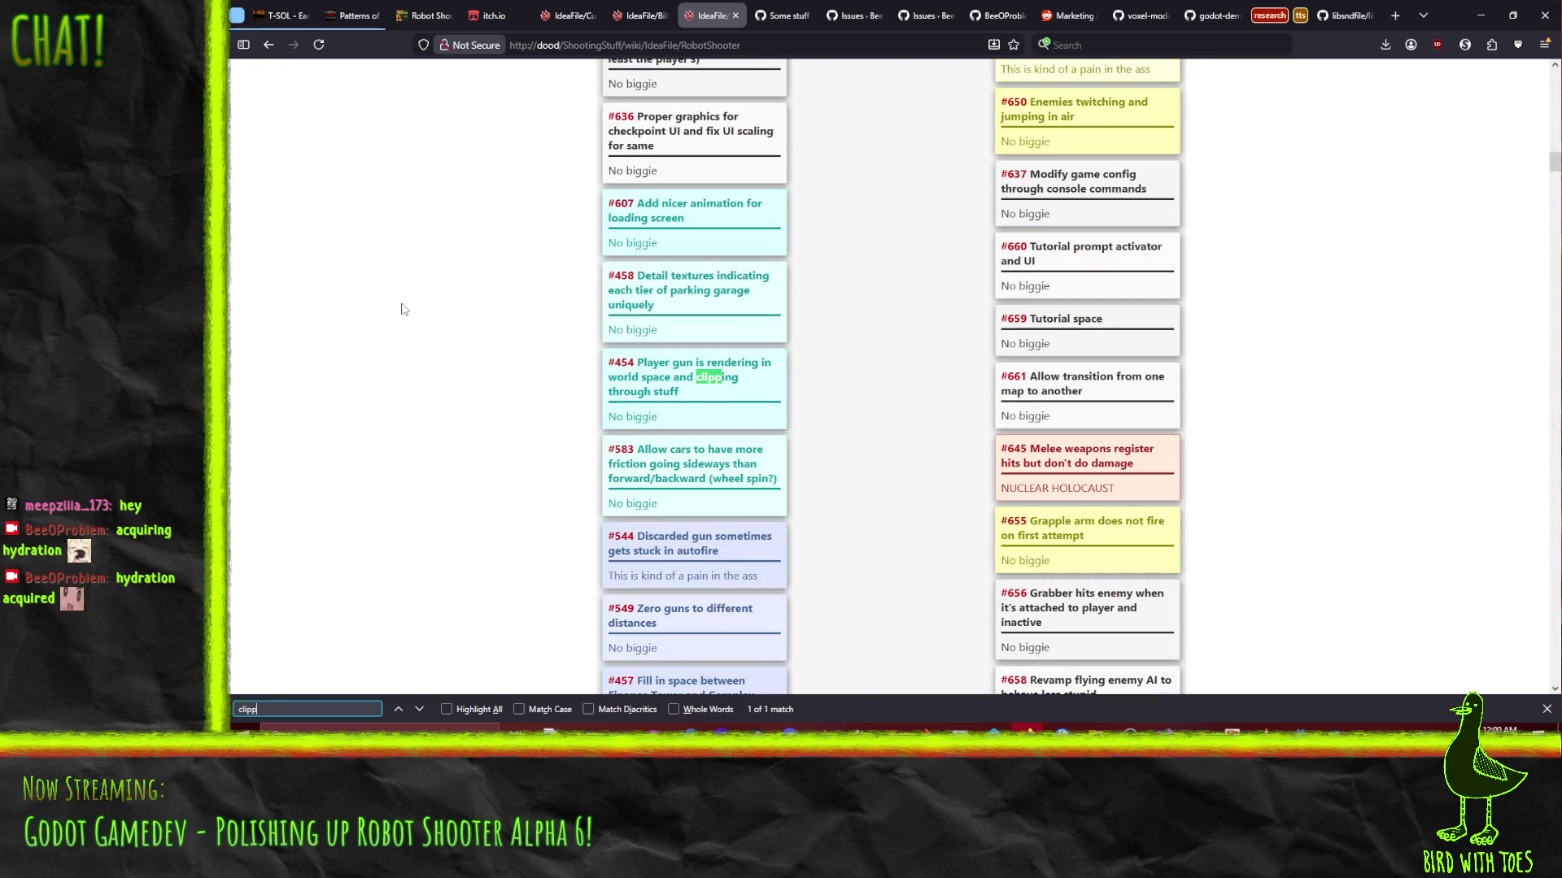
key("Return")
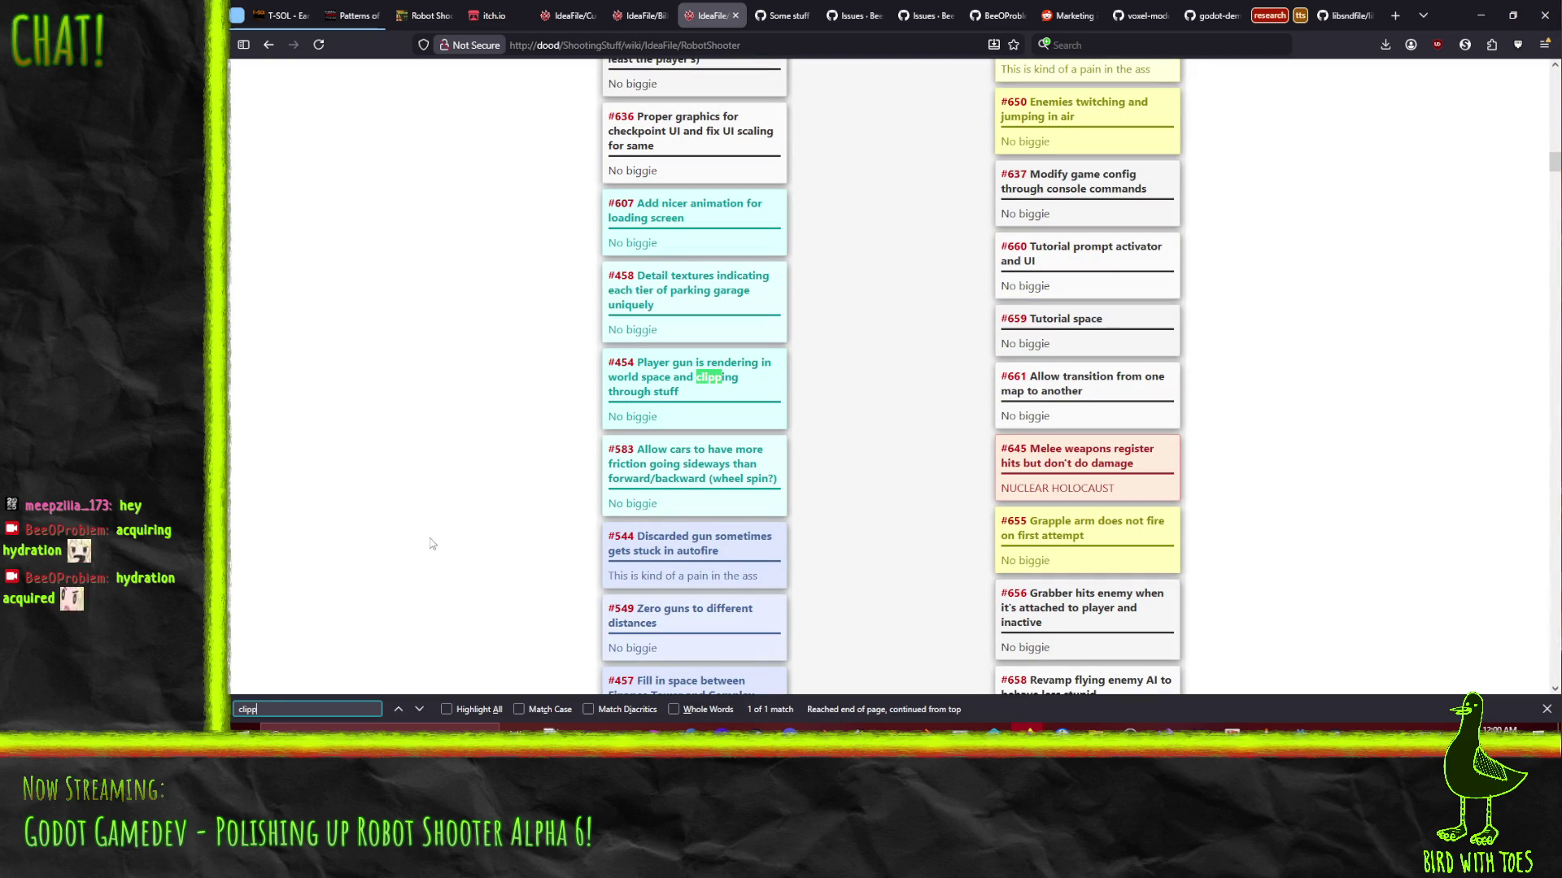
scroll(407, 475, "down", 3)
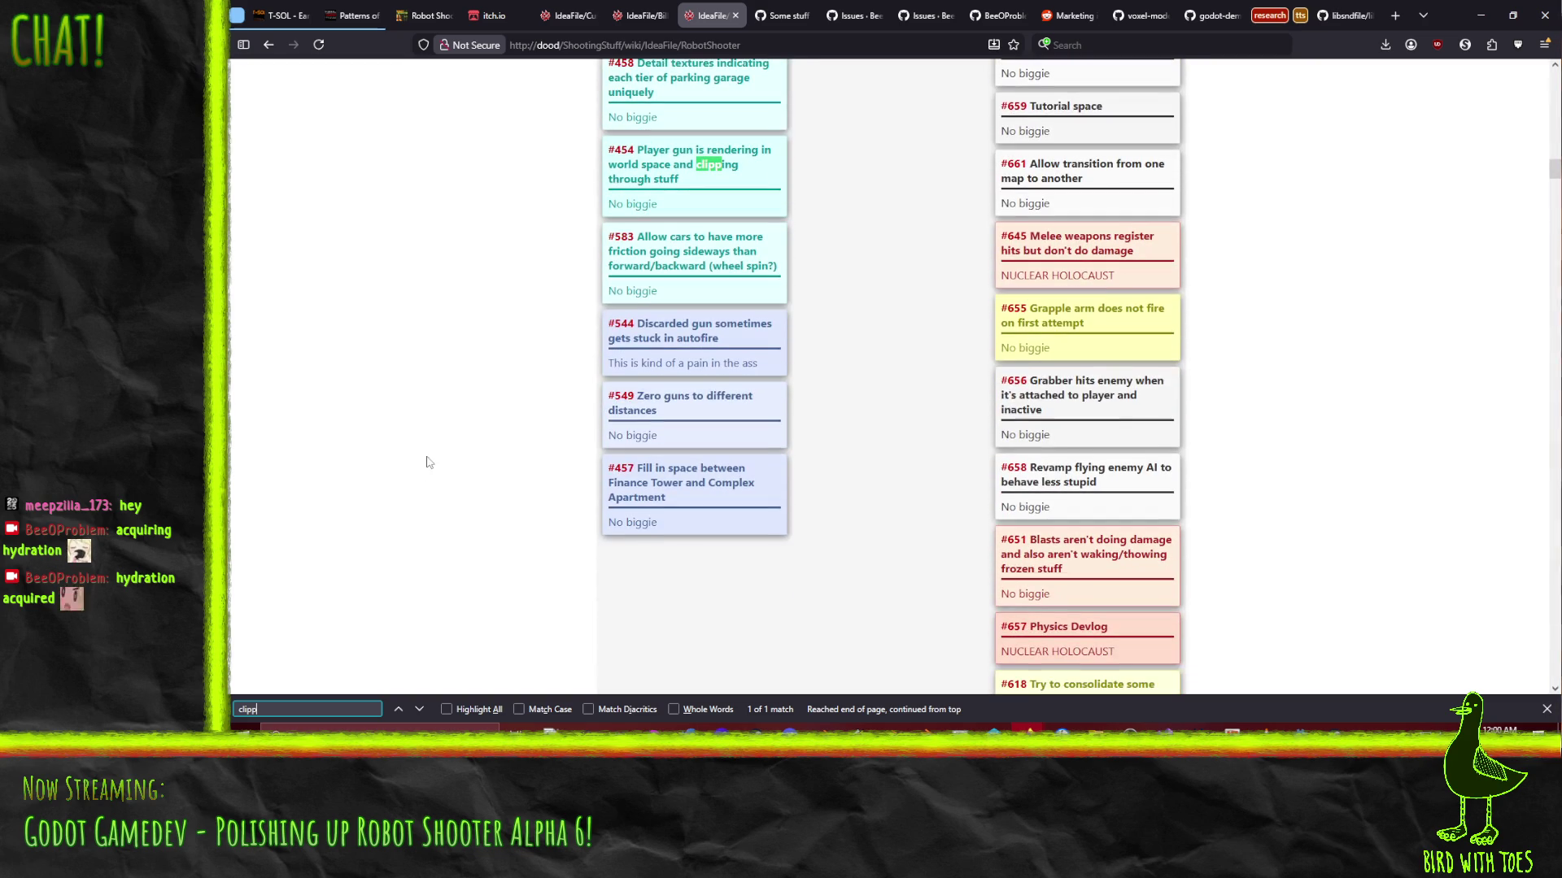
Append '(turn into feature)' to ticket #544's title and save it
left_click(690, 353)
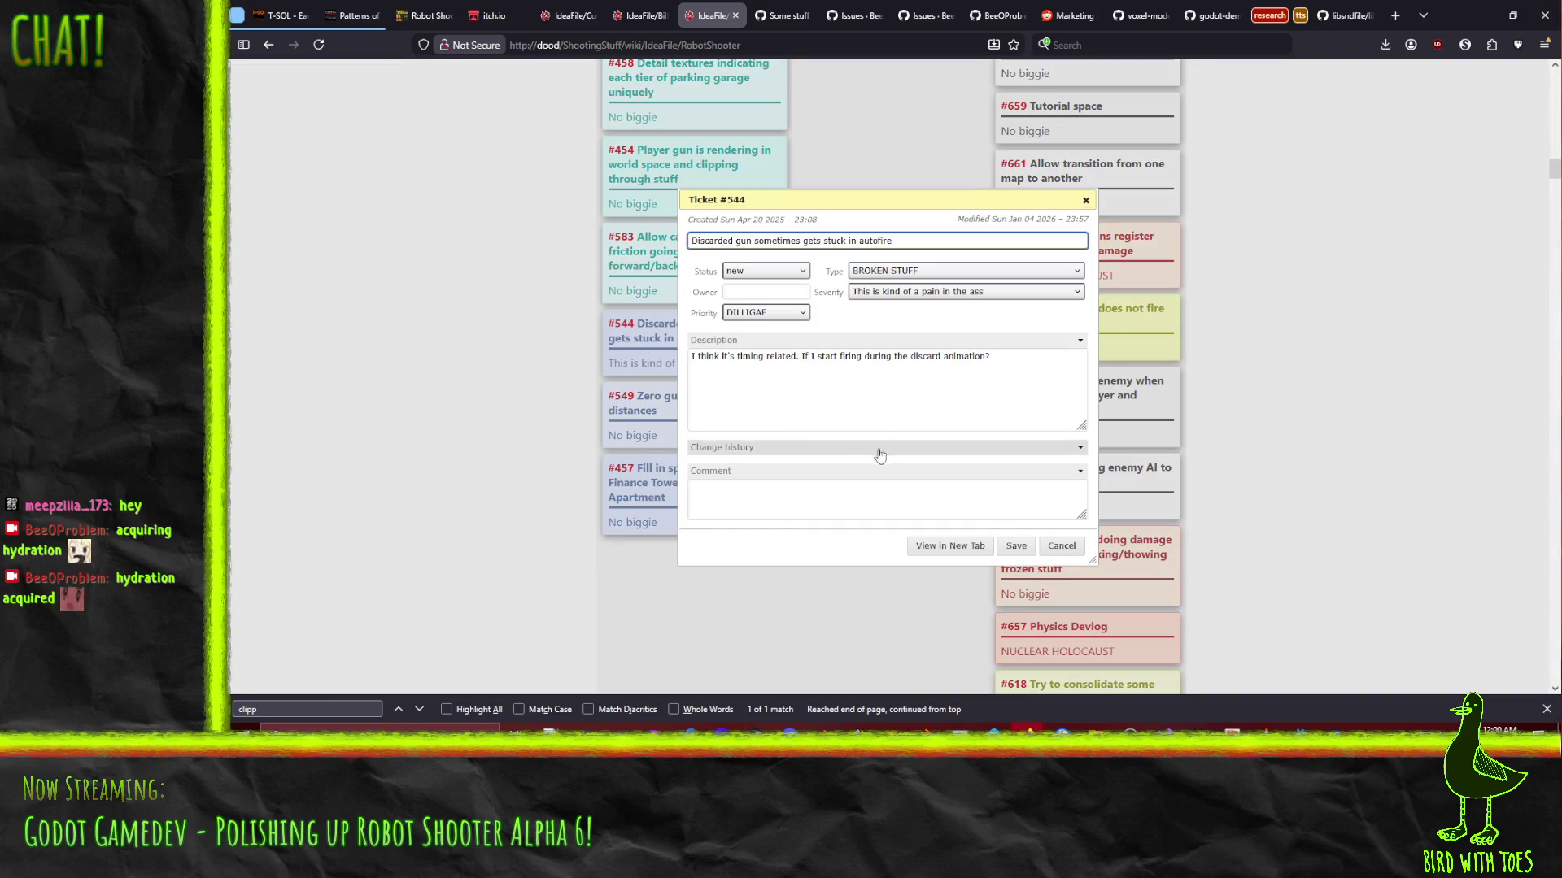
left_click(745, 503)
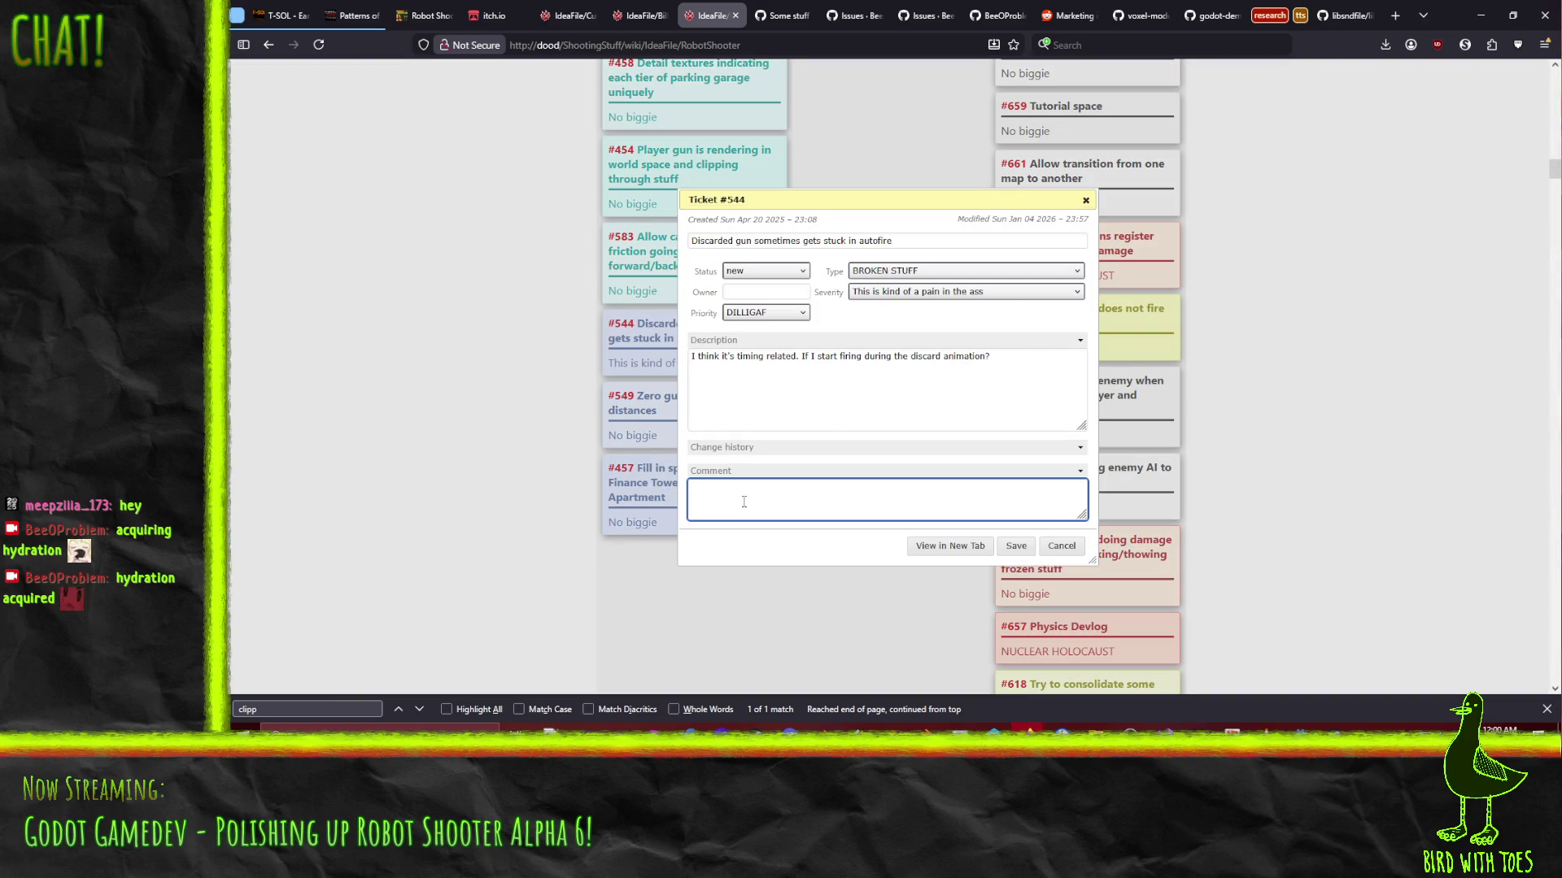
left_click(923, 236)
type("(turn int o")
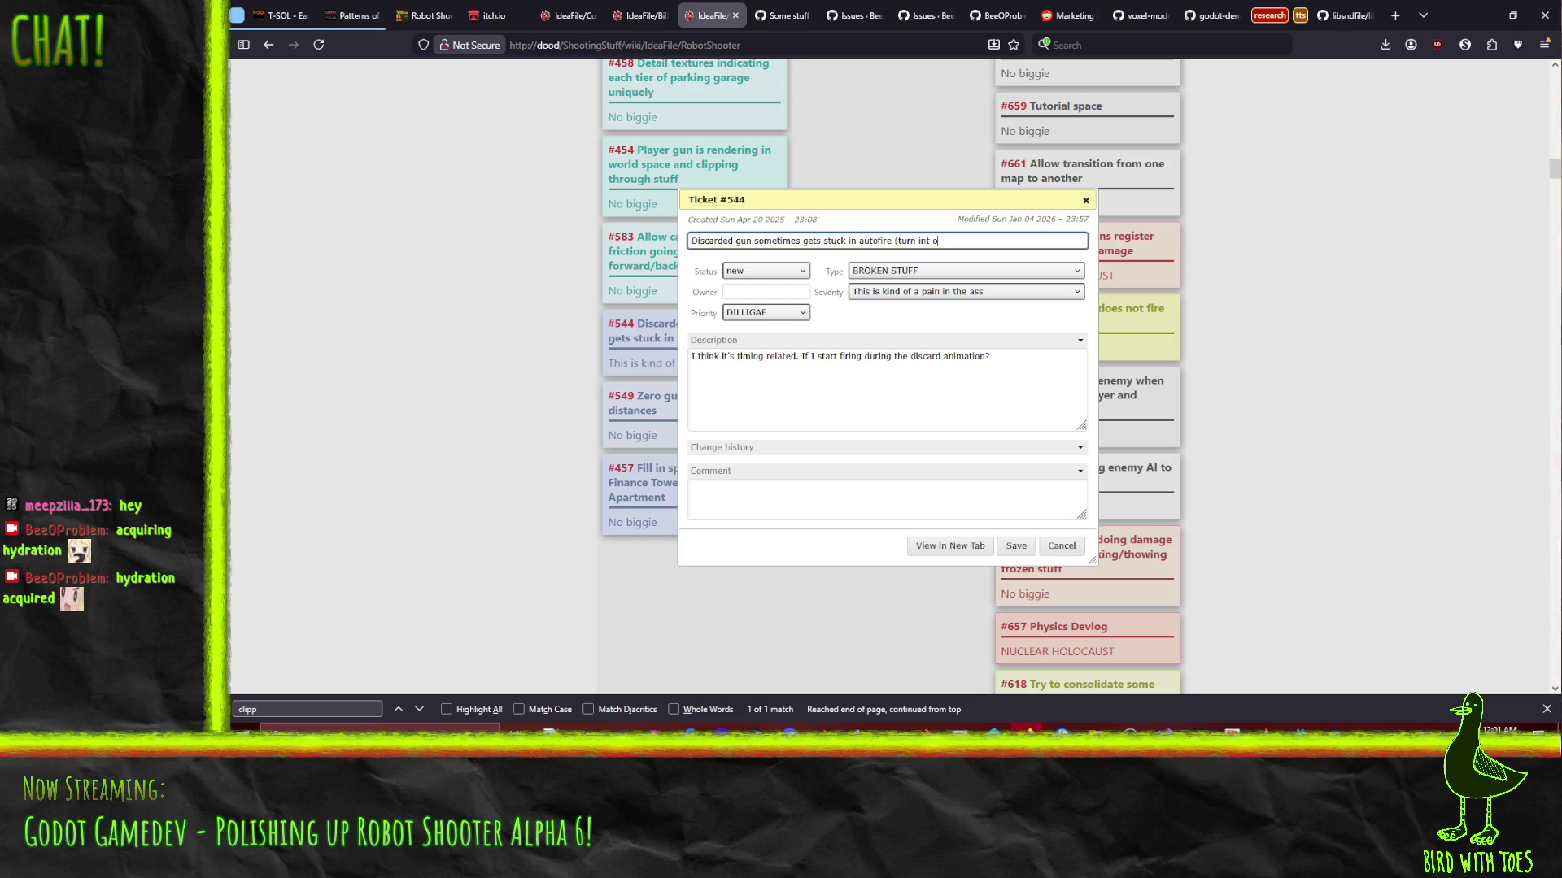
key("BackSpace")
key("BackSpace")
type("o feature")
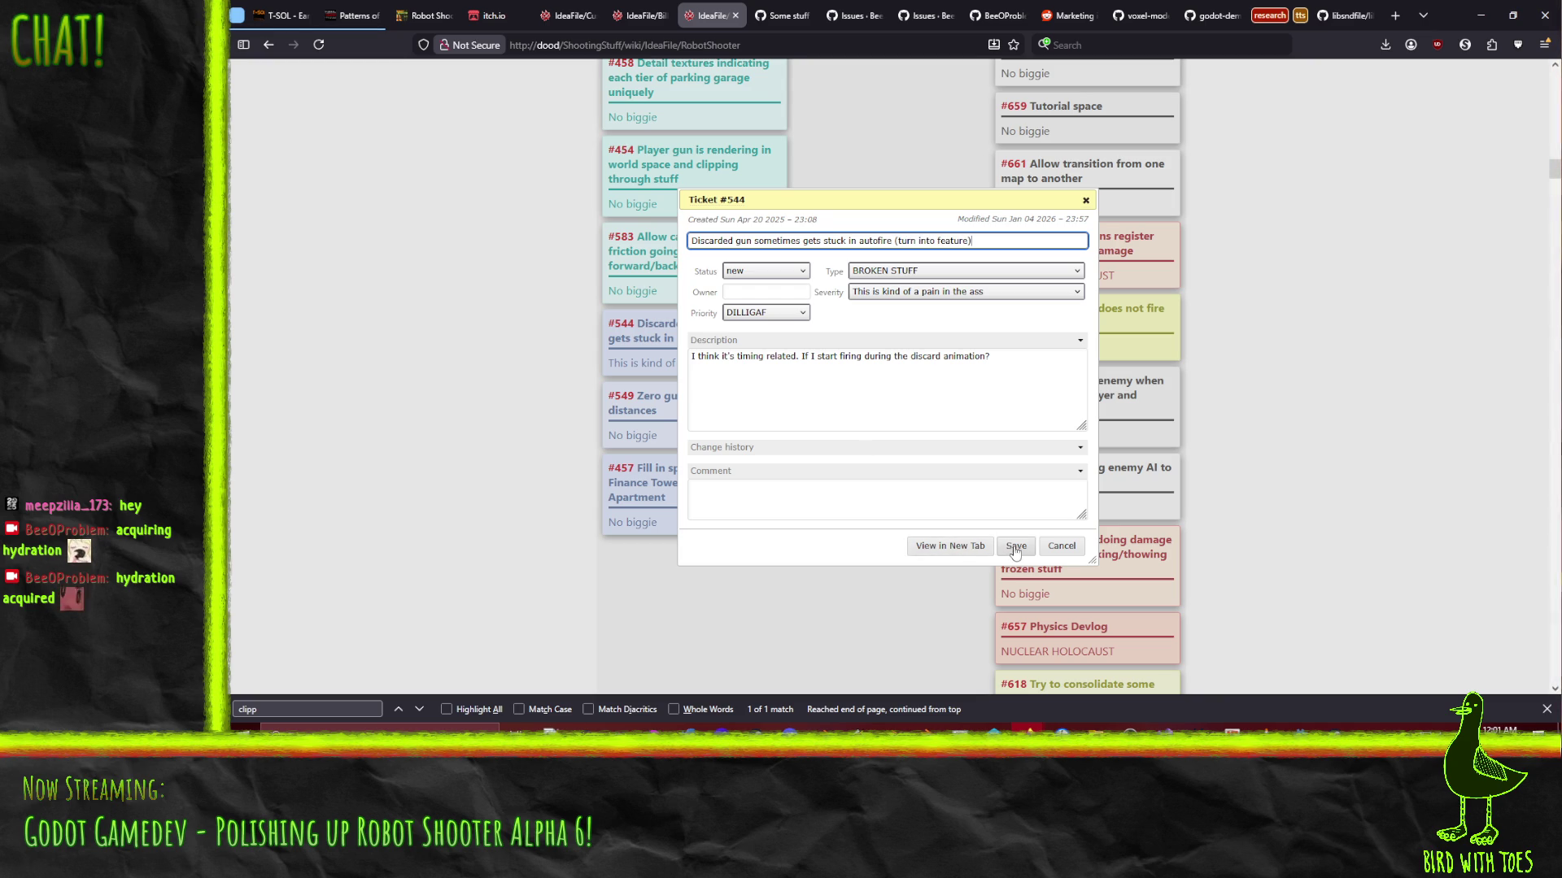
left_click(1016, 546)
scroll(463, 464, "up", 3)
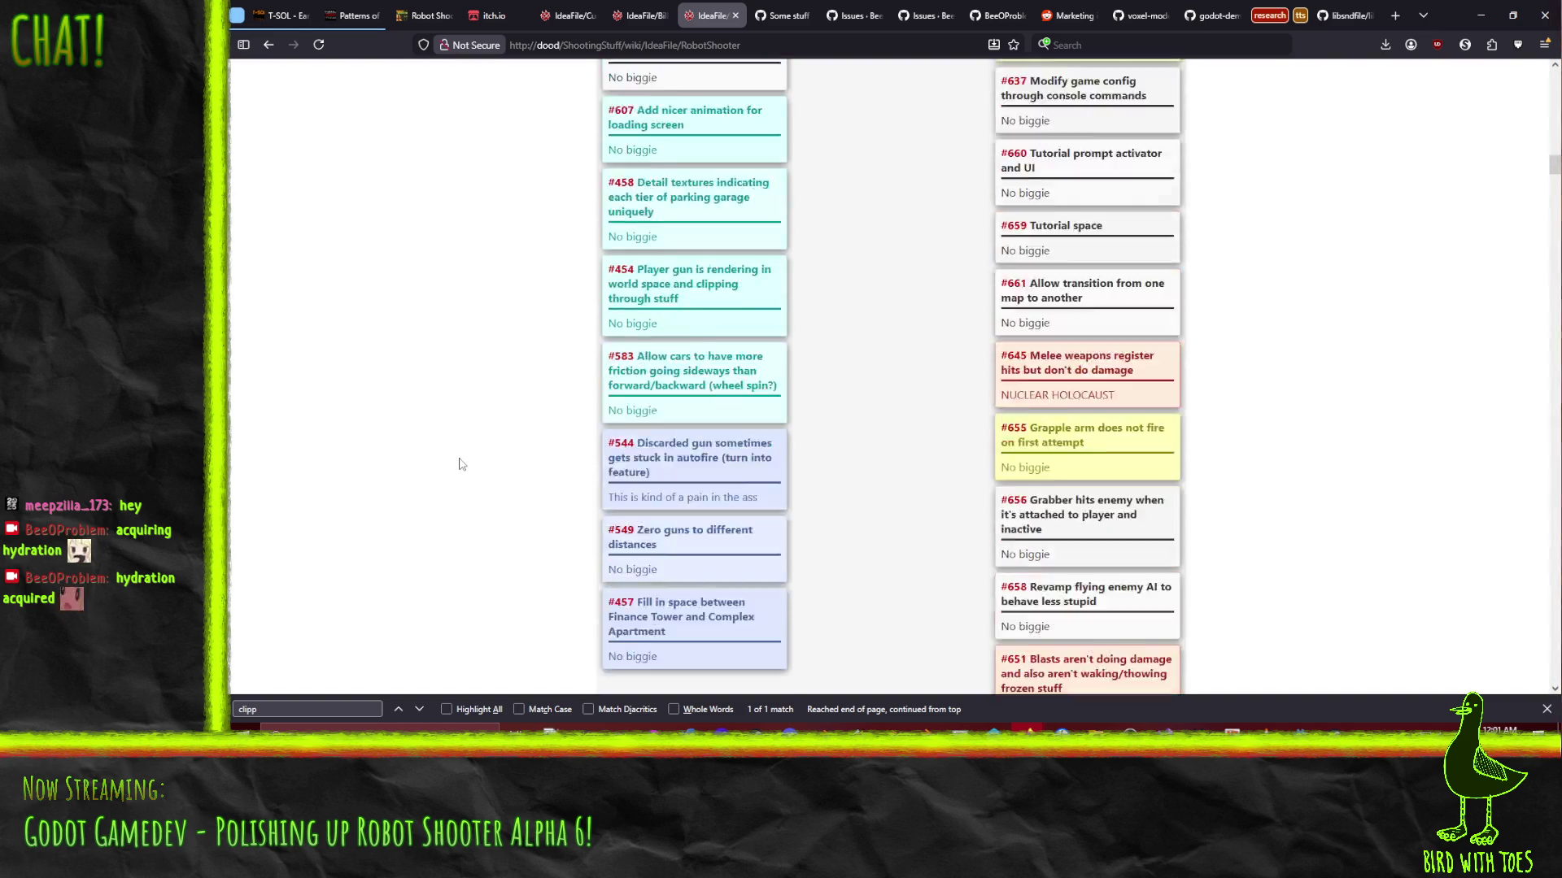
Scroll through the Robot Shooter kanban columns, then bring the Godot editor forward and orbit the level
scroll(459, 444, "up", 4)
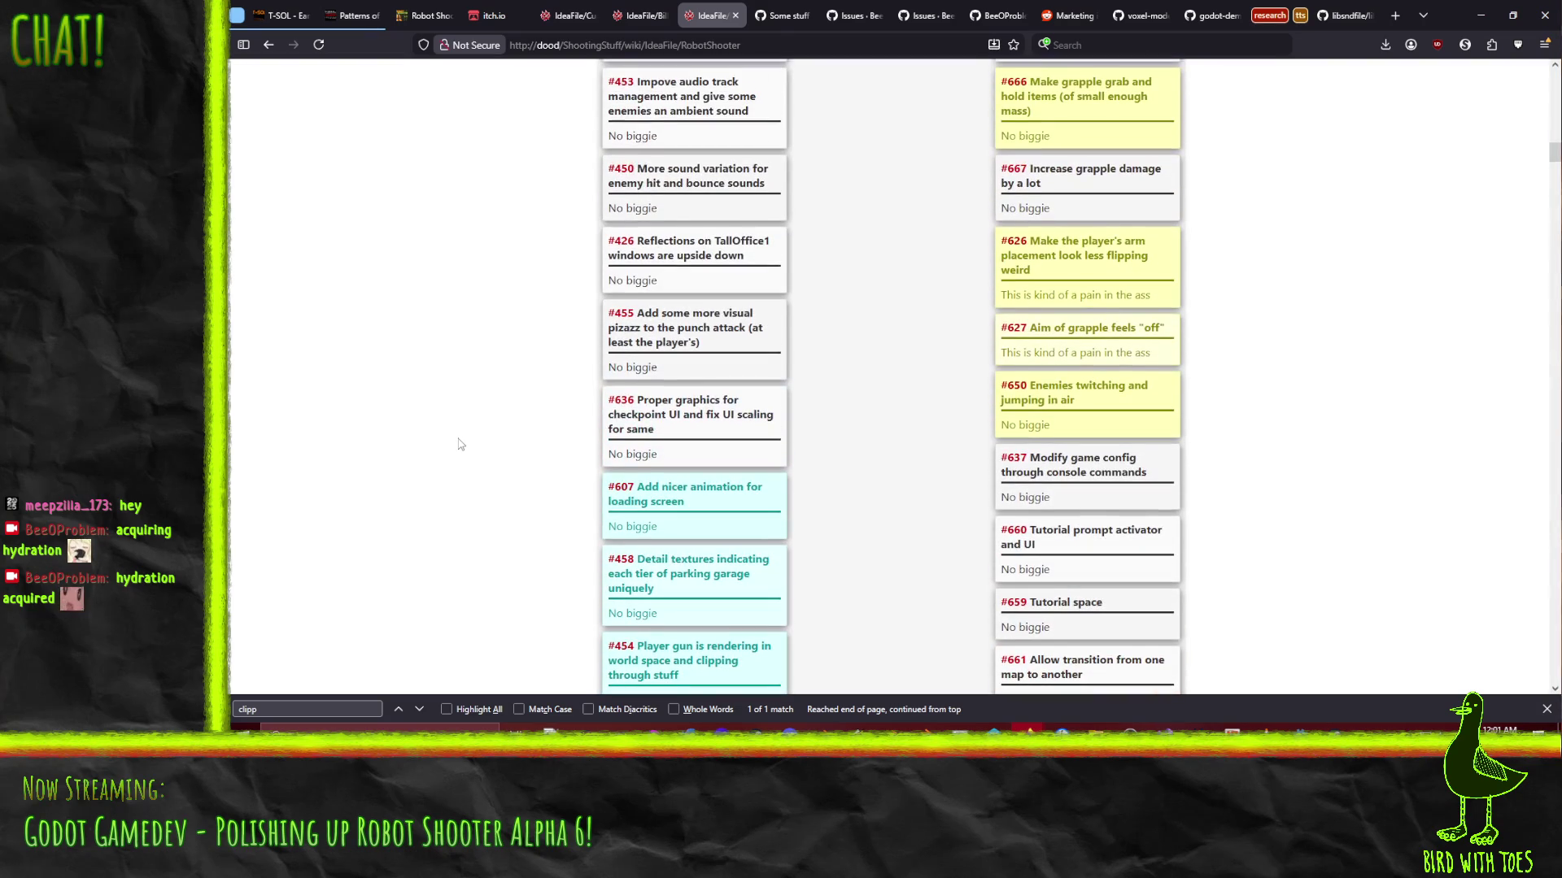
scroll(462, 445, "up", 4)
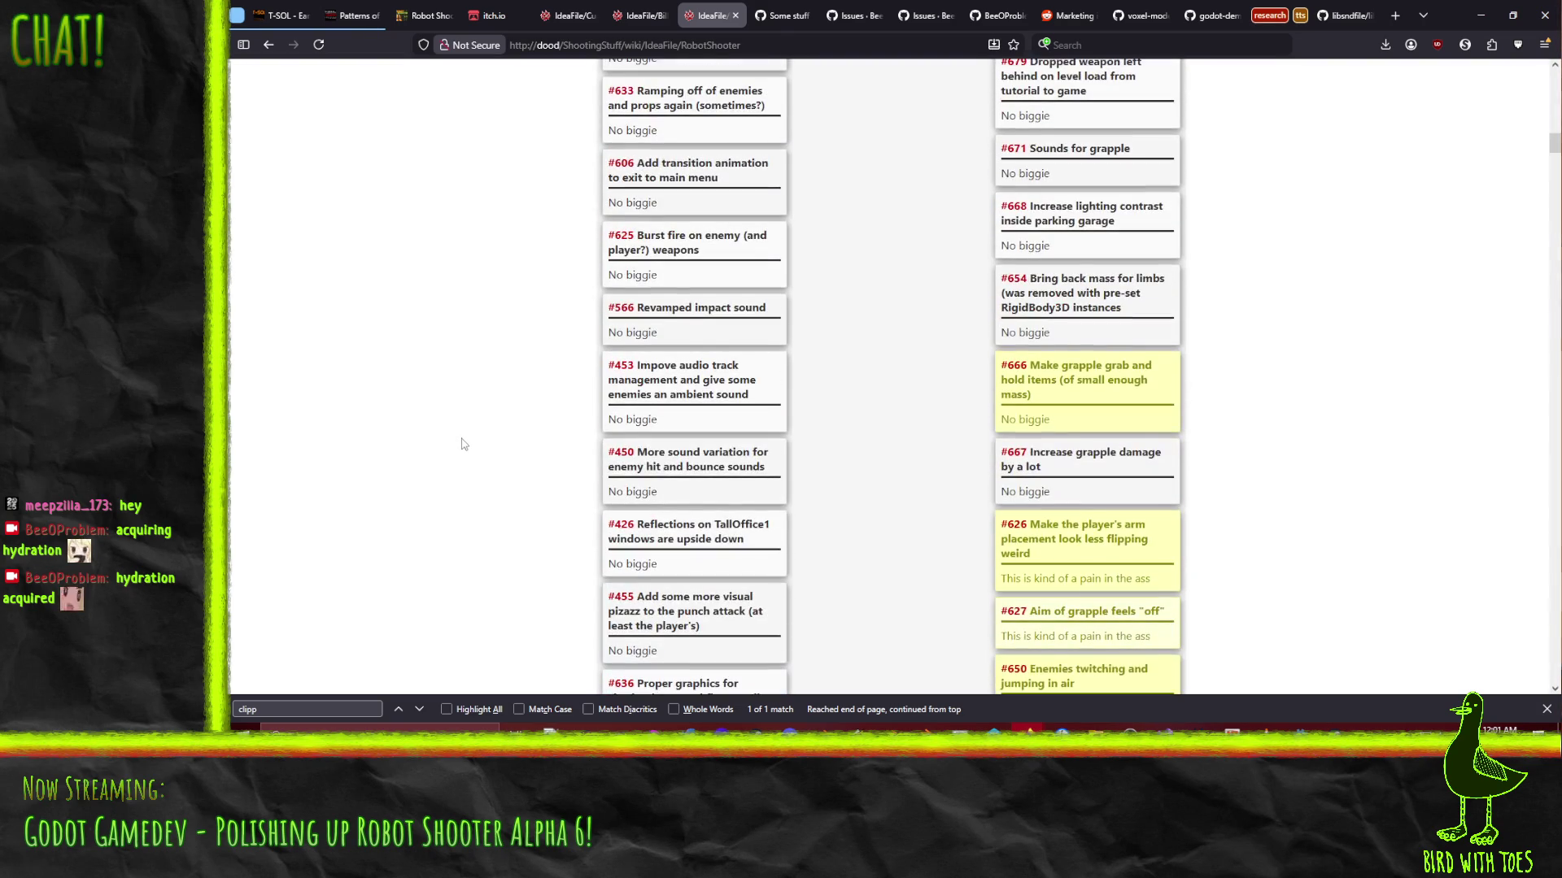
scroll(508, 449, "up", 4)
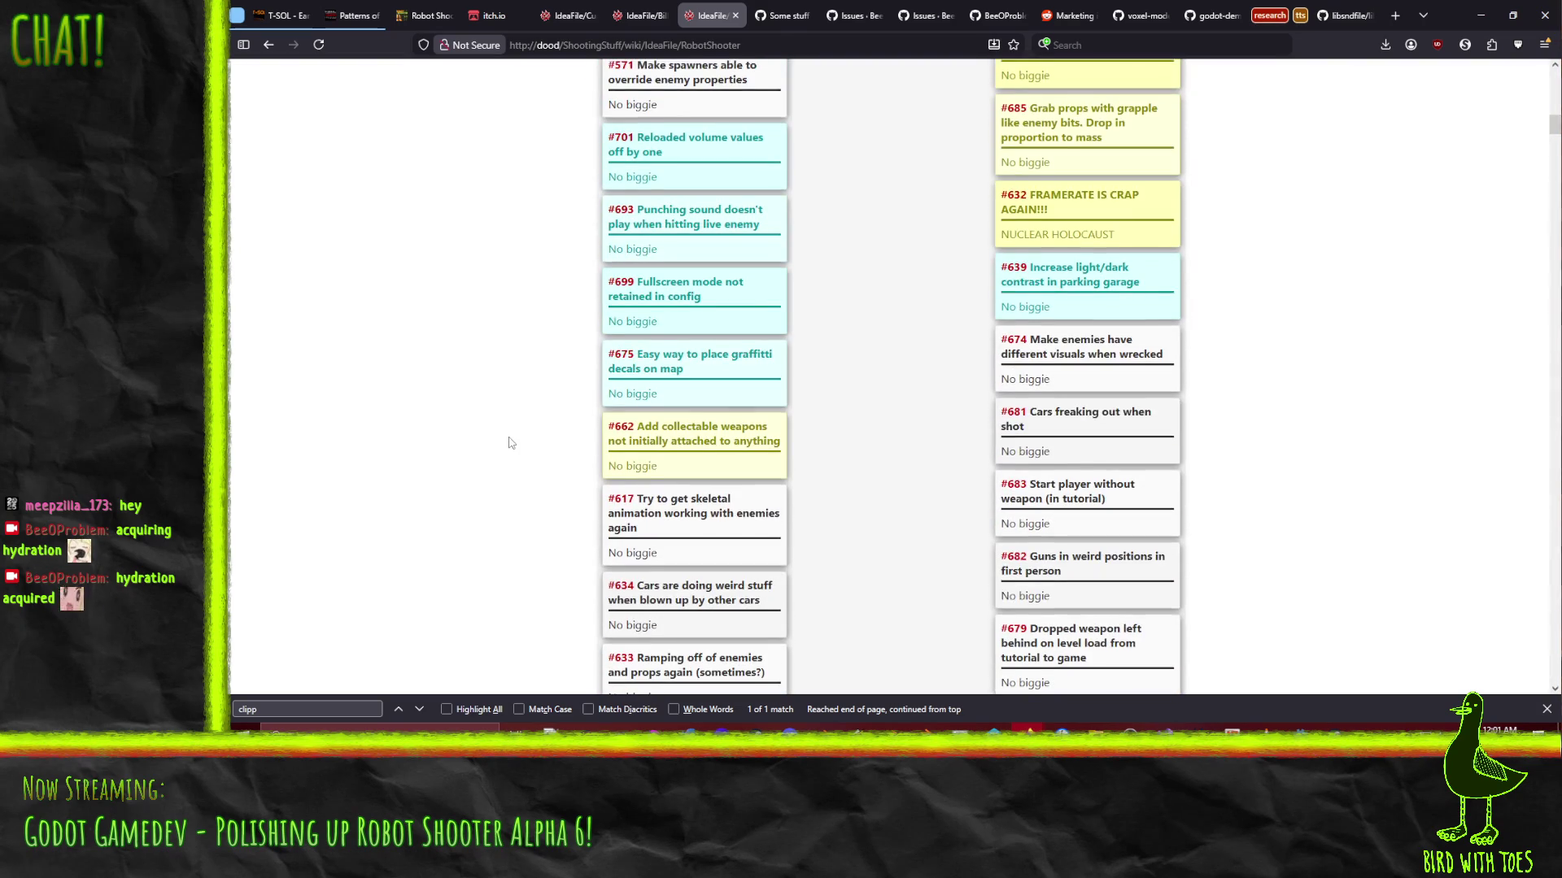
scroll(511, 449, "up", 5)
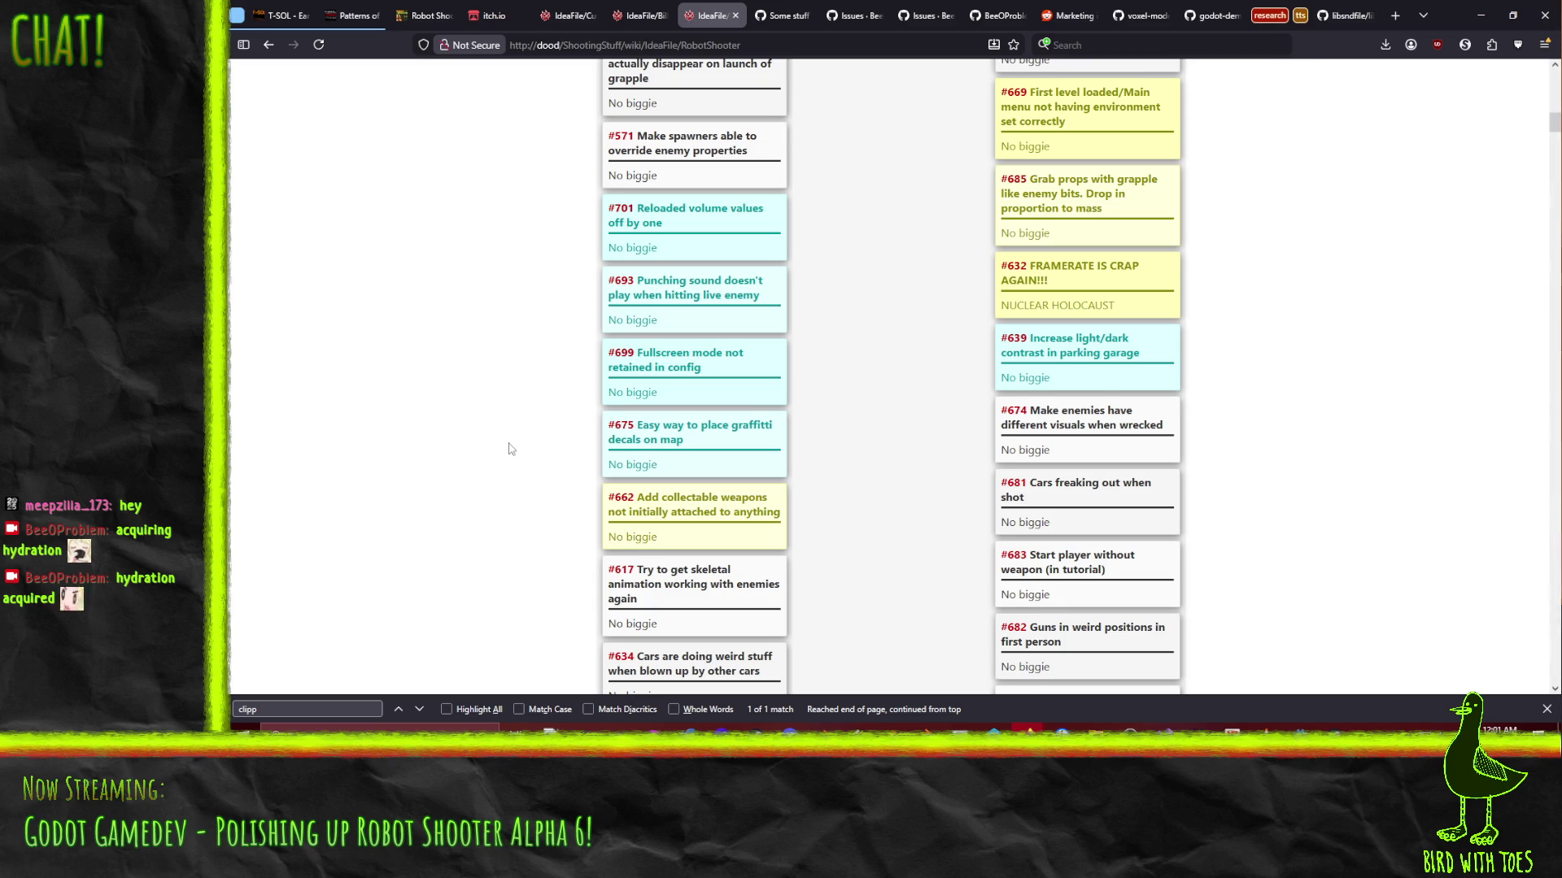
scroll(510, 448, "up", 10)
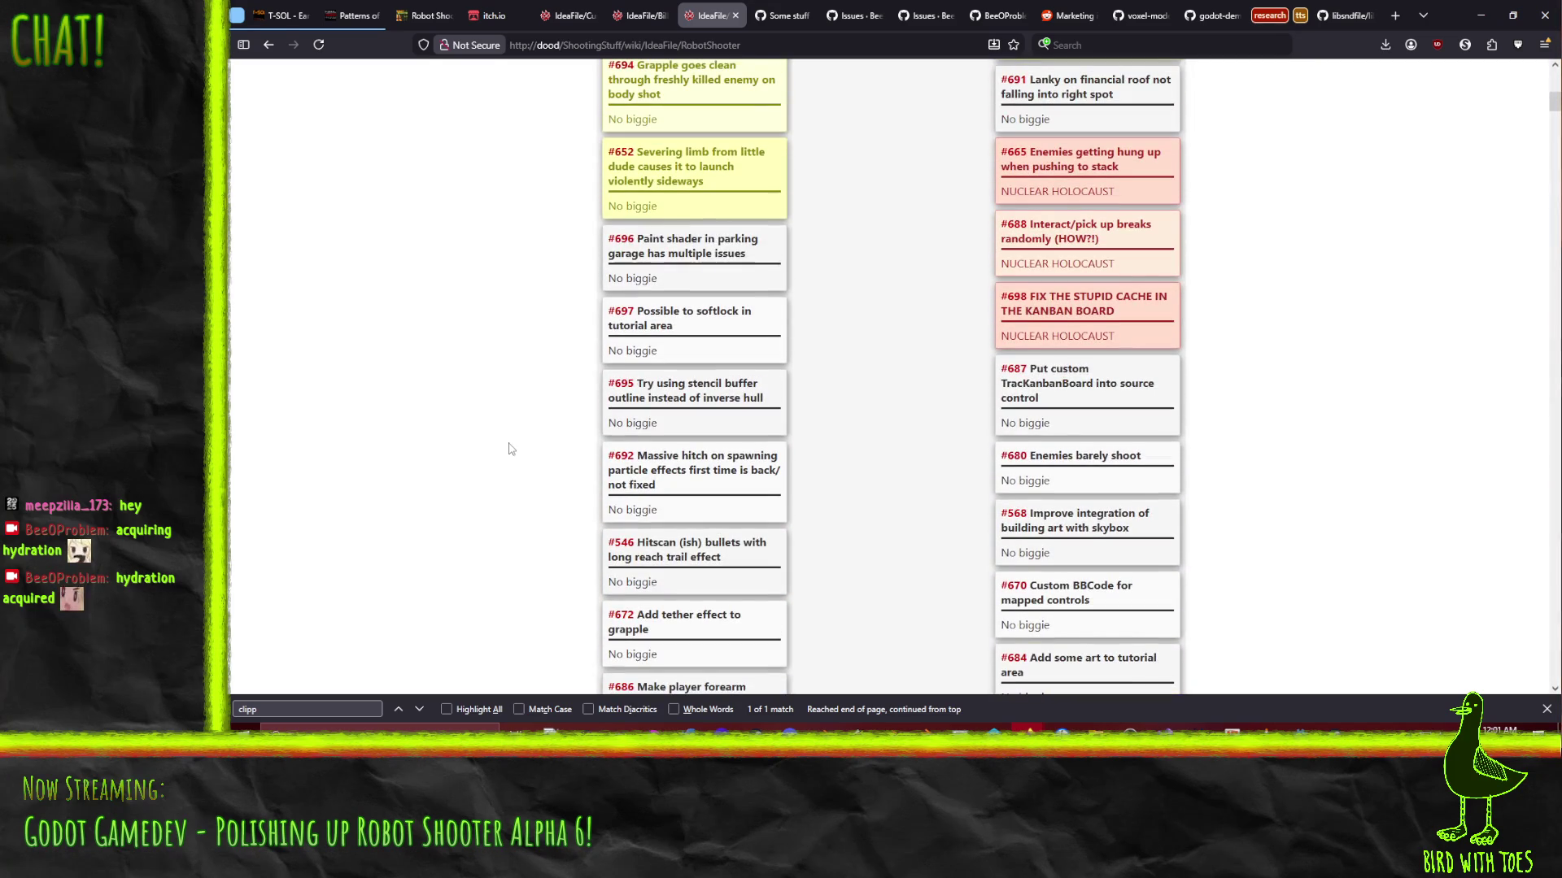
scroll(560, 443, "up", 2)
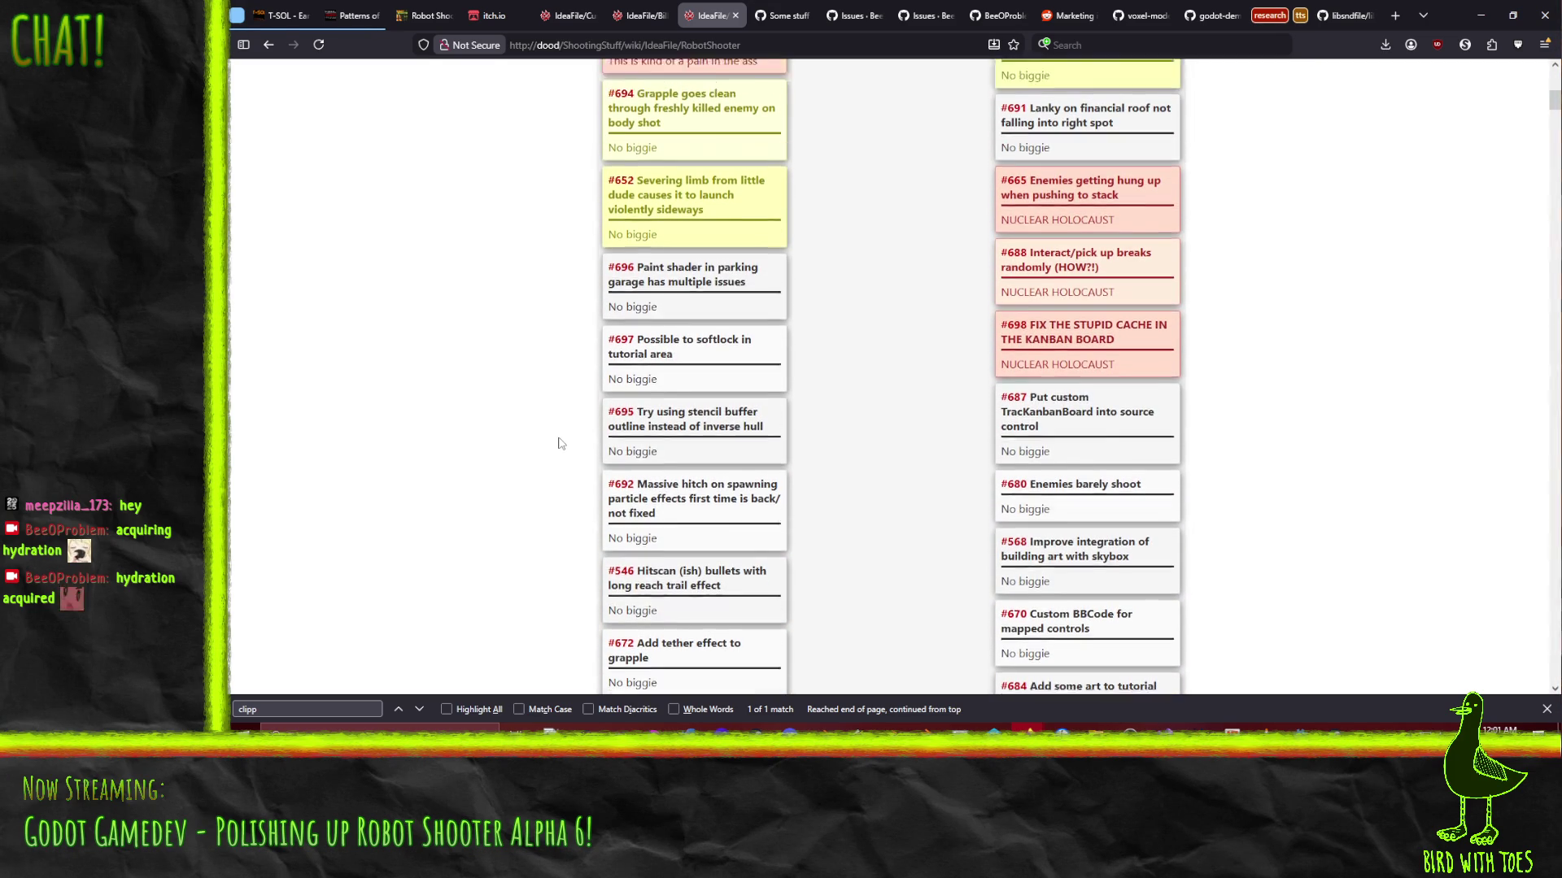
scroll(560, 444, "up", 2)
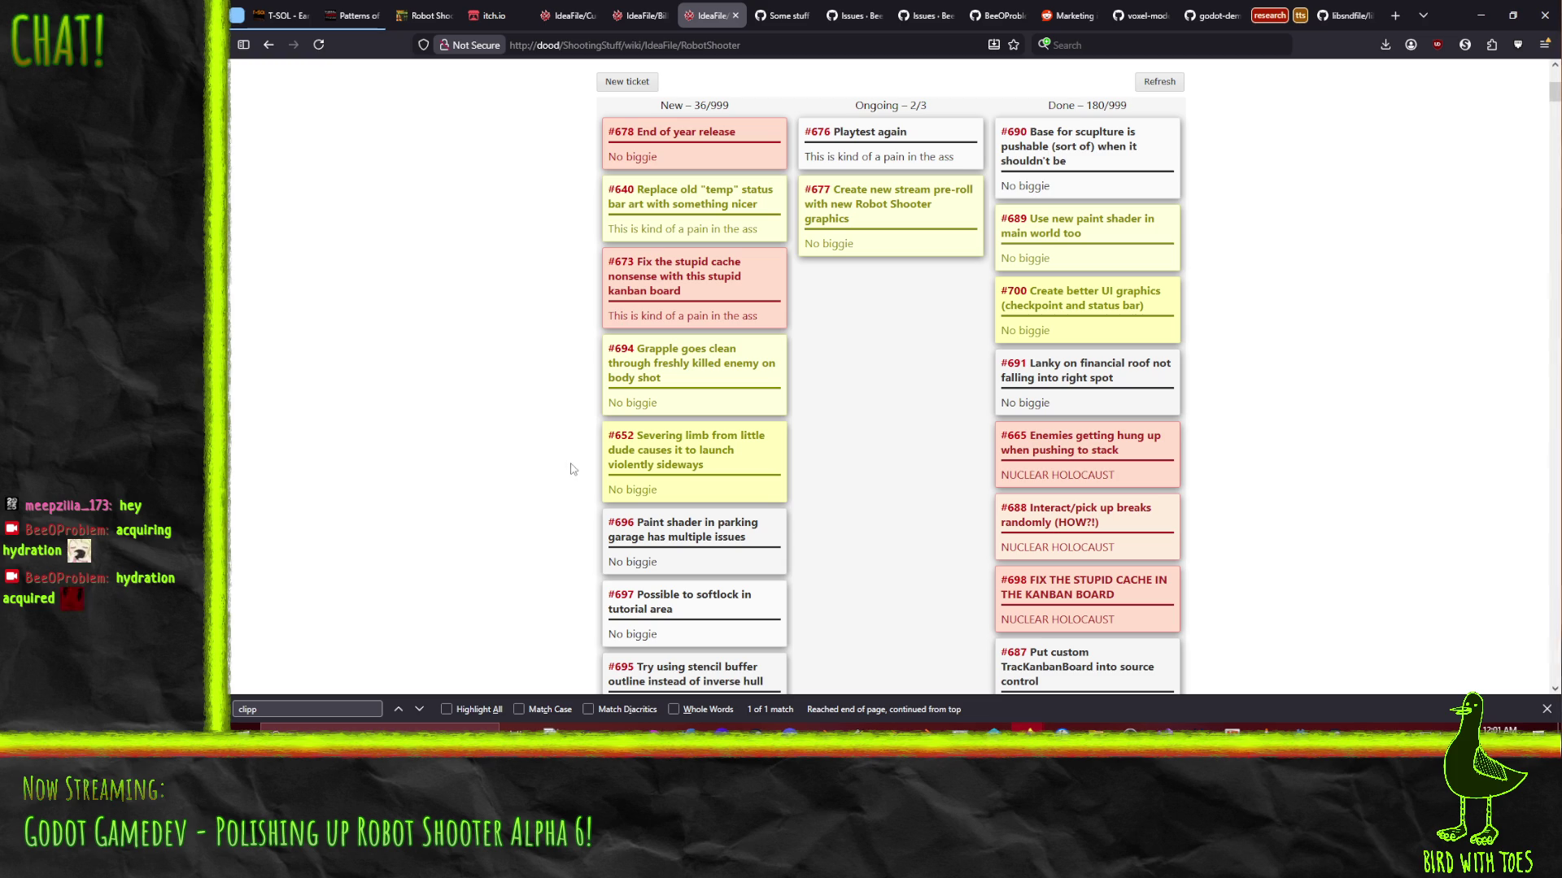
scroll(454, 480, "down", 10)
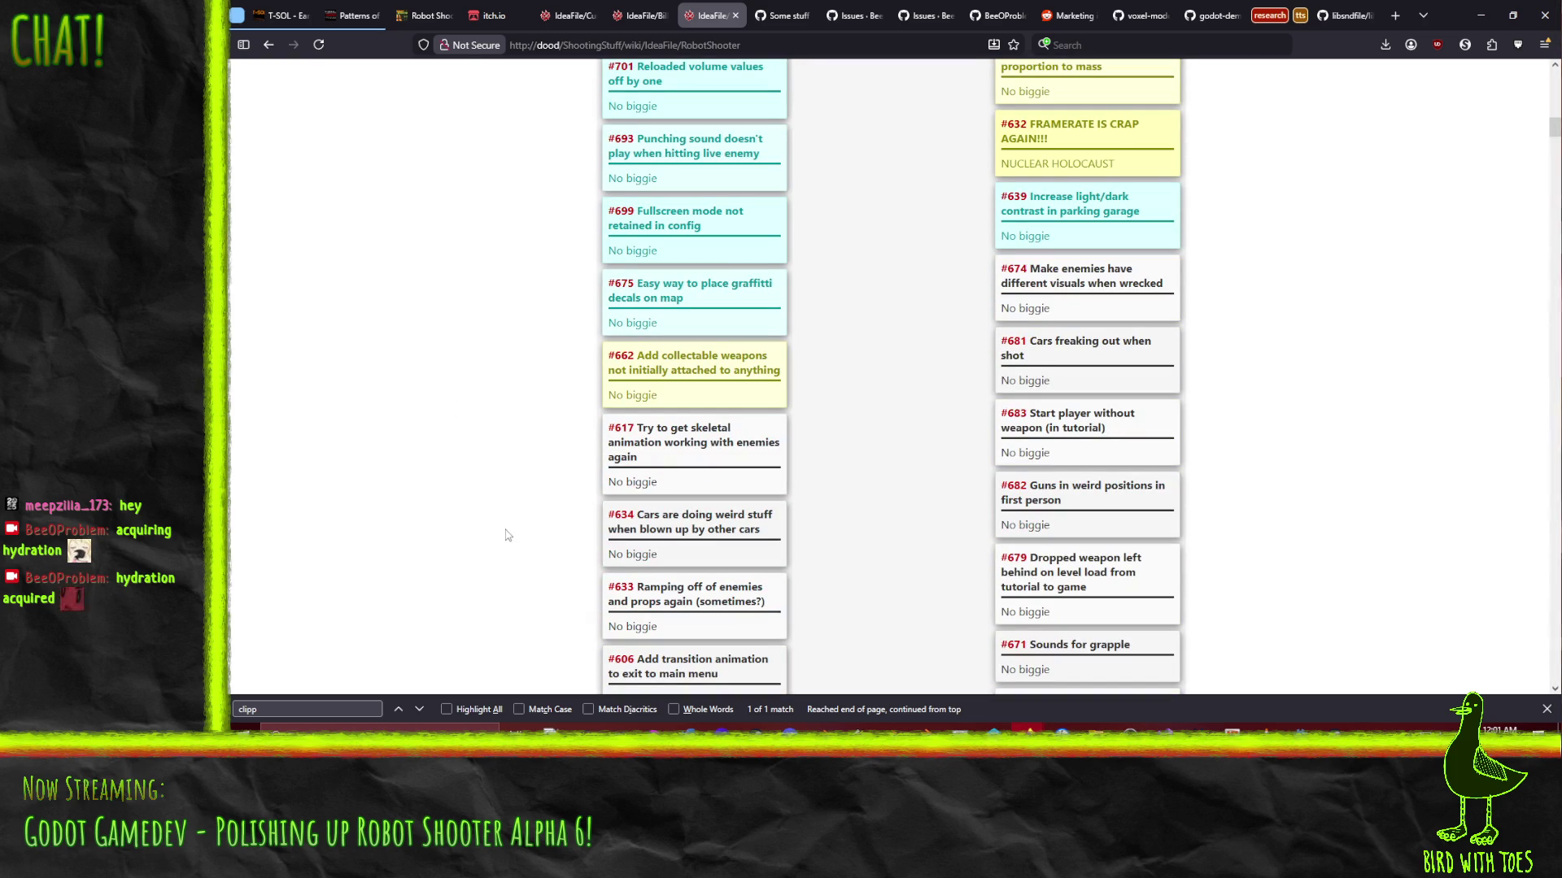
scroll(506, 533, "up", 3)
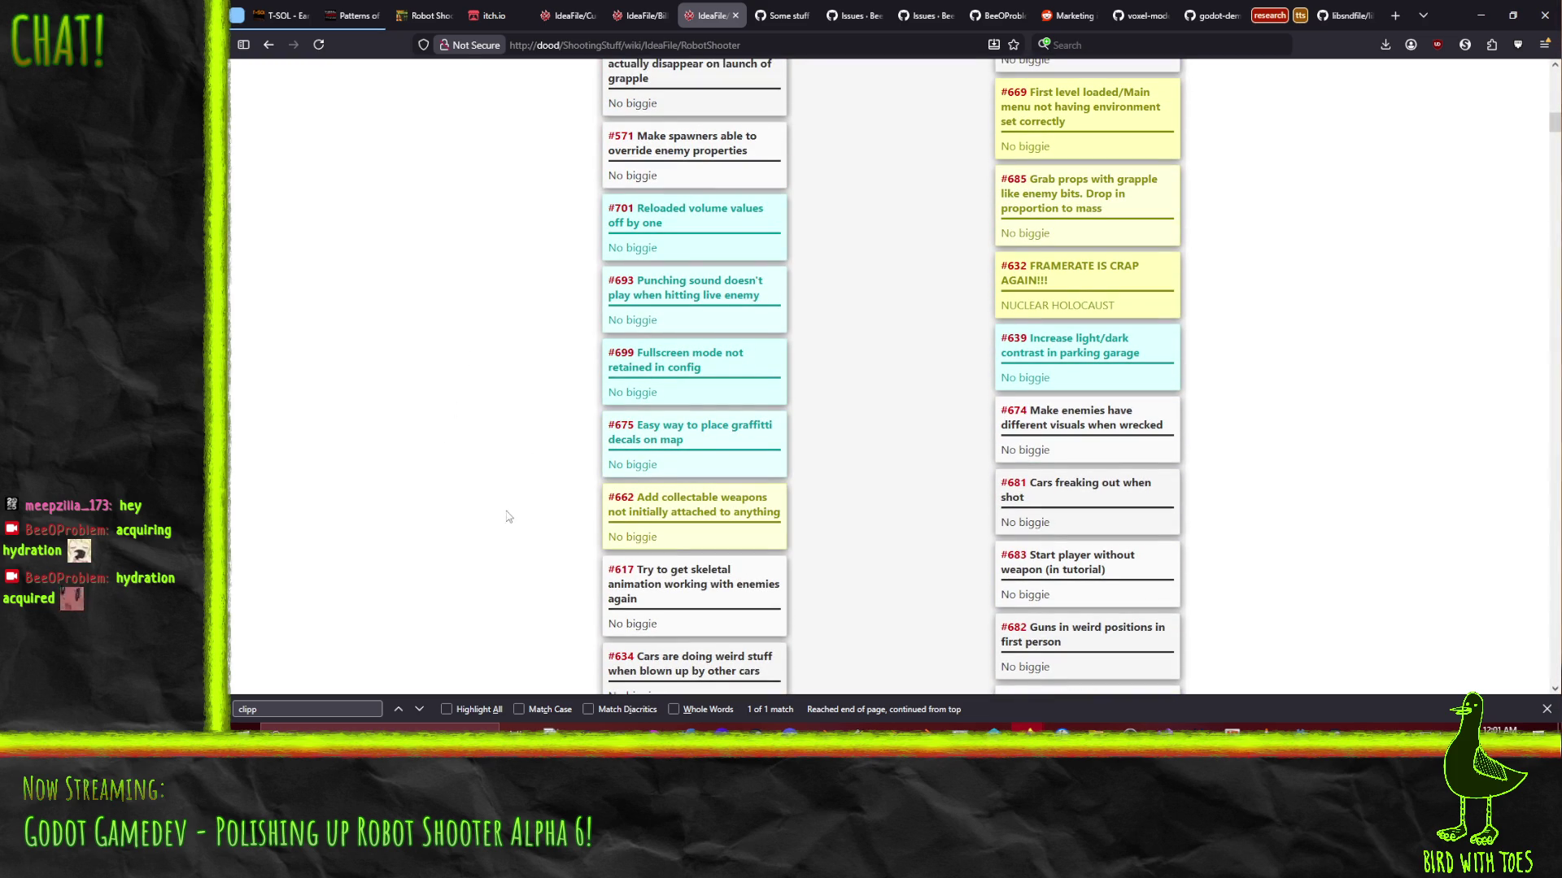
scroll(670, 525, "up", 10)
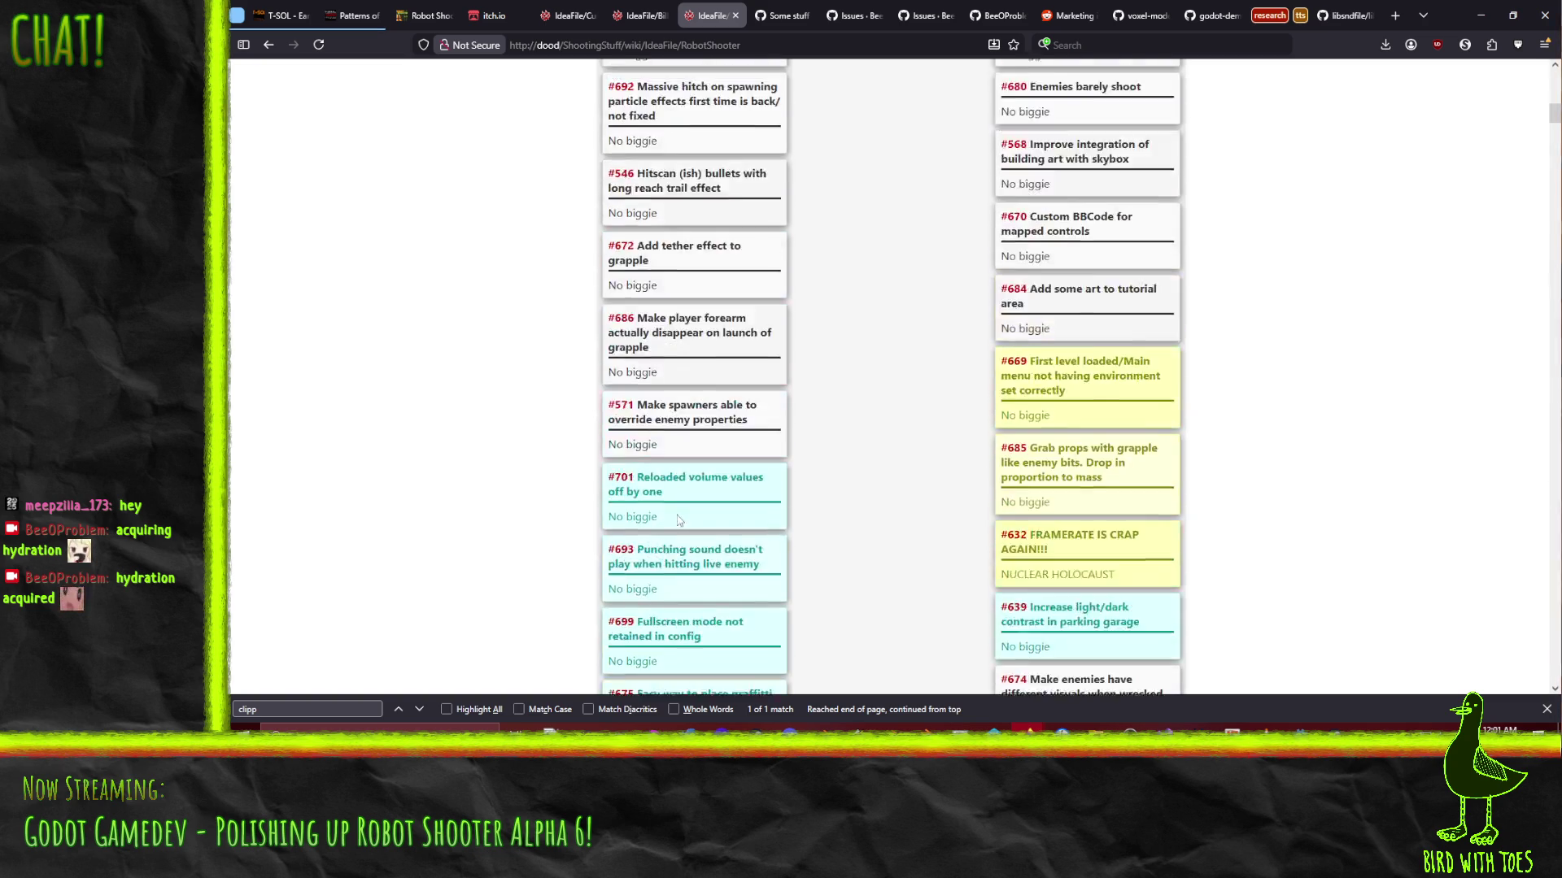
scroll(670, 524, "down", 13)
scroll(746, 484, "up", 1)
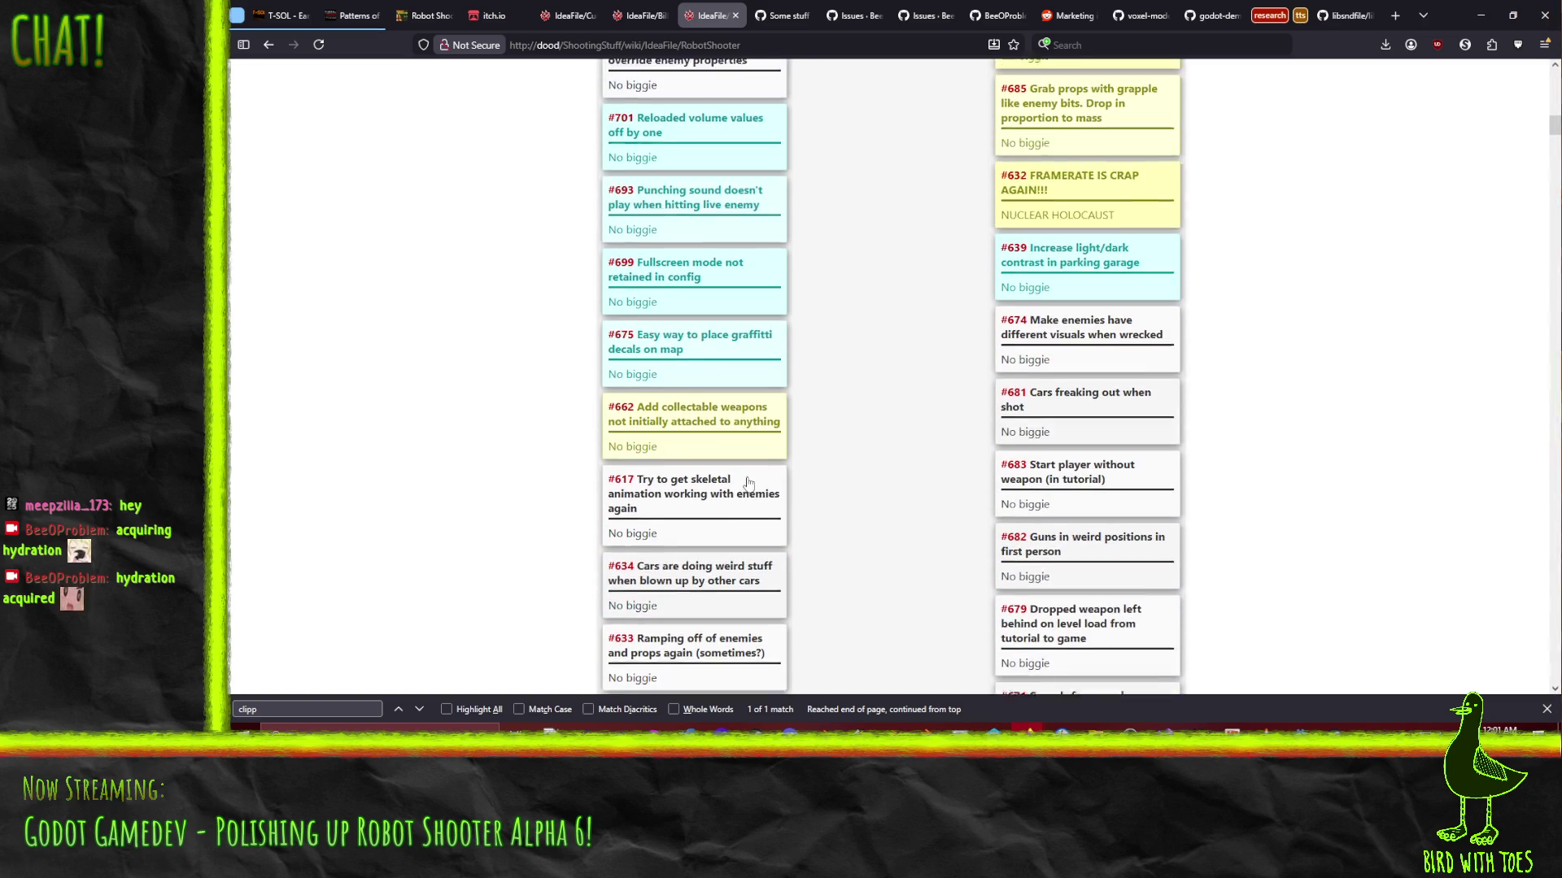
scroll(747, 485, "up", 1)
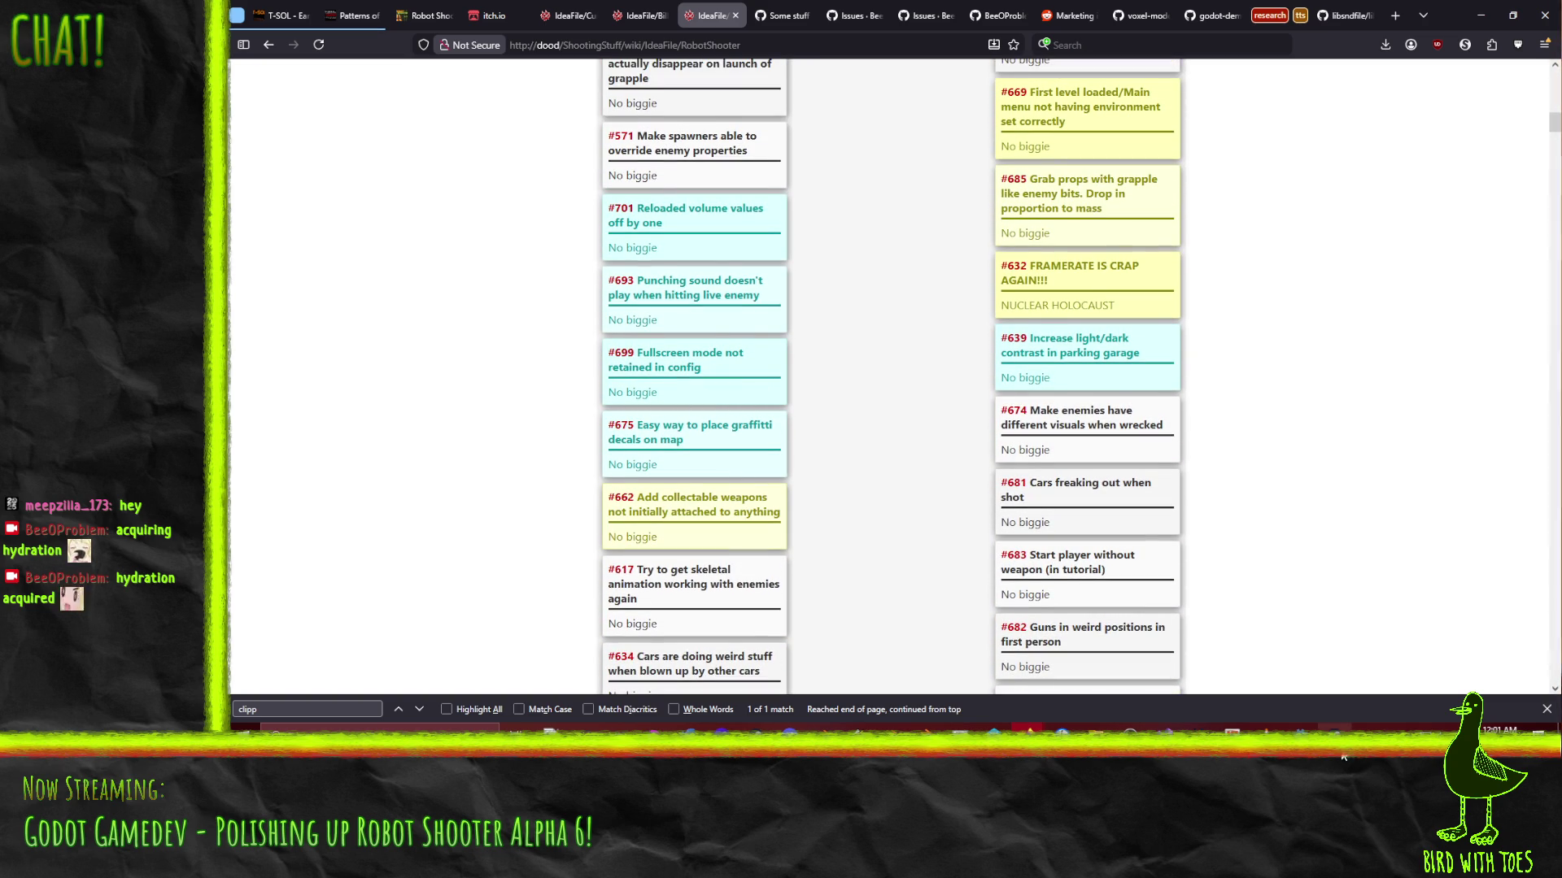
left_click(1317, 728)
mouse_move(740, 303)
left_mouse_down()
mouse_move(997, 250)
mouse_move(629, 199)
left_mouse_up()
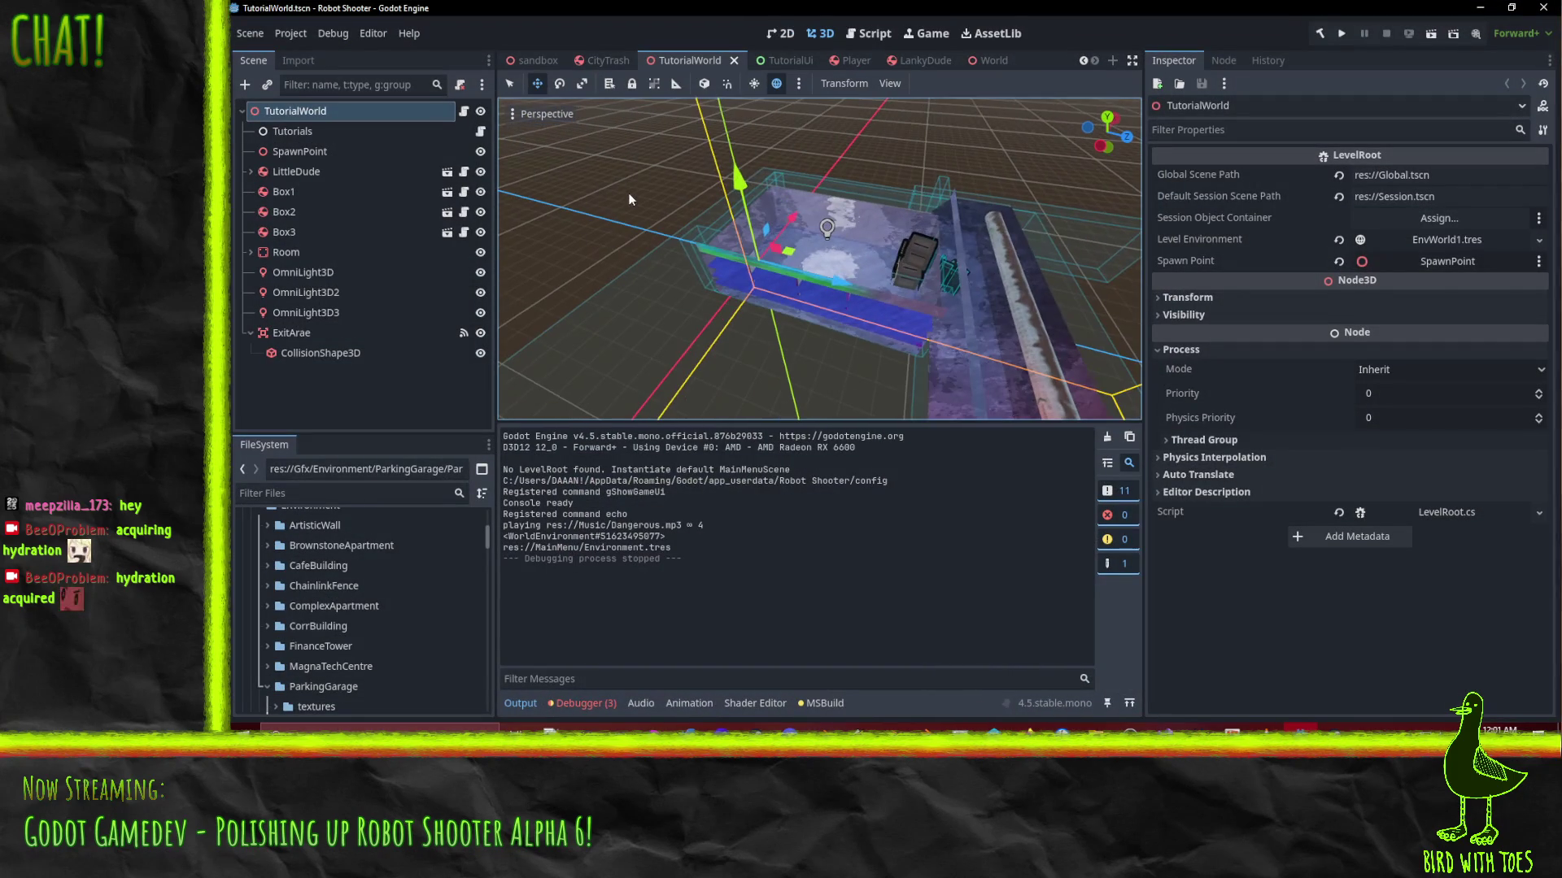
Build the Robot Shooter .NET project, then return to the Trac board in the browser
left_click(1323, 43)
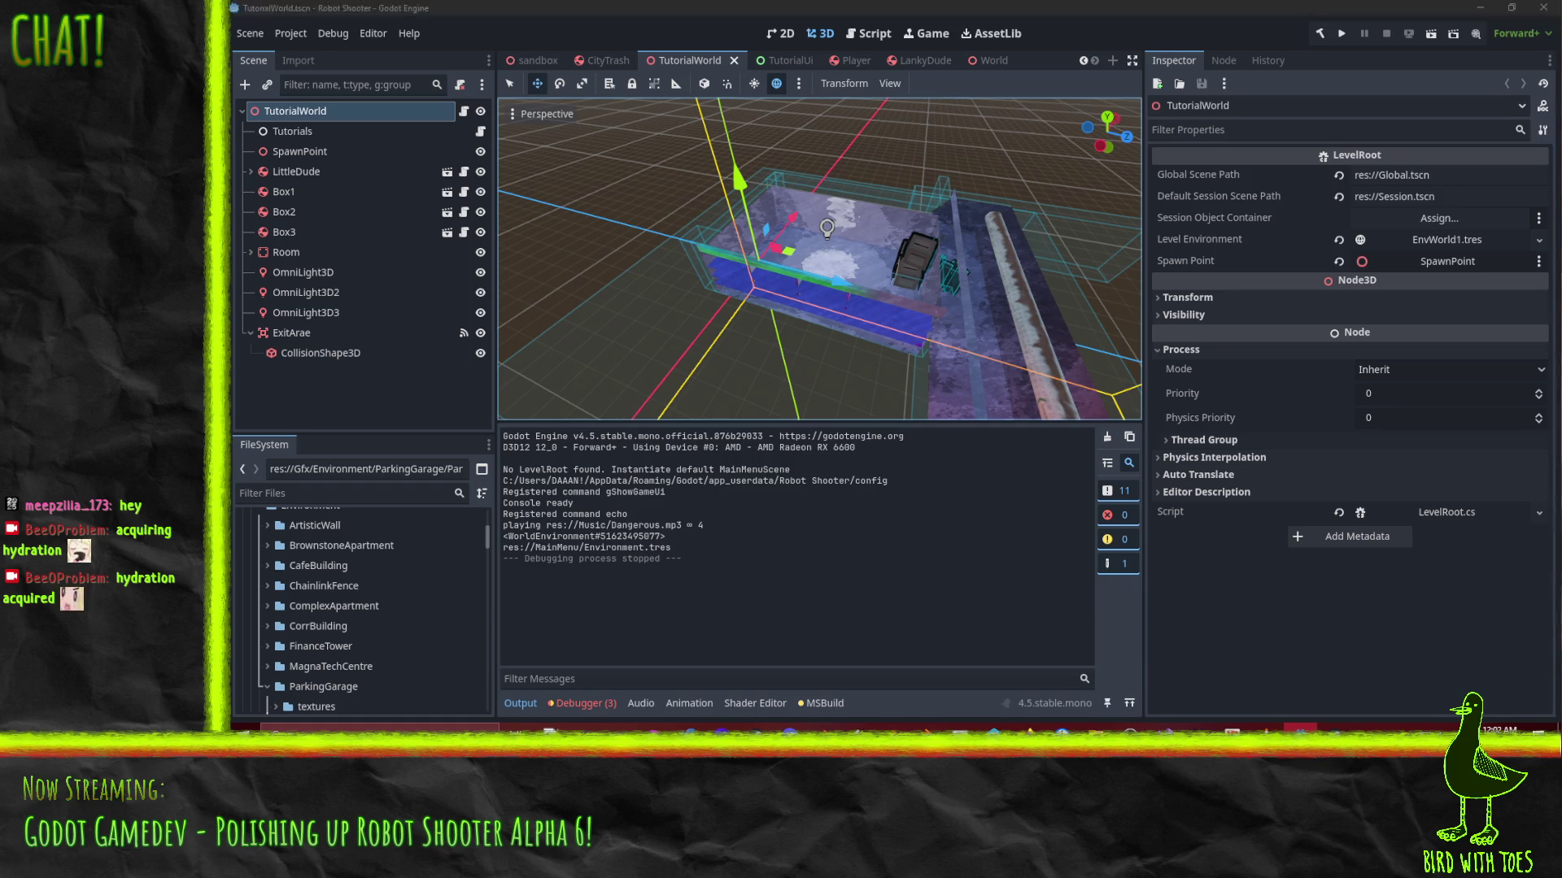
left_click(1232, 758)
scroll(547, 299, "up", 10)
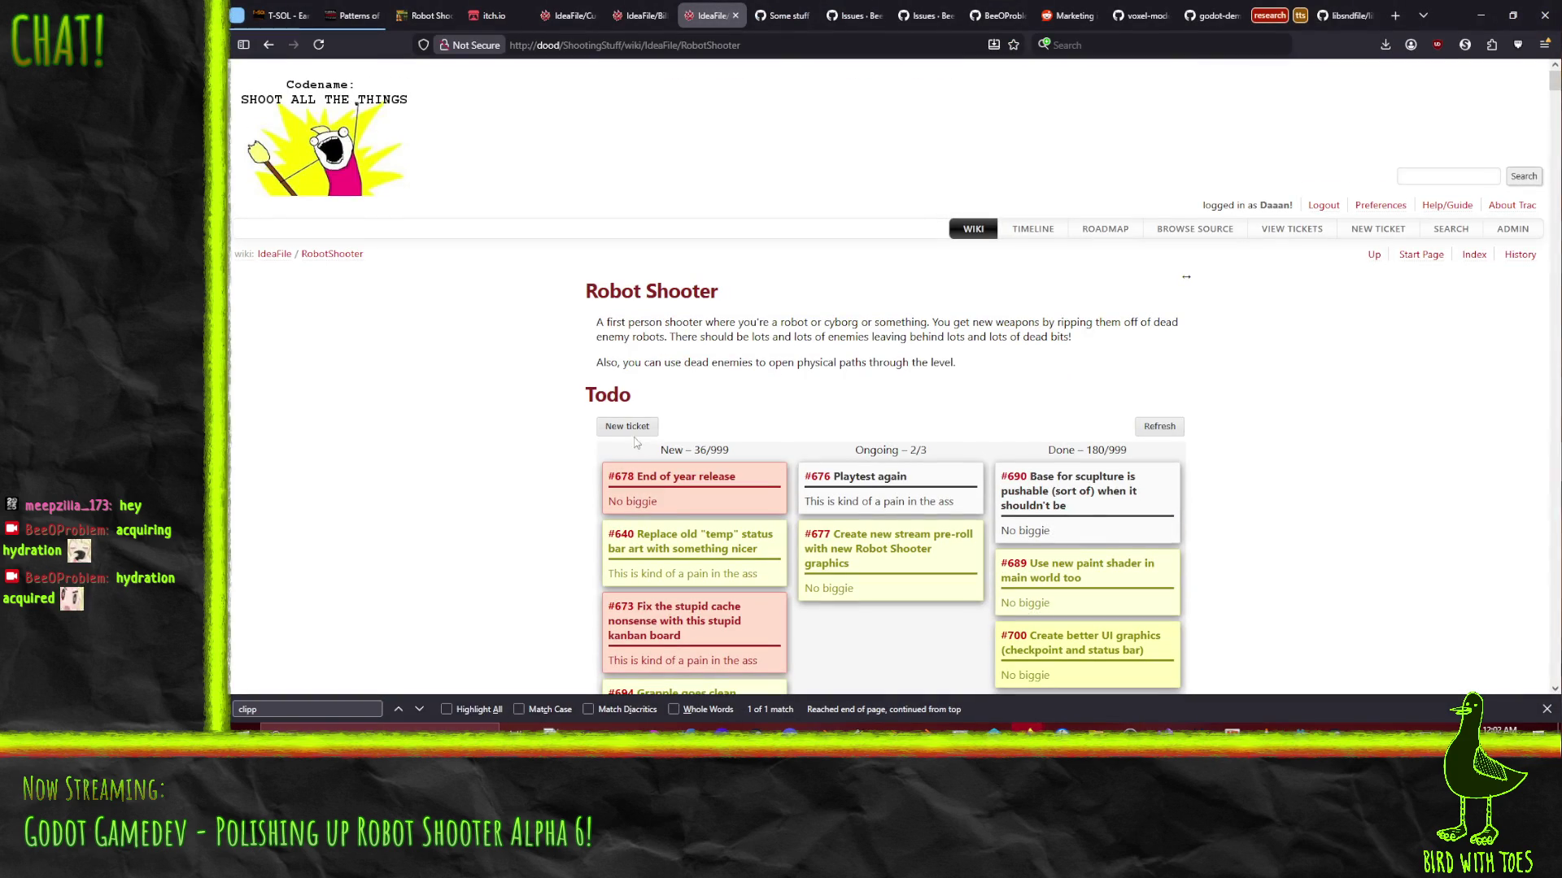
Start a new ticket: priority 'Kind of a big deal', severity 'This is kind of a pain in the ass', type BROKEN STUFF
left_click(627, 426)
left_click(911, 313)
left_click(792, 352)
left_click(765, 387)
left_click(965, 330)
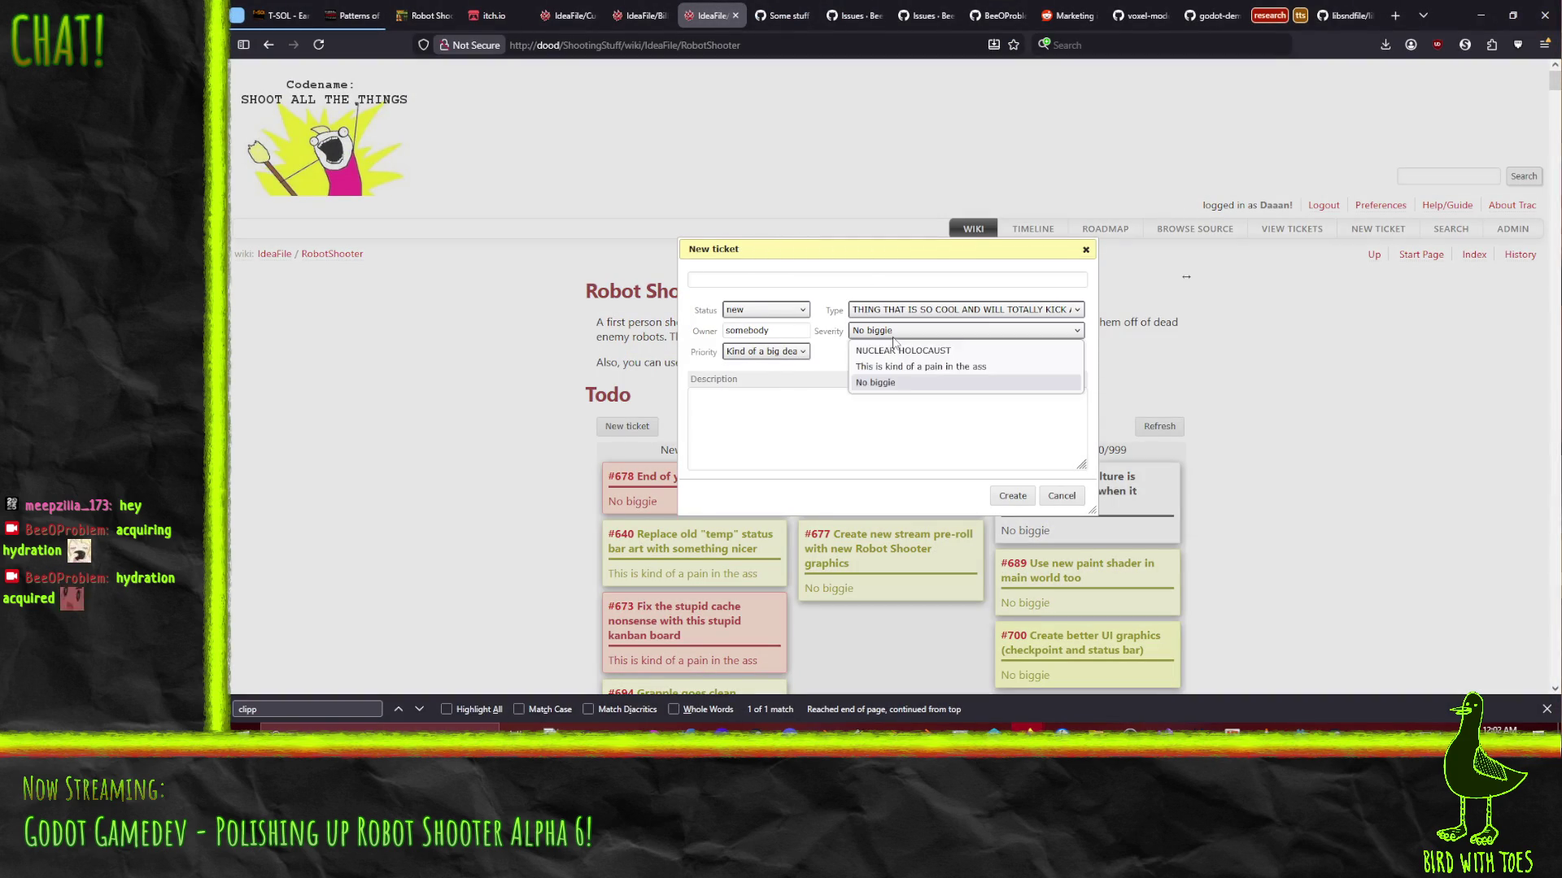
left_click(895, 361)
left_click(890, 310)
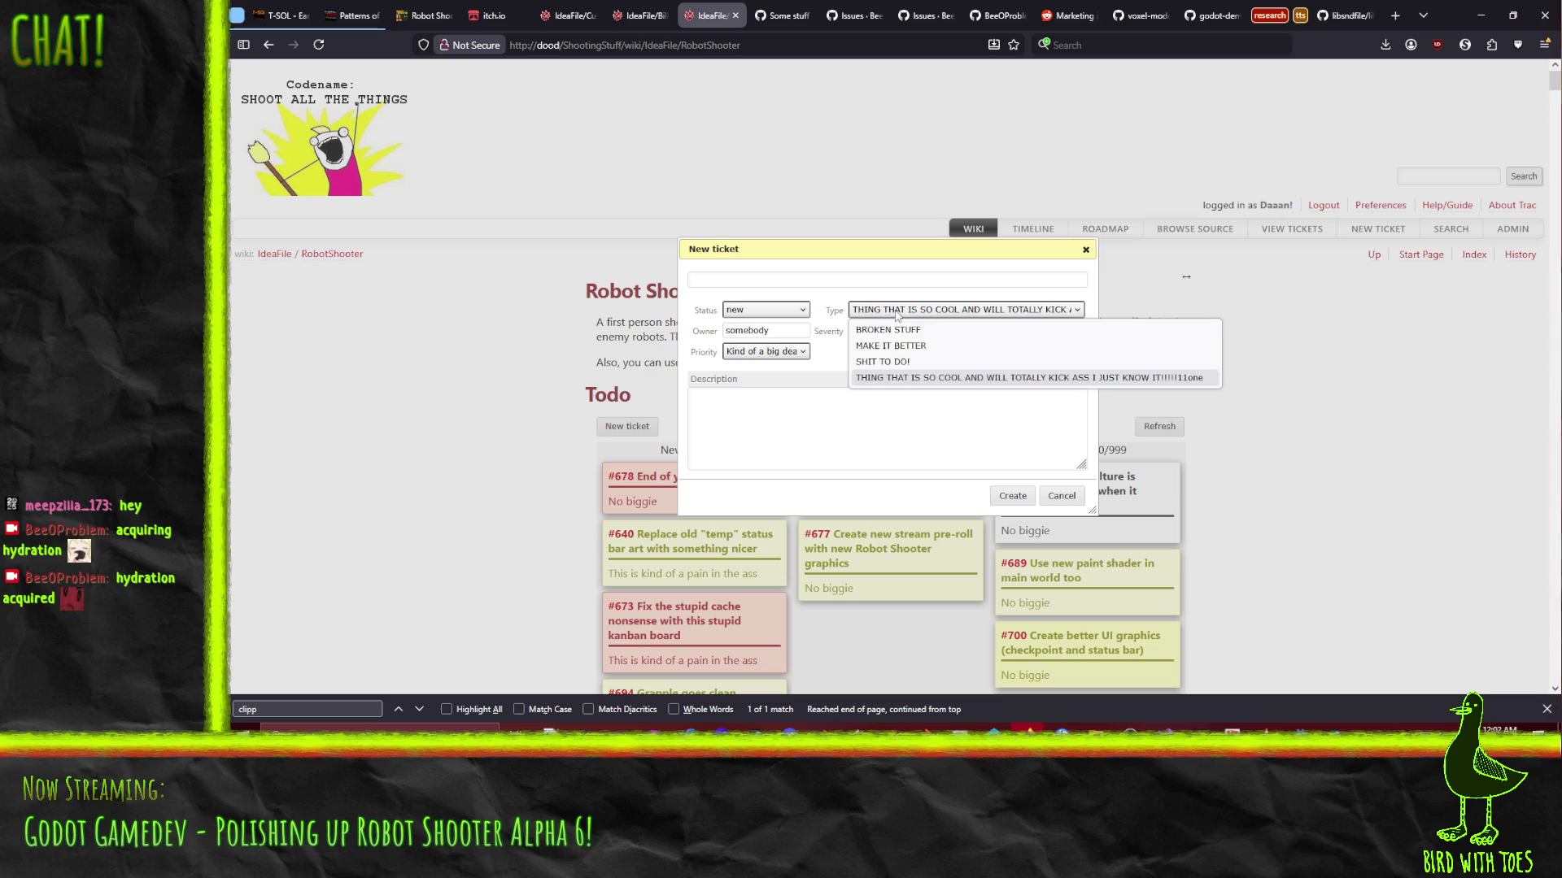
left_click(894, 332)
Title it 'Press E to ... toast not showing on hovering interactive' and create the ticket
left_click(773, 281)
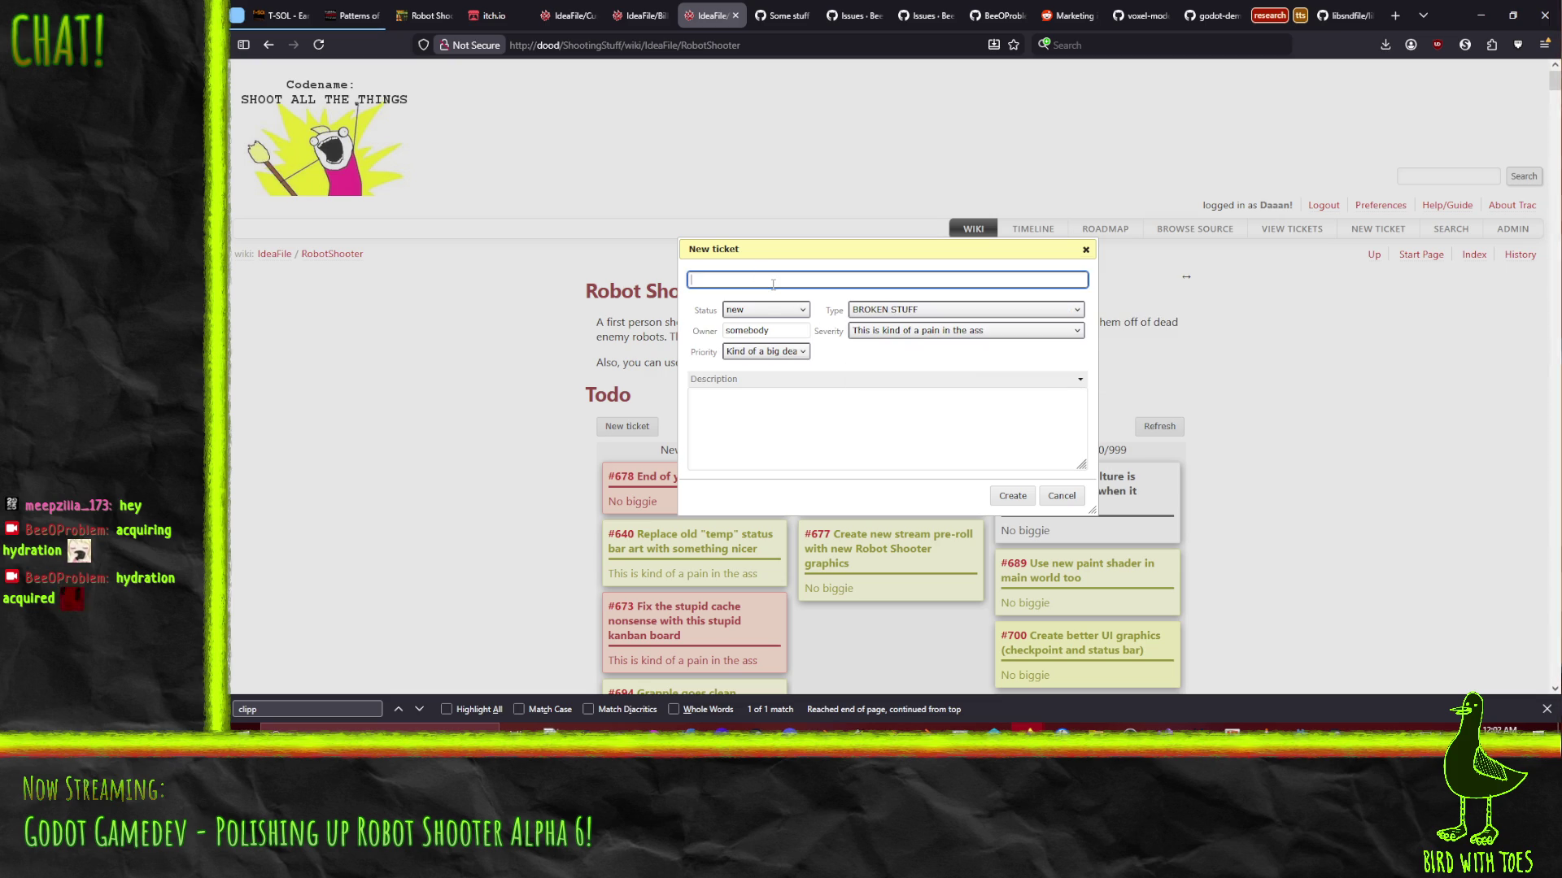
type("Acquire")
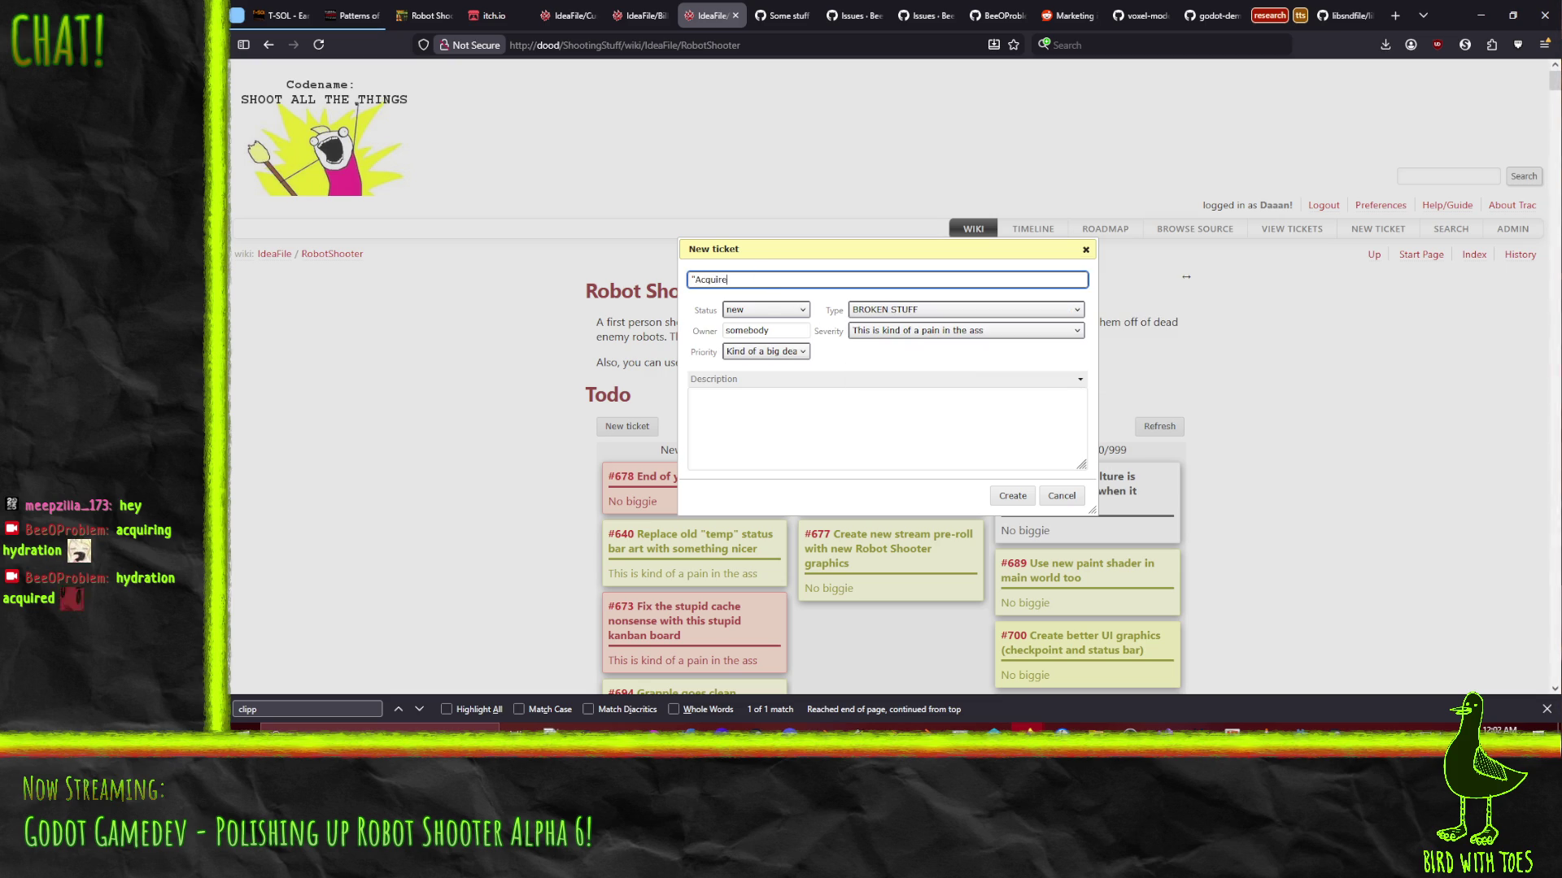
key("ctrl+a")
type("Pres")
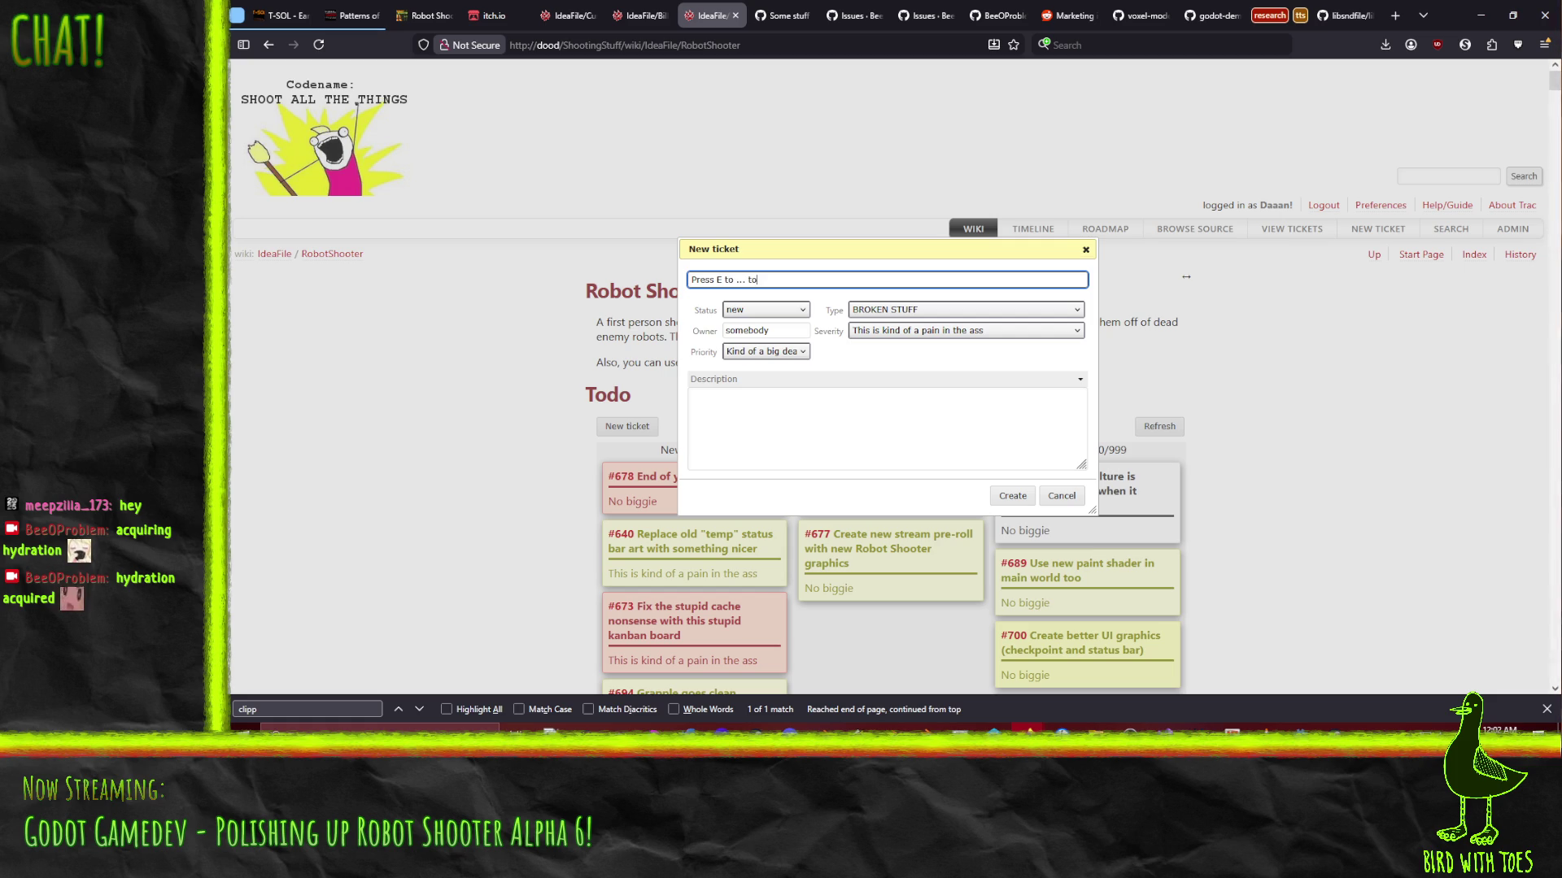
type("not showing")
type(" on hovering interactive")
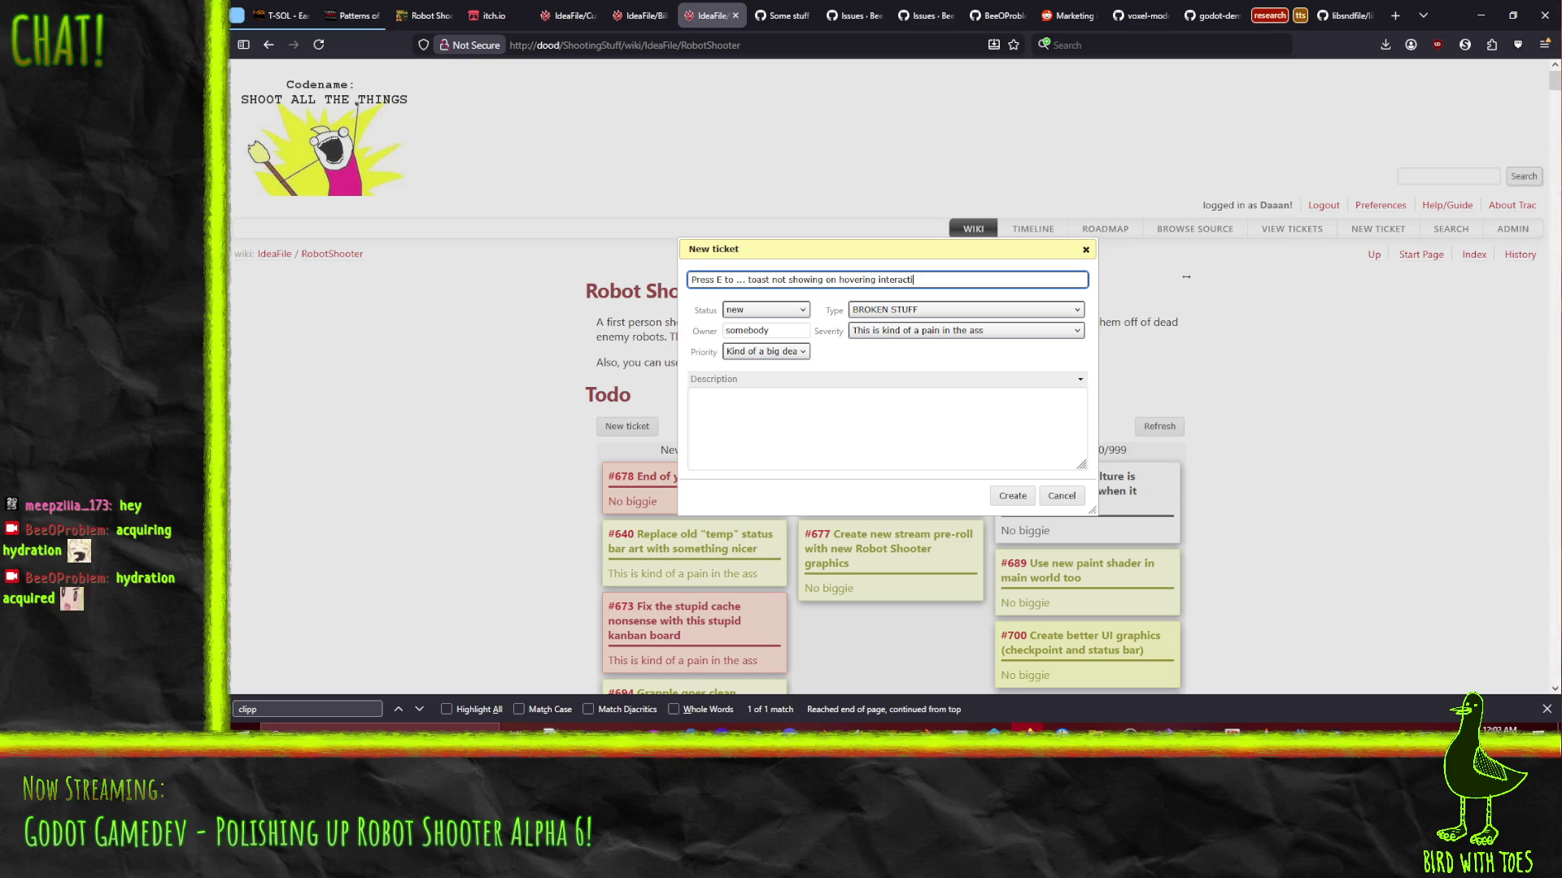
left_click(1011, 497)
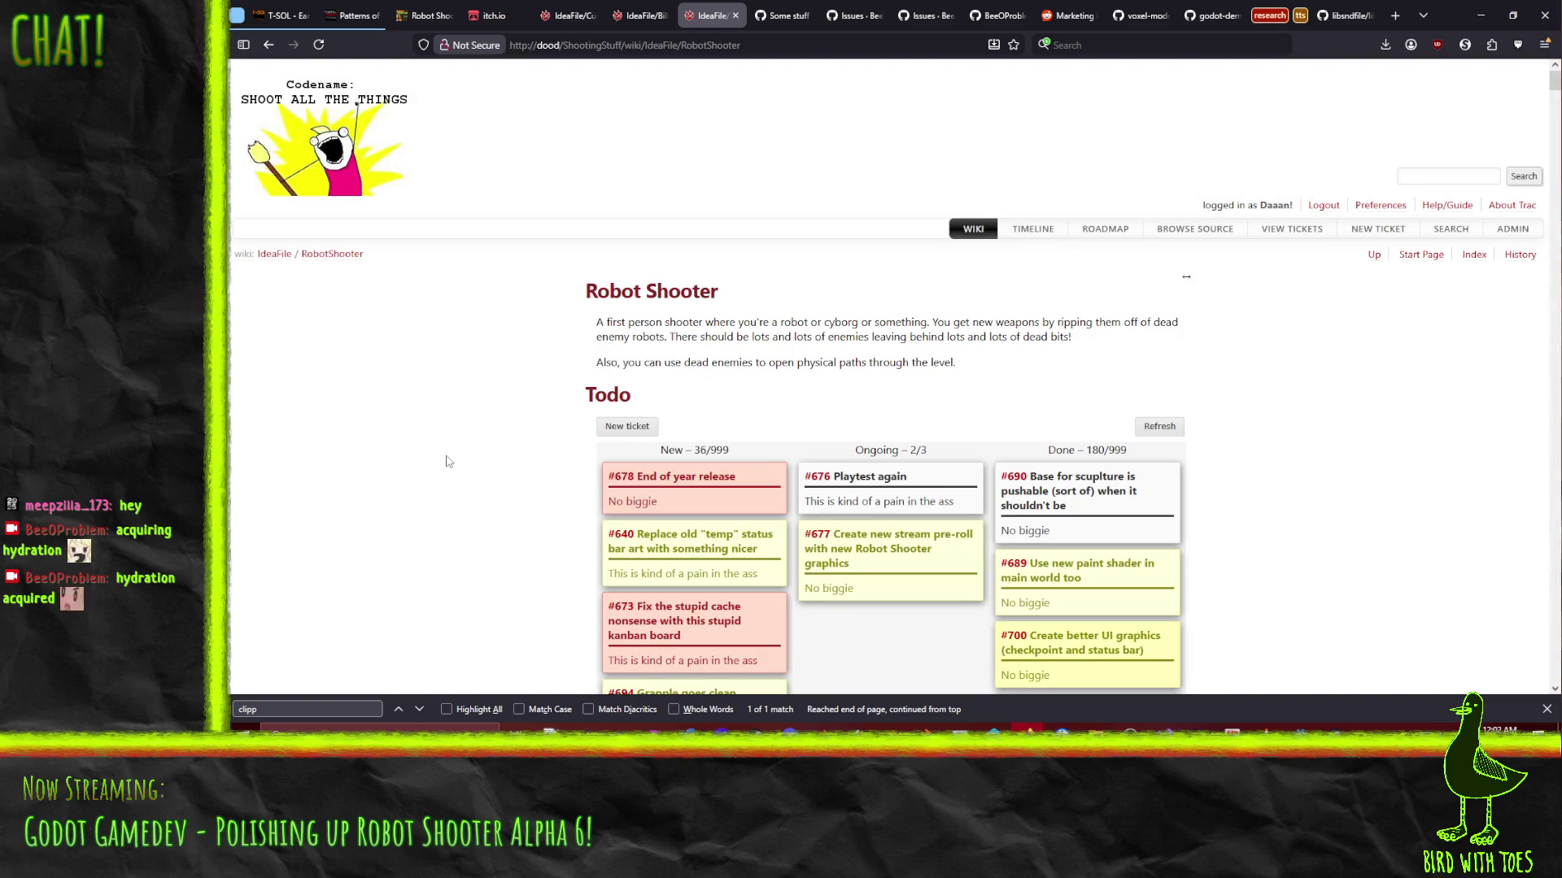
Drag card #702 from New to Ongoing and #676 'Playtest again' into Done
mouse_move(650, 561)
left_mouse_down()
mouse_move(894, 504)
mouse_move(864, 465)
left_mouse_up()
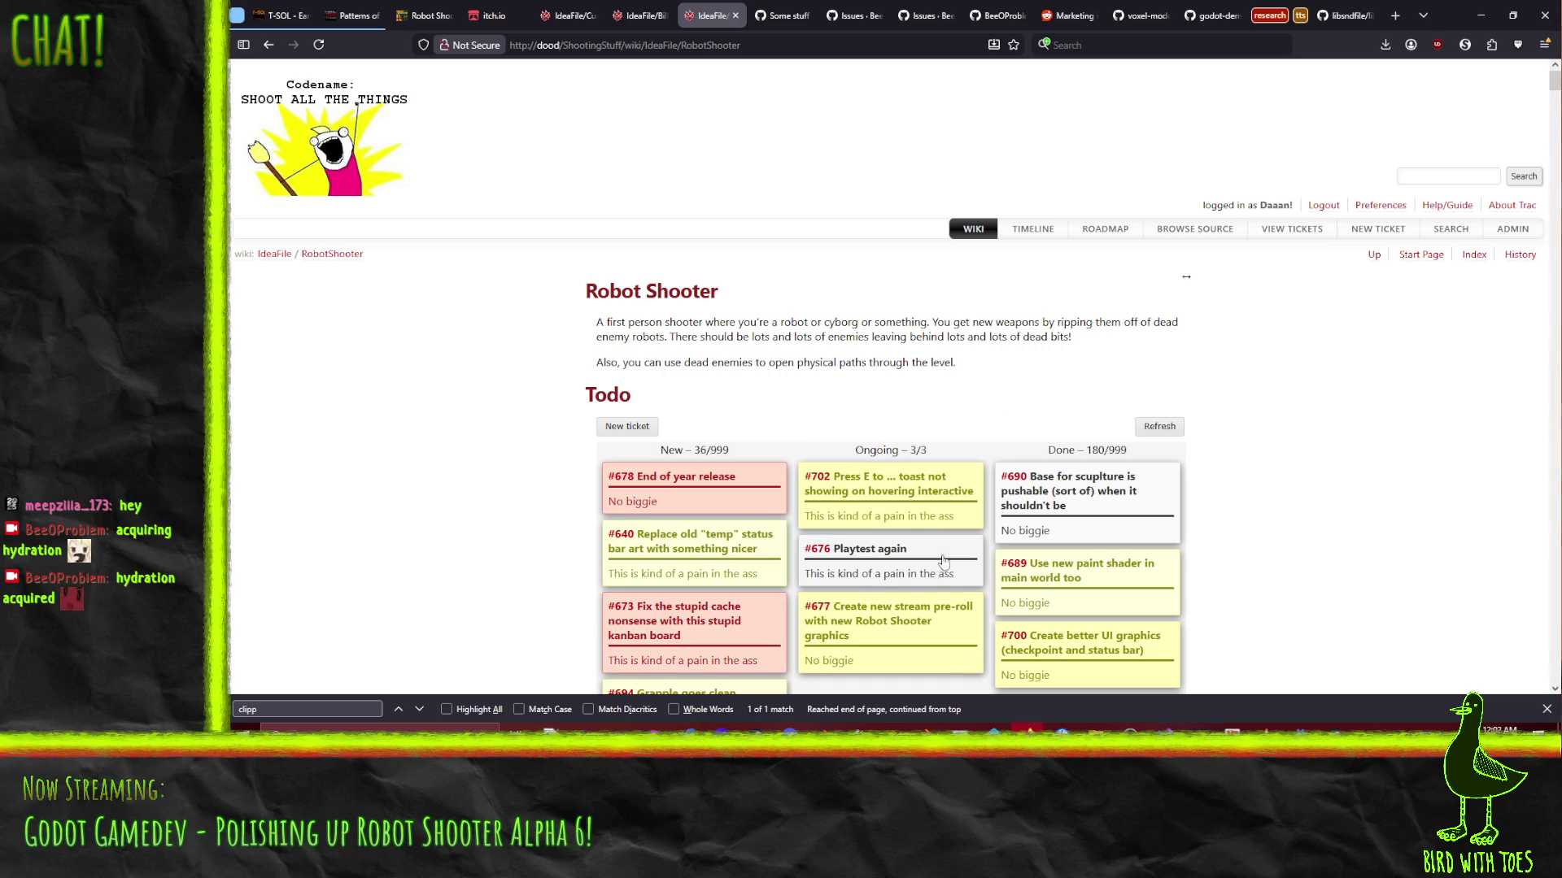
mouse_move(968, 574)
left_mouse_down()
mouse_move(1082, 484)
mouse_move(1204, 511)
left_mouse_up()
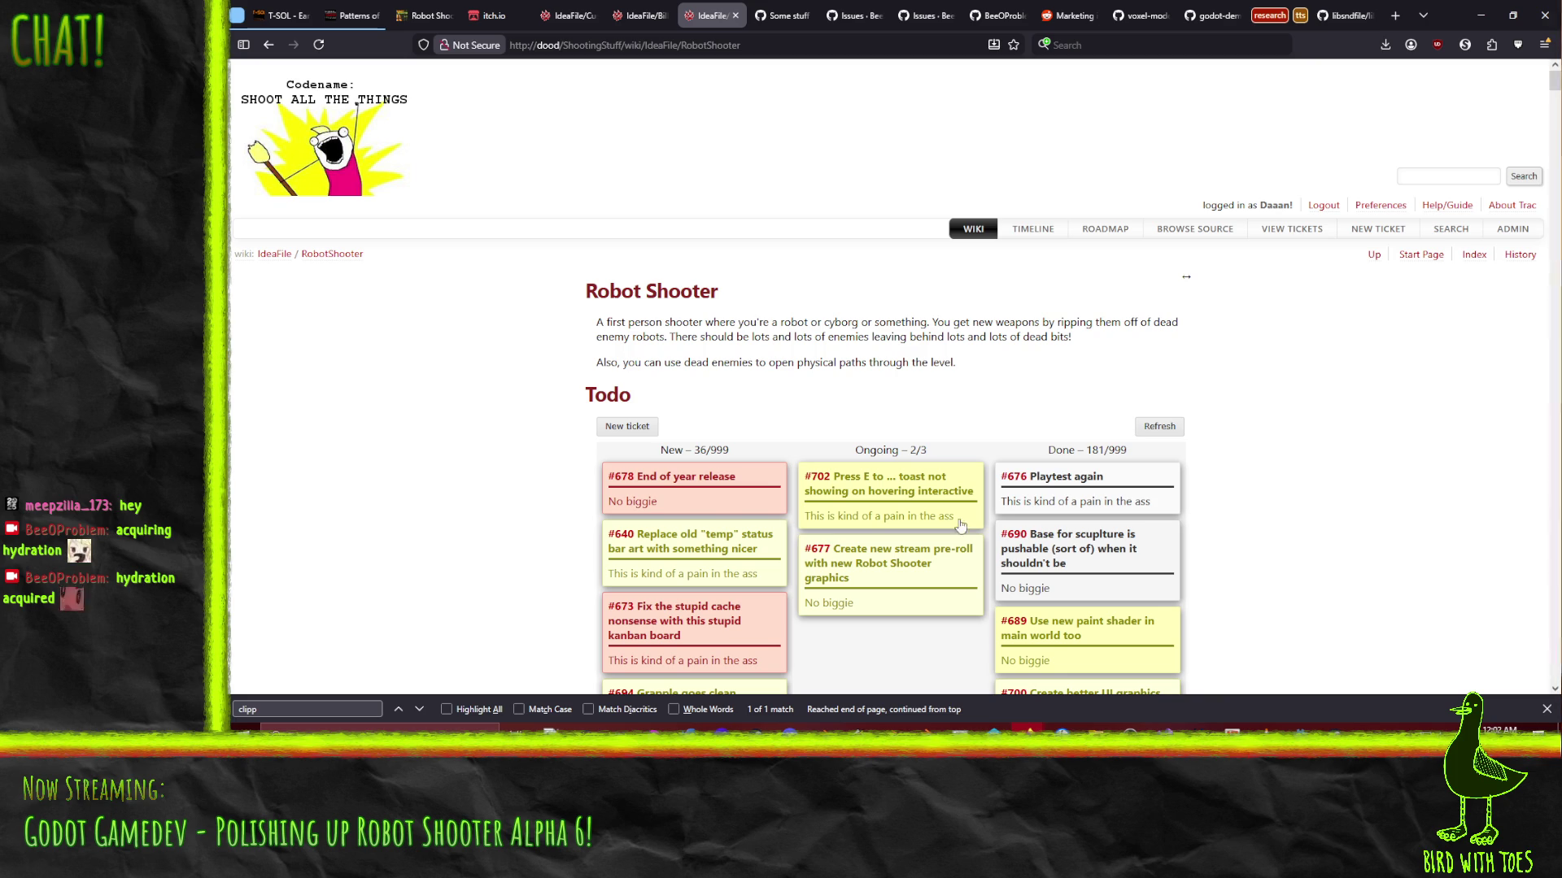
mouse_move(618, 268)
left_mouse_down()
mouse_move(867, 320)
mouse_move(738, 277)
left_mouse_up()
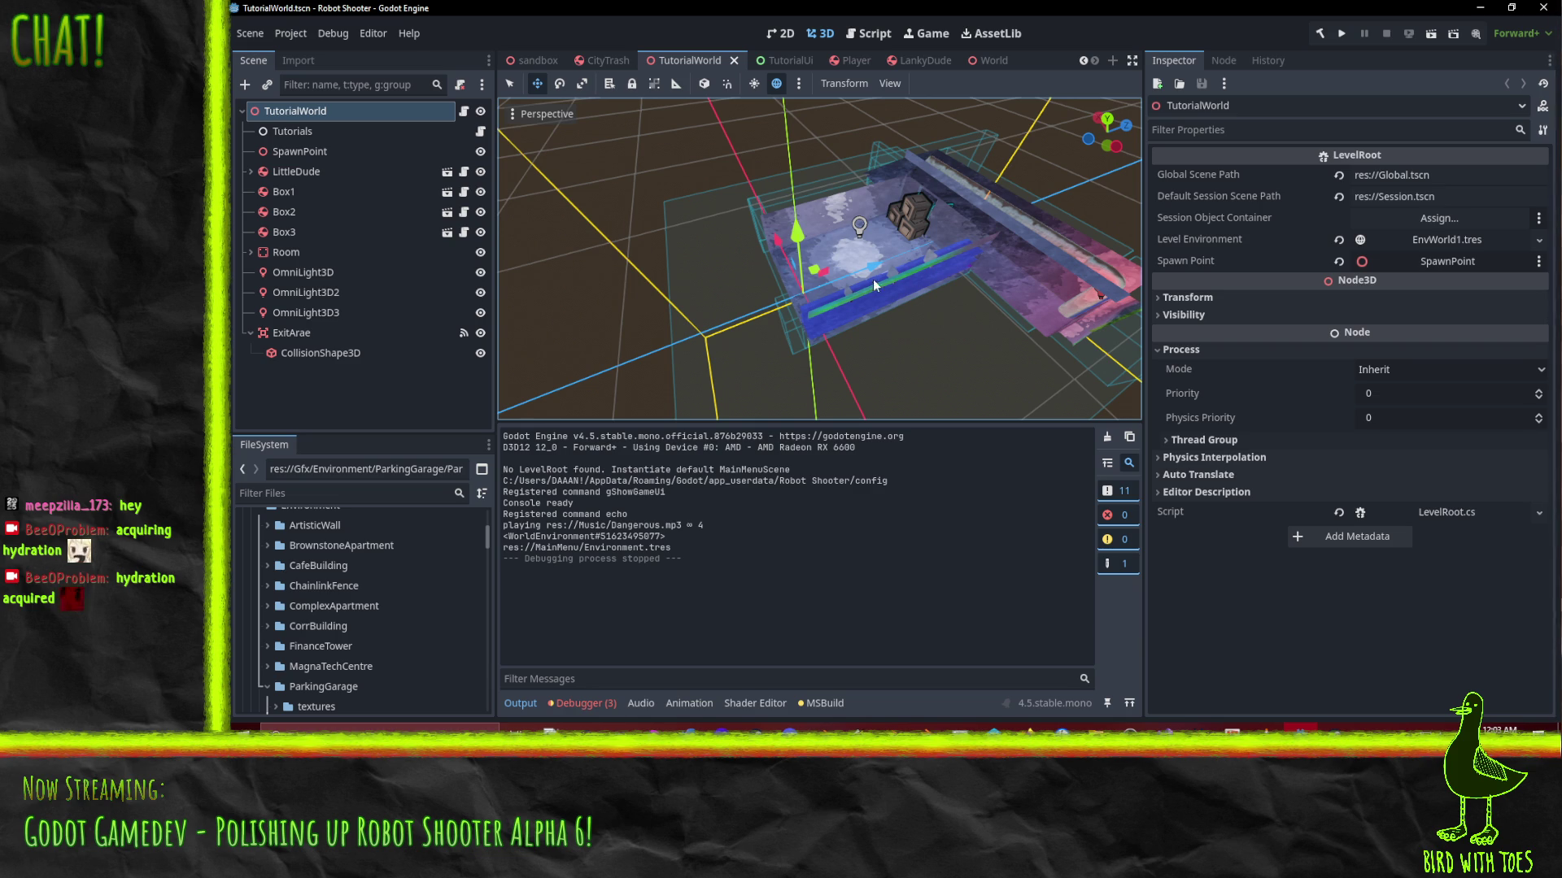
scroll(910, 272, "up", 3)
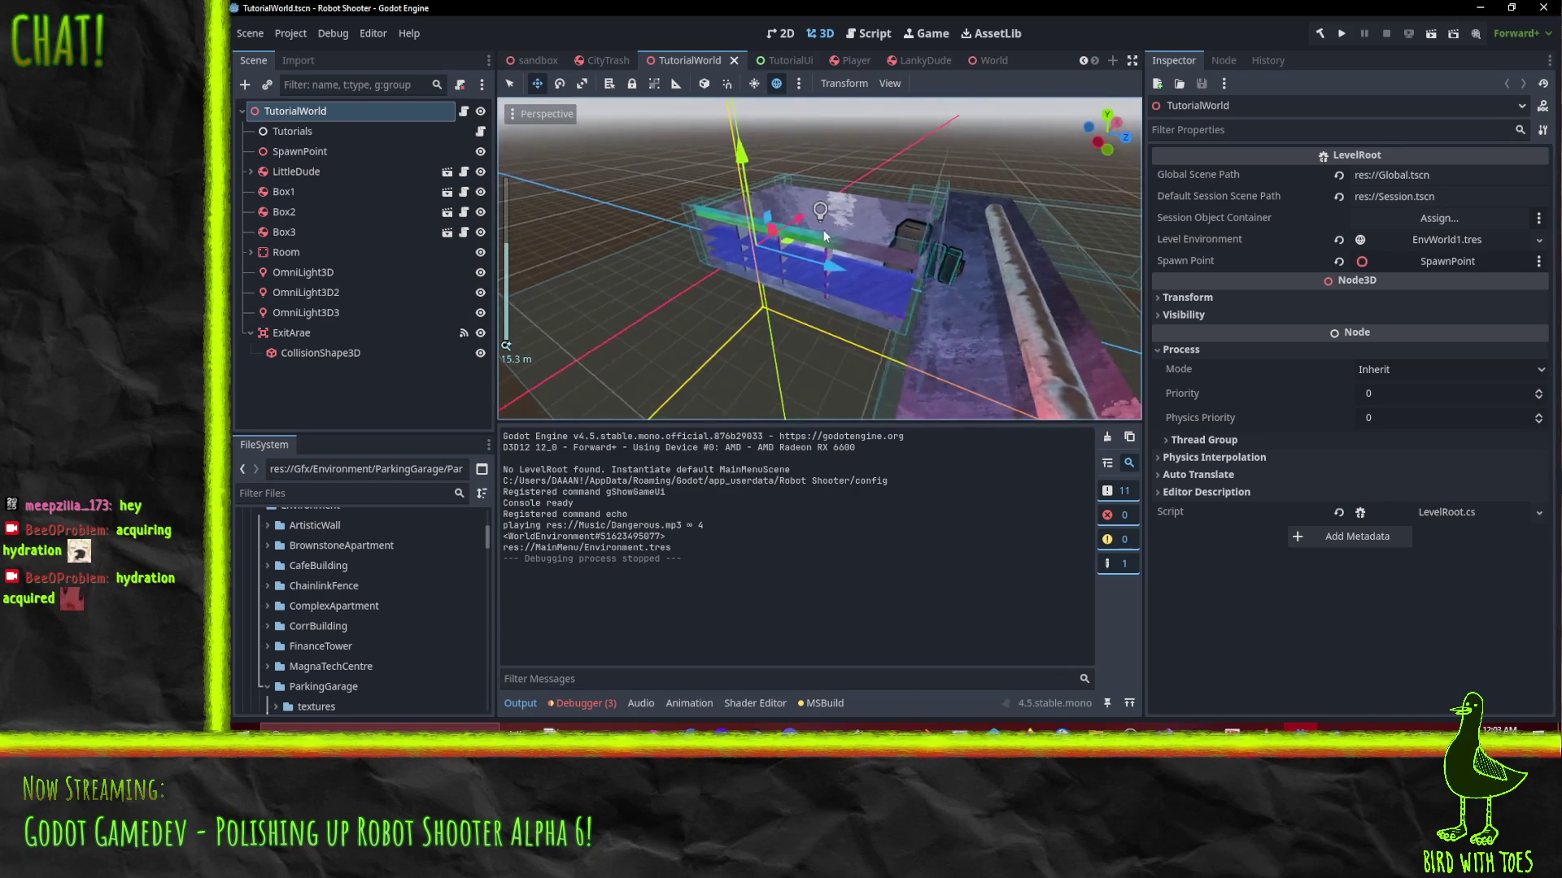
mouse_move(823, 230)
left_mouse_down()
mouse_move(743, 231)
mouse_move(797, 237)
mouse_move(850, 261)
mouse_move(779, 250)
mouse_move(901, 295)
left_mouse_up()
scroll(975, 301, "down", 2)
scroll(974, 301, "up", 2)
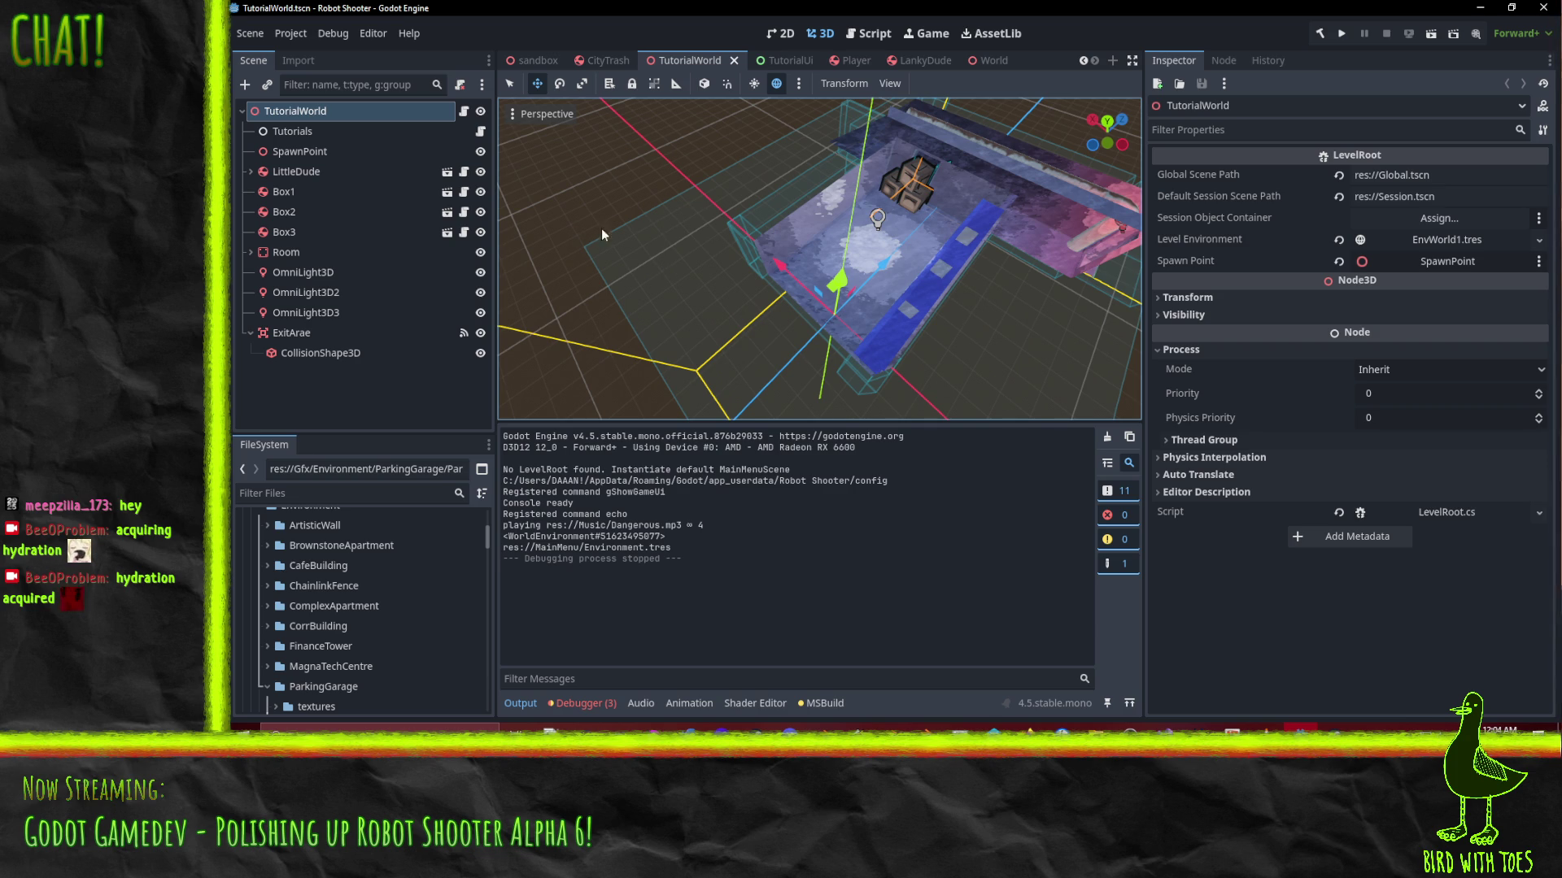
mouse_move(806, 286)
left_mouse_down()
mouse_move(764, 295)
mouse_move(709, 278)
mouse_move(704, 260)
mouse_move(626, 266)
mouse_move(847, 313)
mouse_move(807, 290)
left_mouse_up()
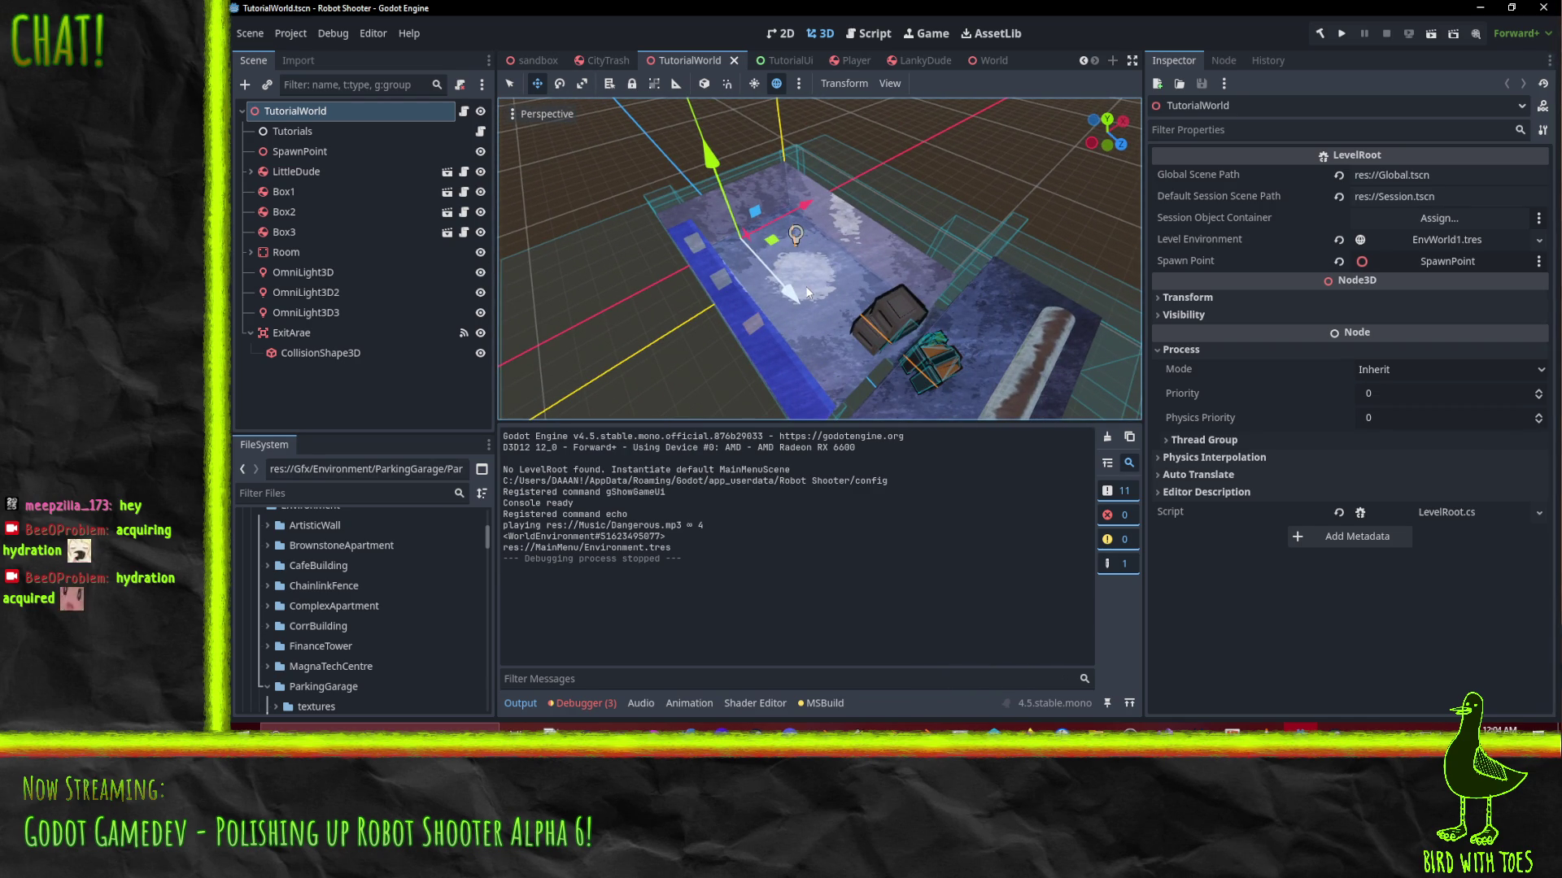
mouse_move(805, 285)
left_mouse_down()
mouse_move(710, 188)
mouse_move(651, 178)
mouse_move(812, 261)
mouse_move(832, 246)
left_mouse_up()
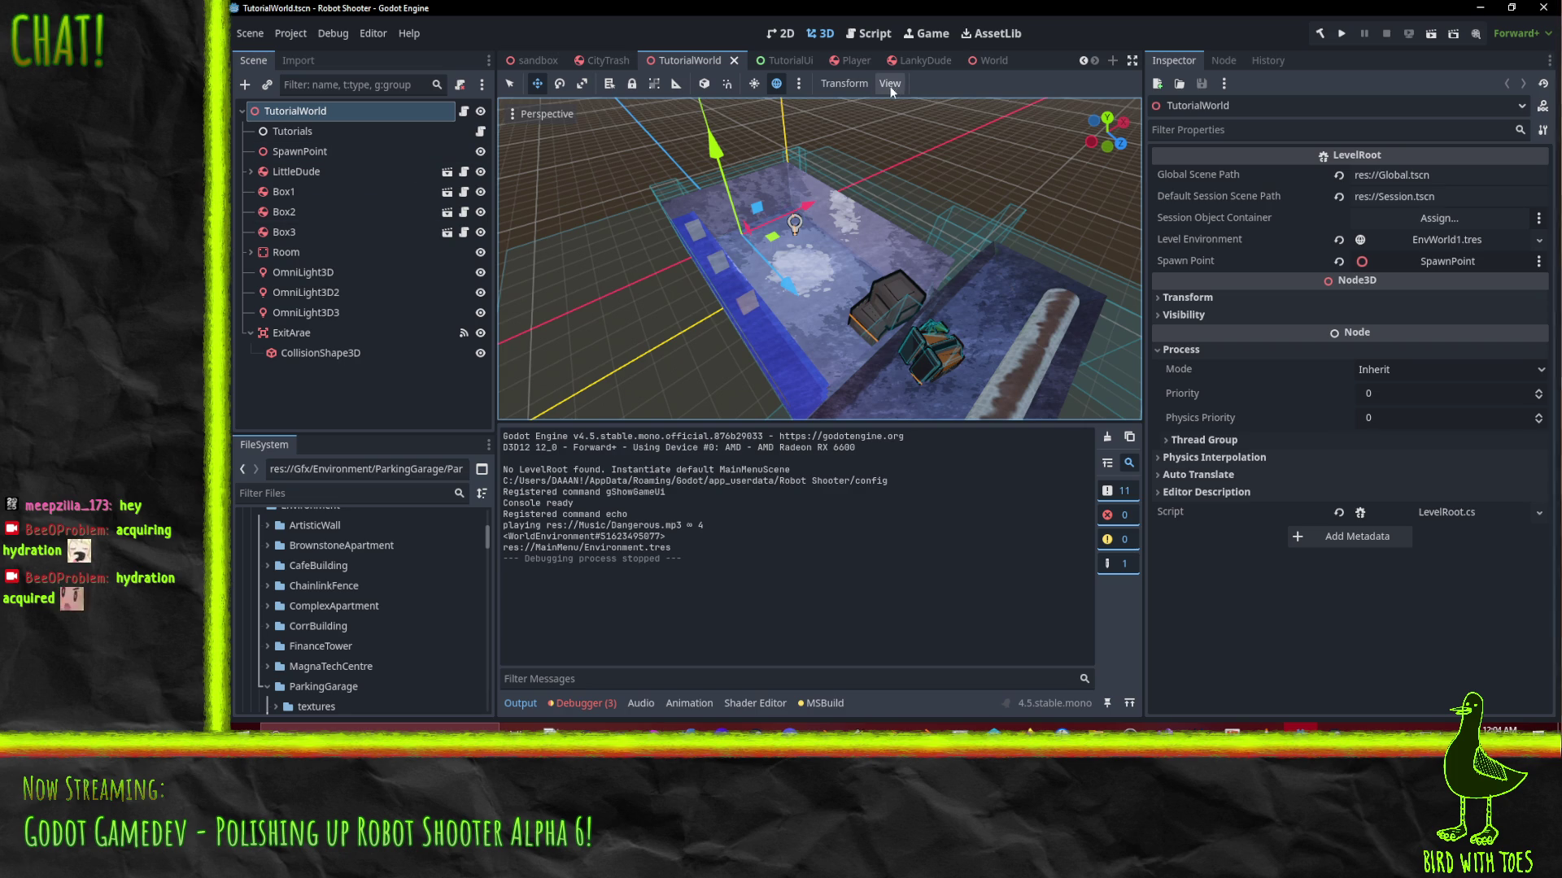
mouse_move(974, 62)
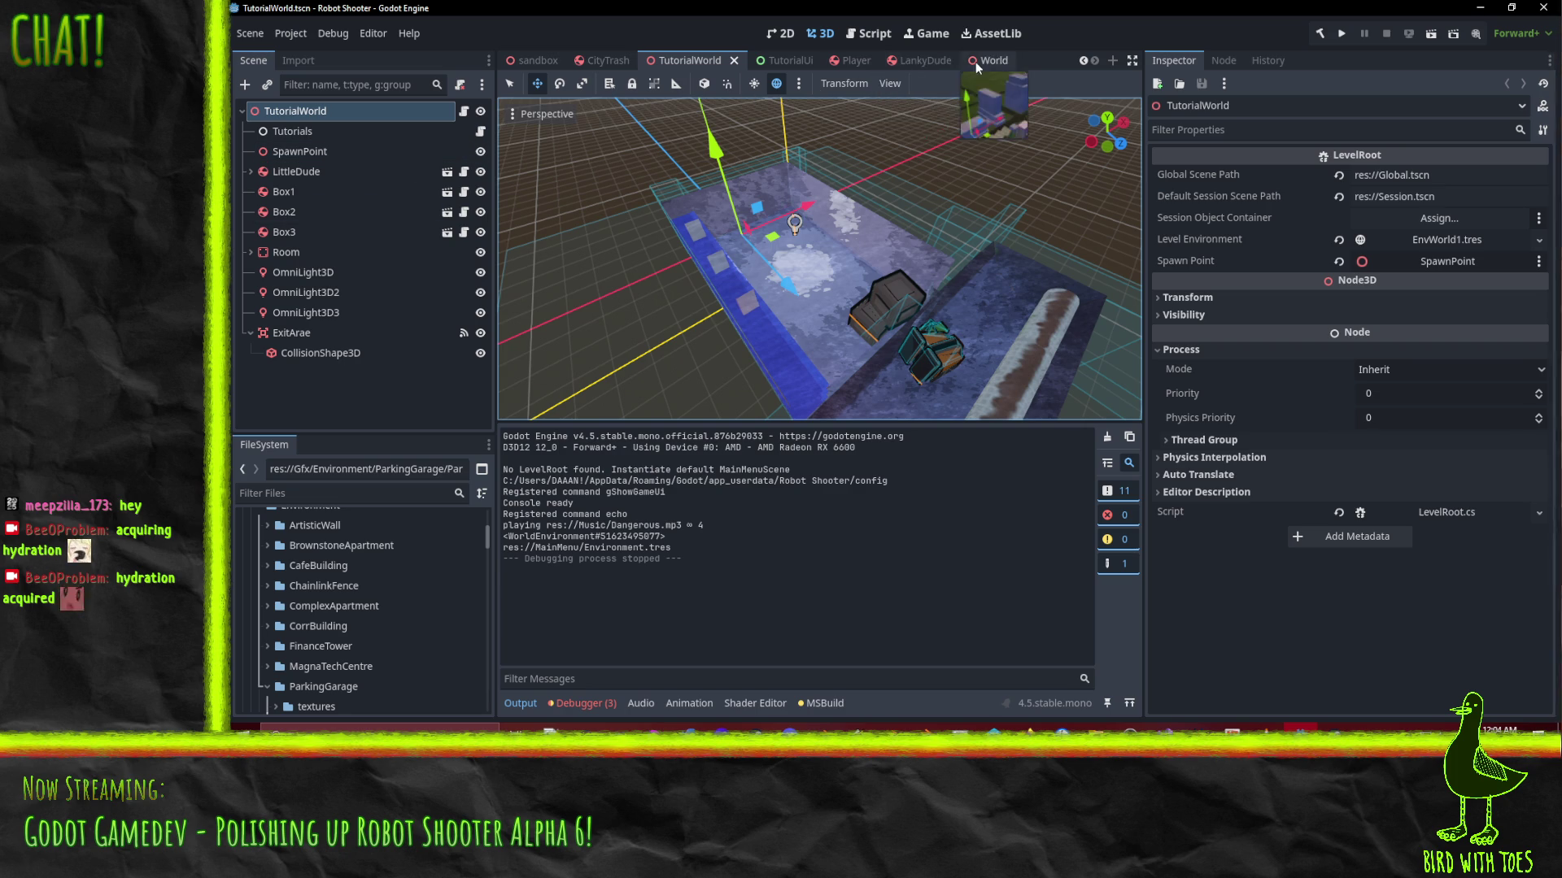
Open Session.tscn, select its ToastUi node and open the ToastUi scene on its own
scroll(379, 613, "down", 5)
scroll(379, 607, "up", 8)
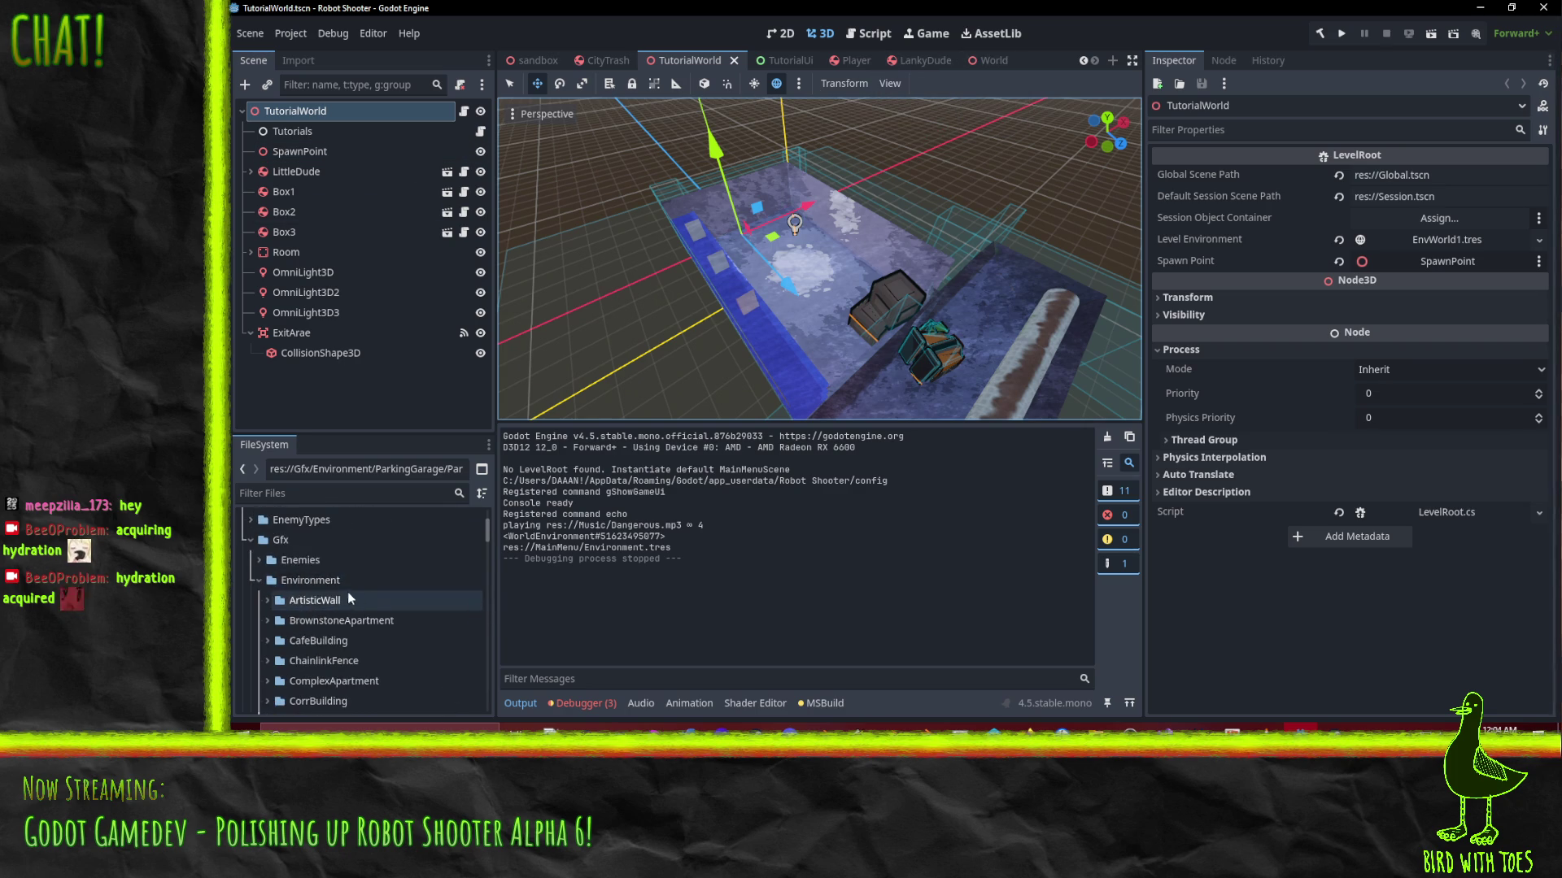
left_click(250, 540)
scroll(319, 607, "down", 5)
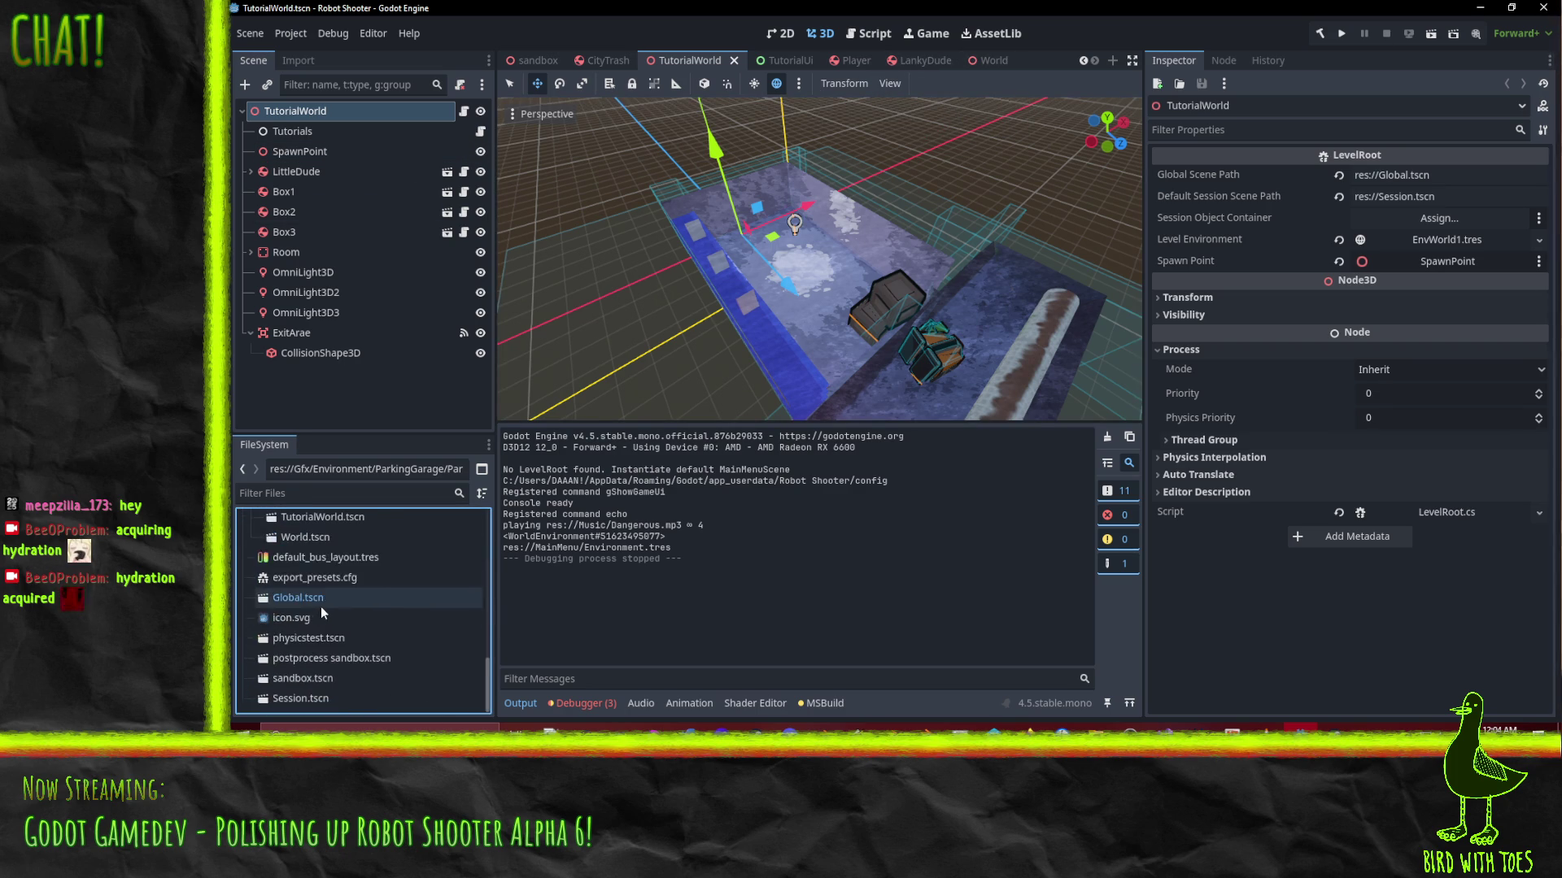
double_click(312, 699)
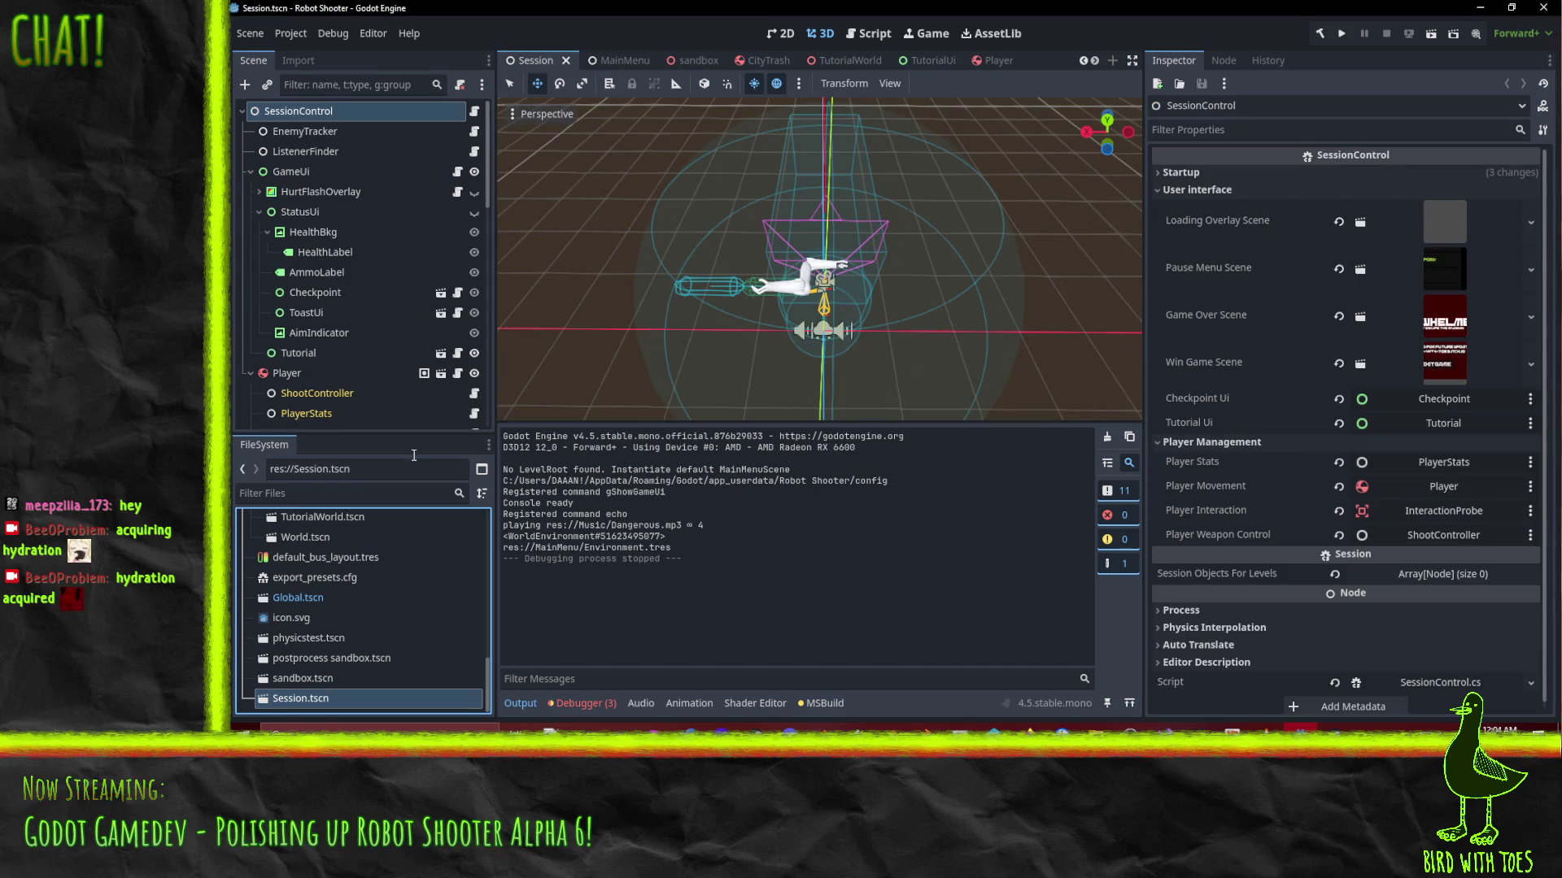
scroll(349, 259, "down", 6)
scroll(268, 256, "up", 4)
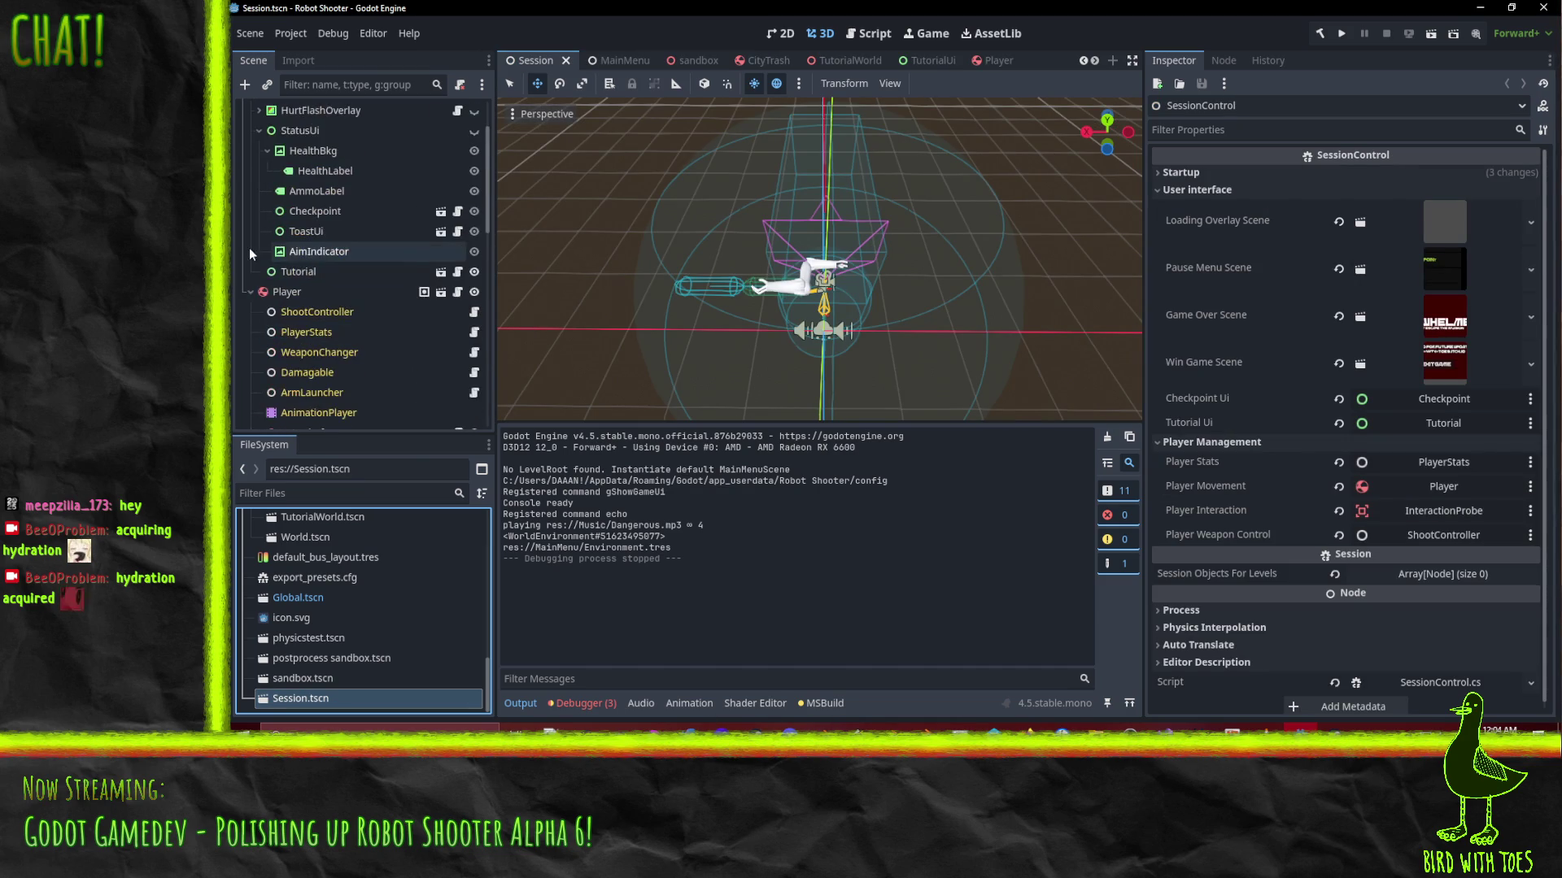
left_click(249, 292)
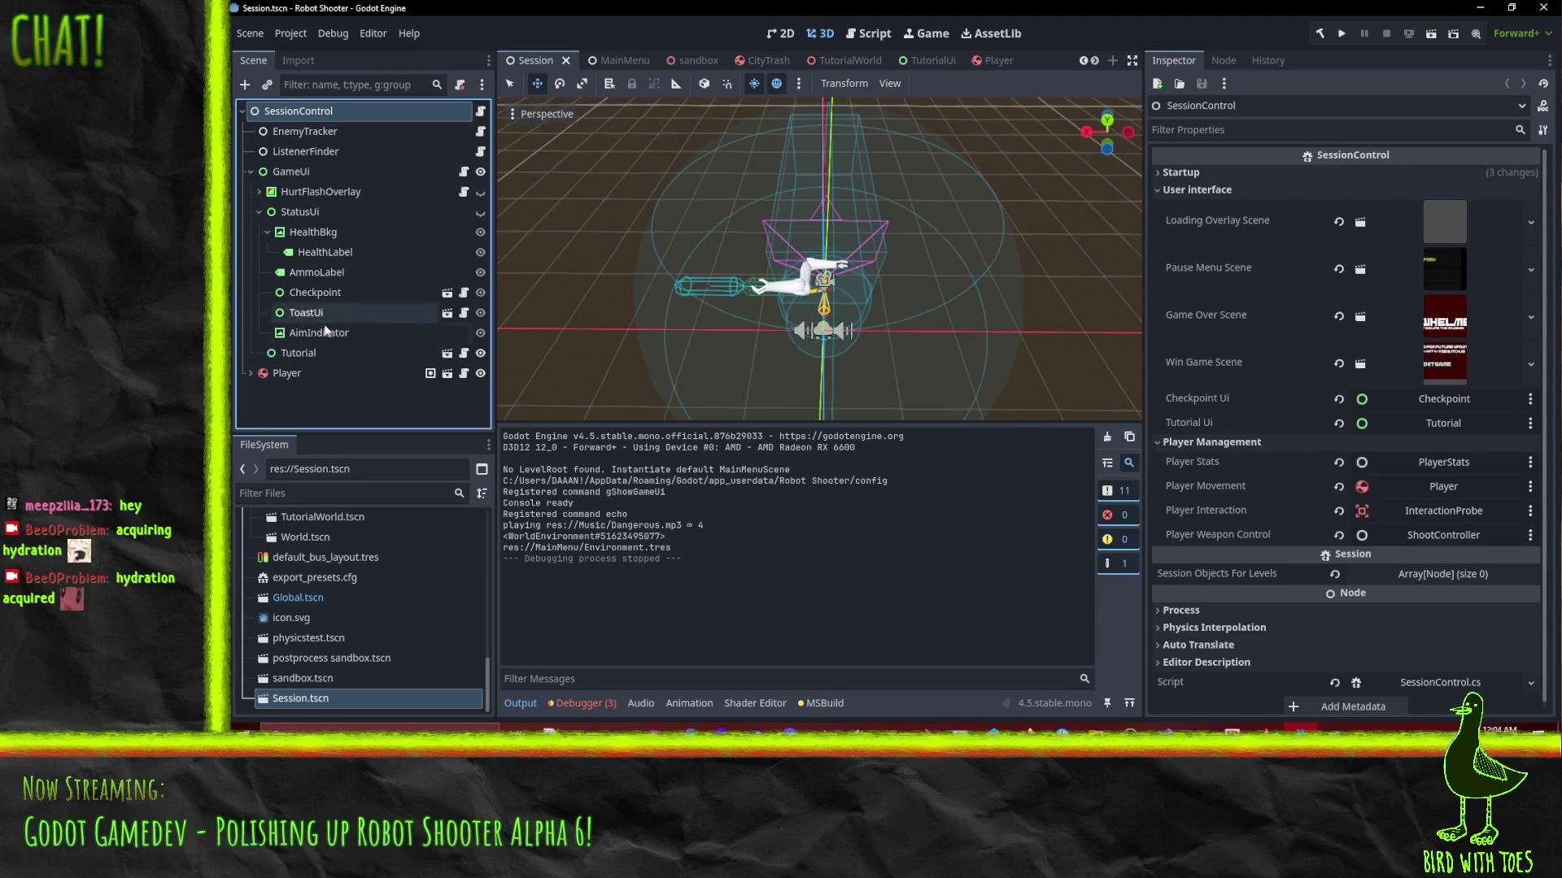
left_click(322, 315)
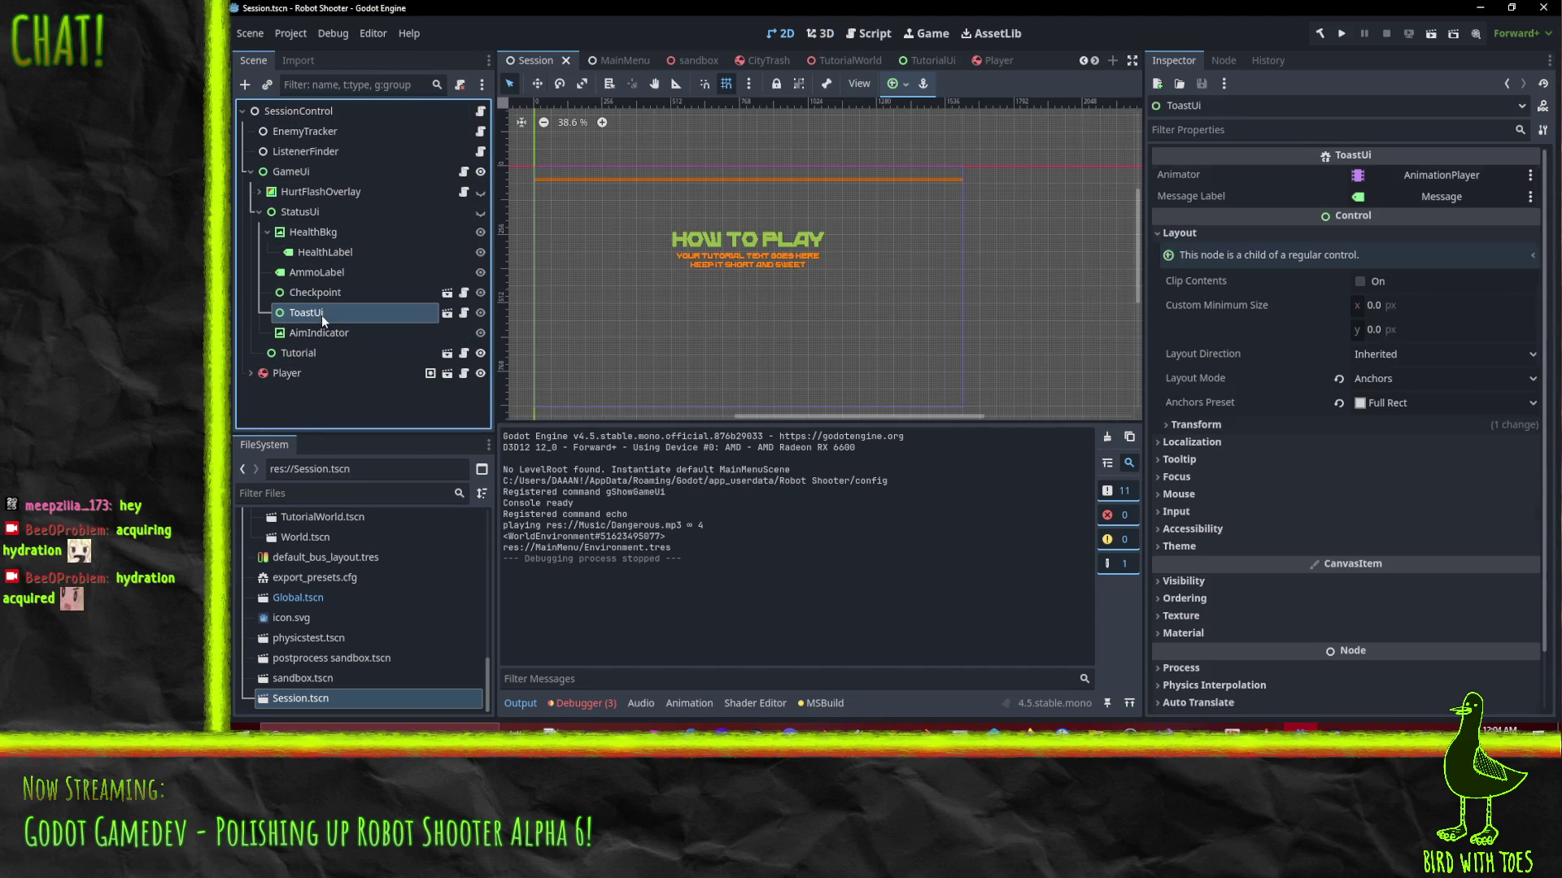
left_click(446, 317)
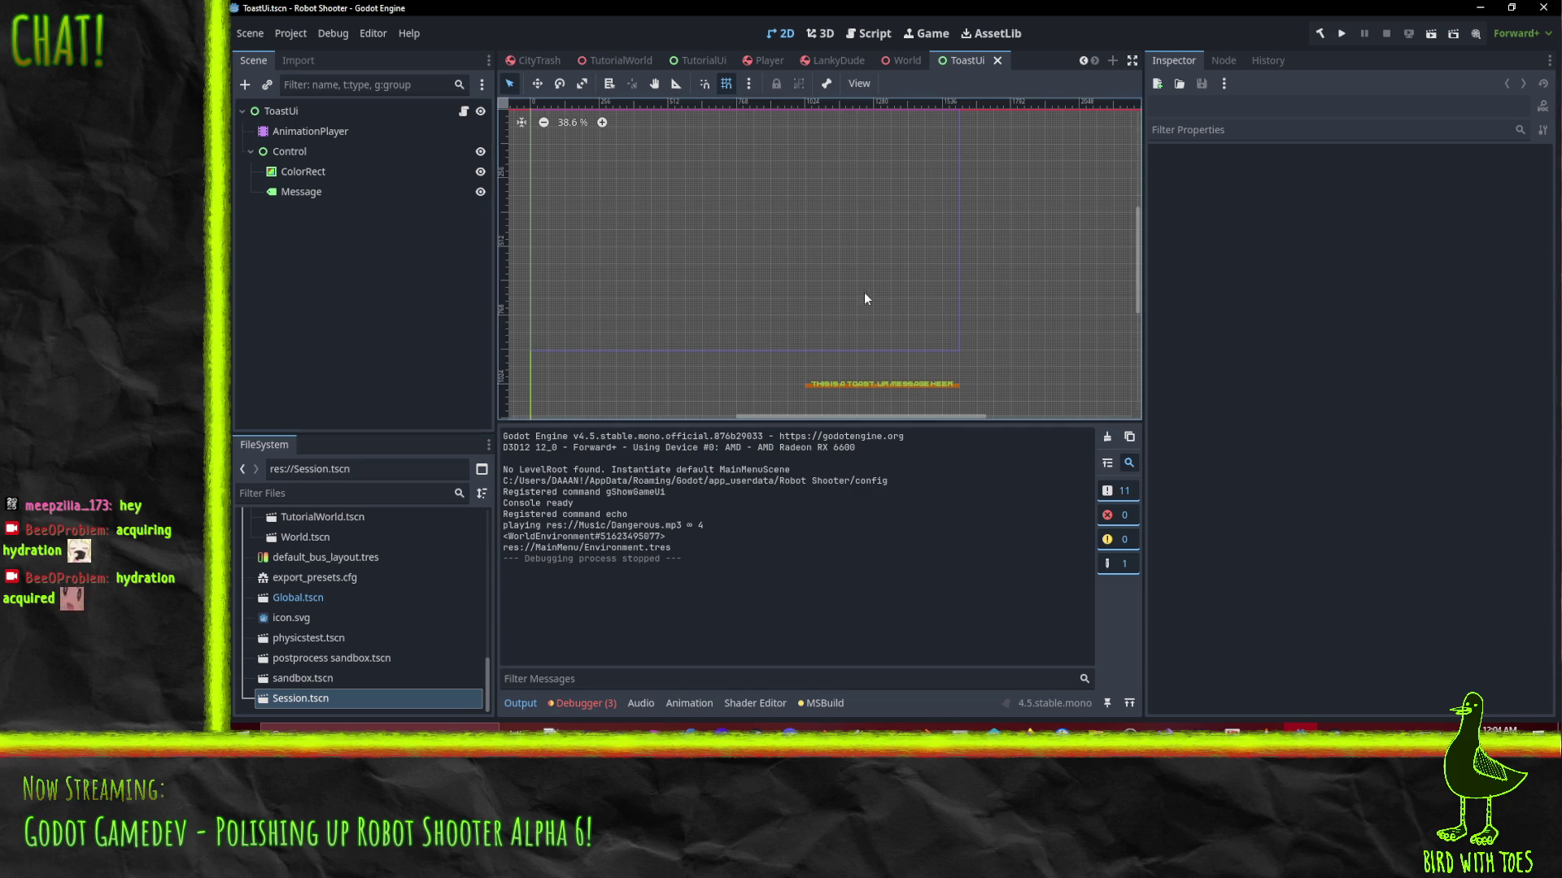
Show the AnimationPlayer tracks and play the Enter, Exit and OnScreen animations
left_click(310, 131)
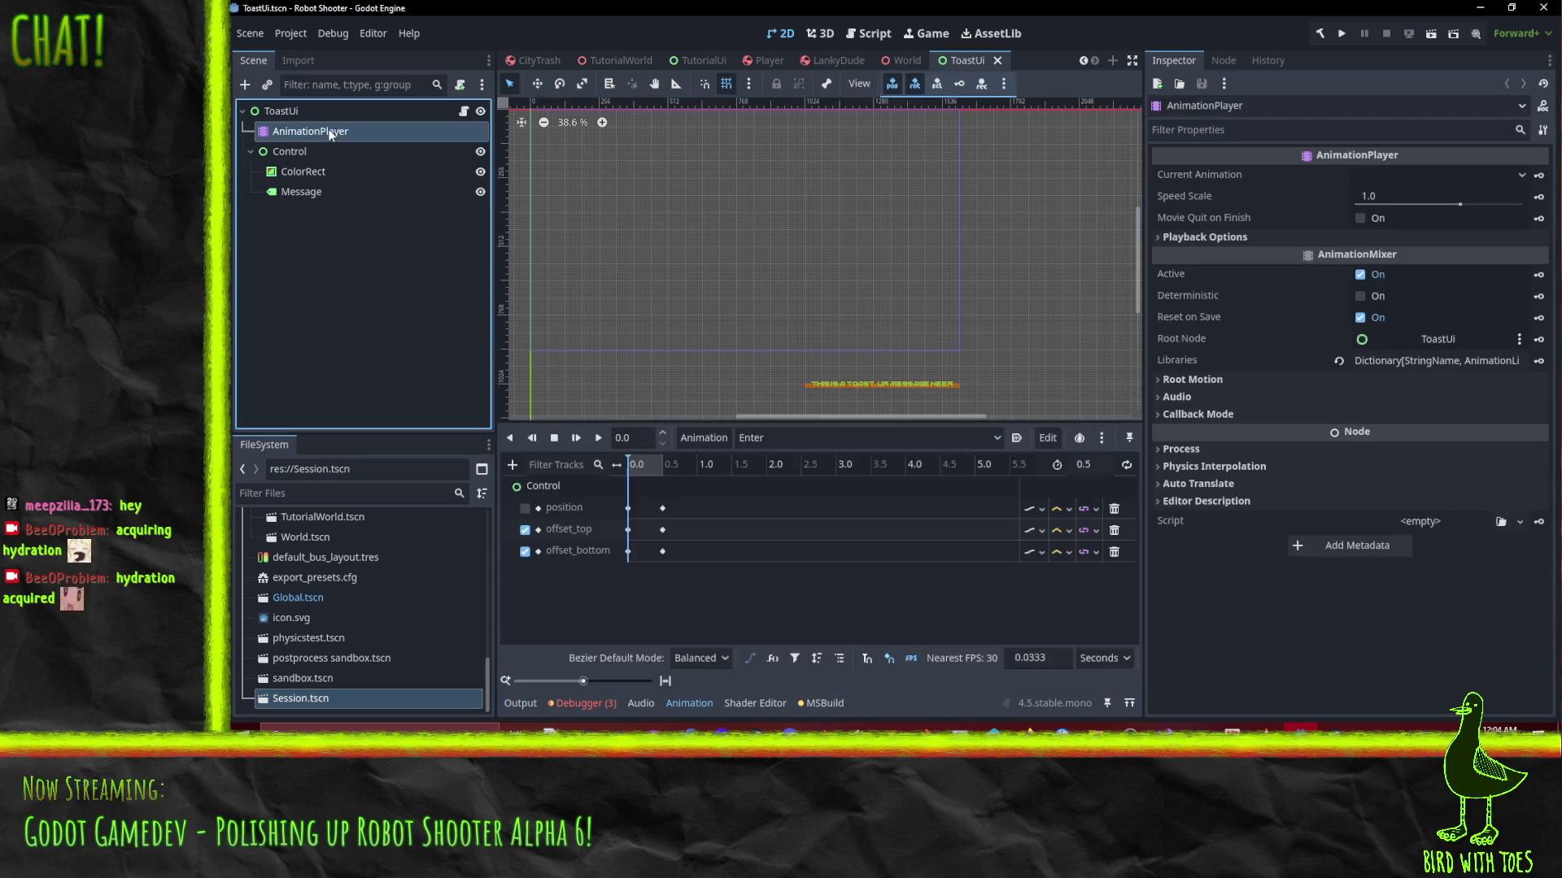
left_click(595, 440)
left_click(802, 437)
left_click(797, 476)
left_click(598, 440)
left_click(802, 438)
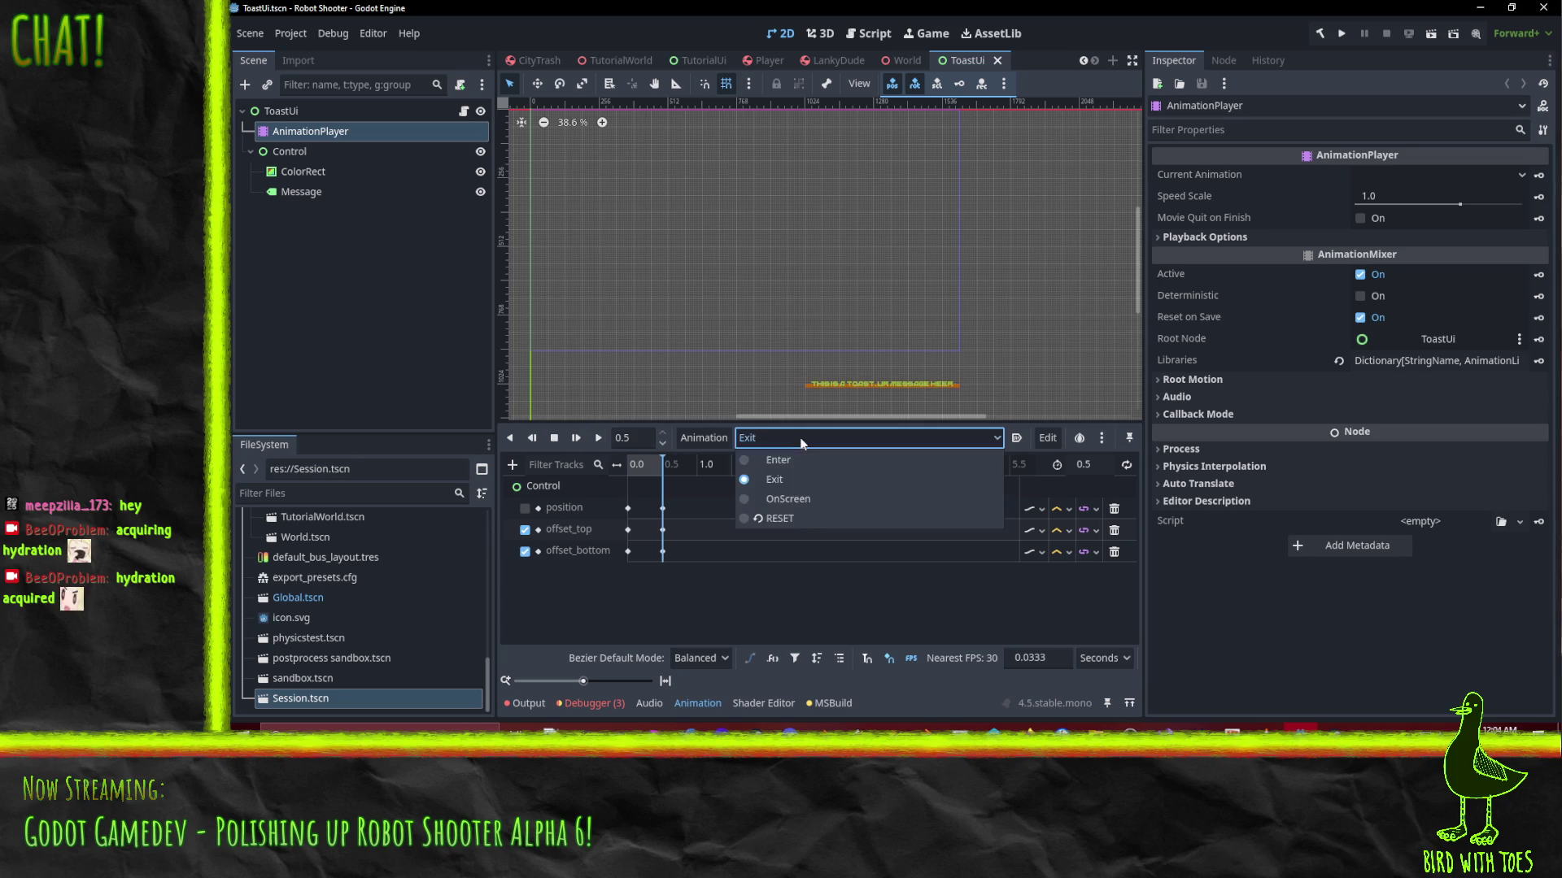
left_click(801, 498)
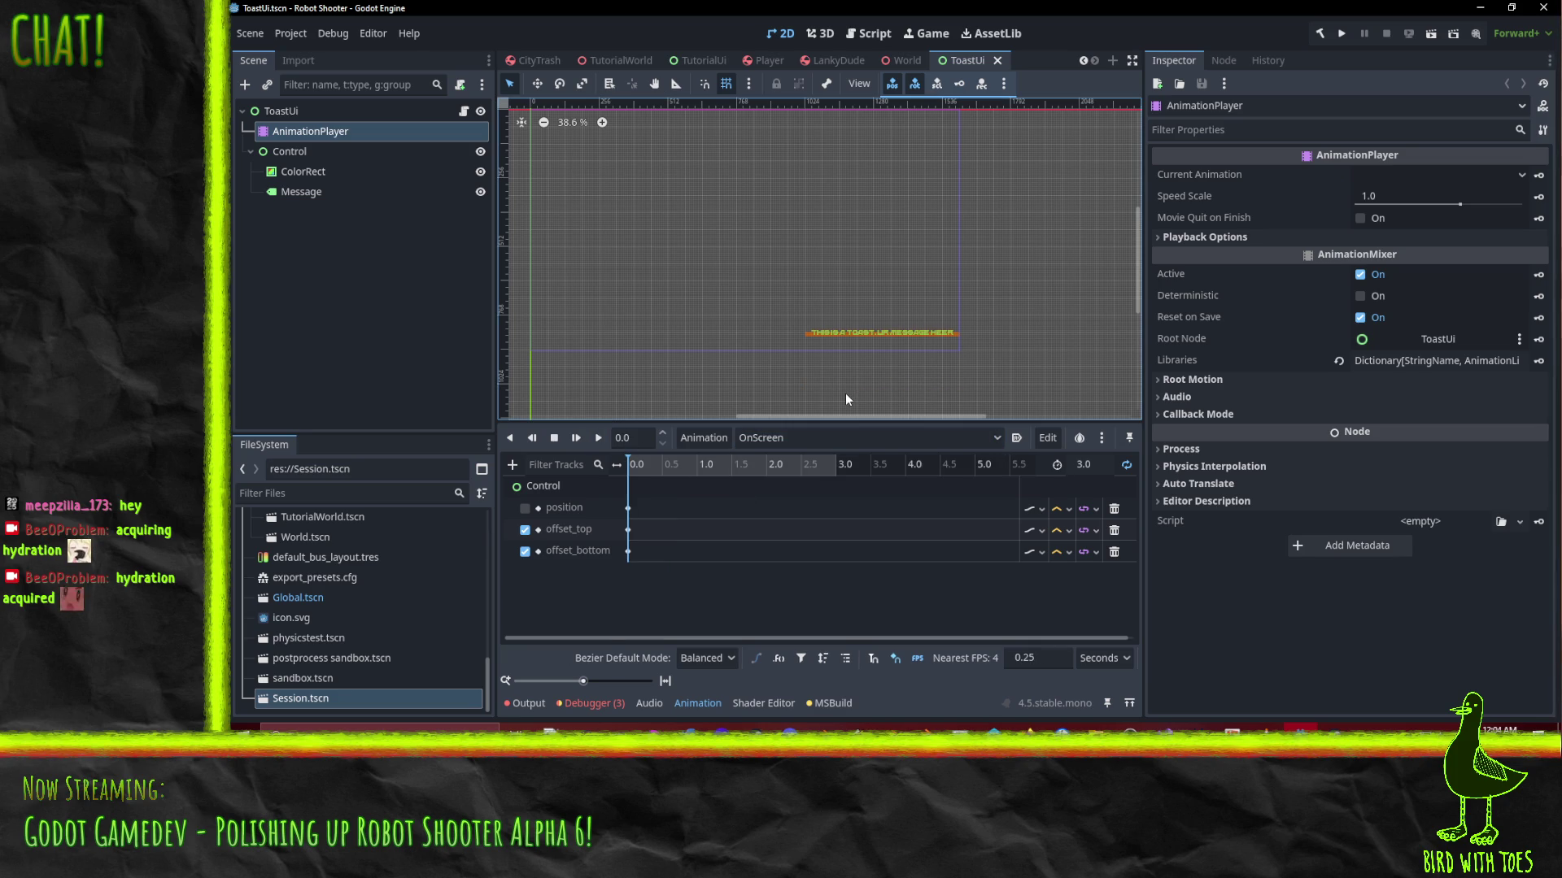
Cycle the Animation dropdown through Enter, Exit and OnScreen once more
left_click(812, 434)
left_click(789, 459)
left_click(794, 438)
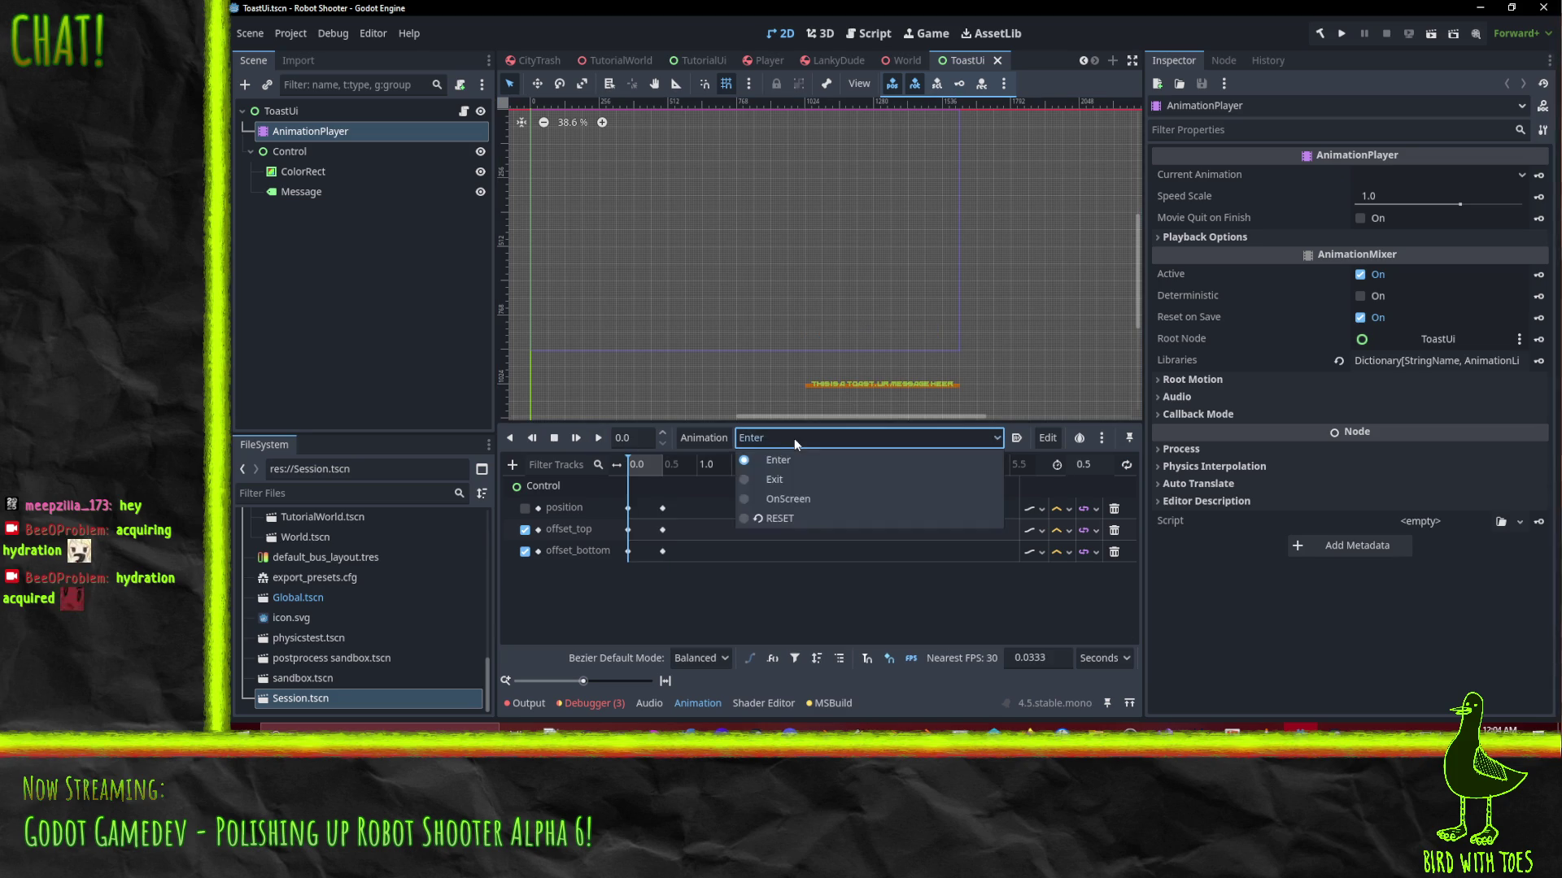
left_click(794, 478)
left_click(791, 446)
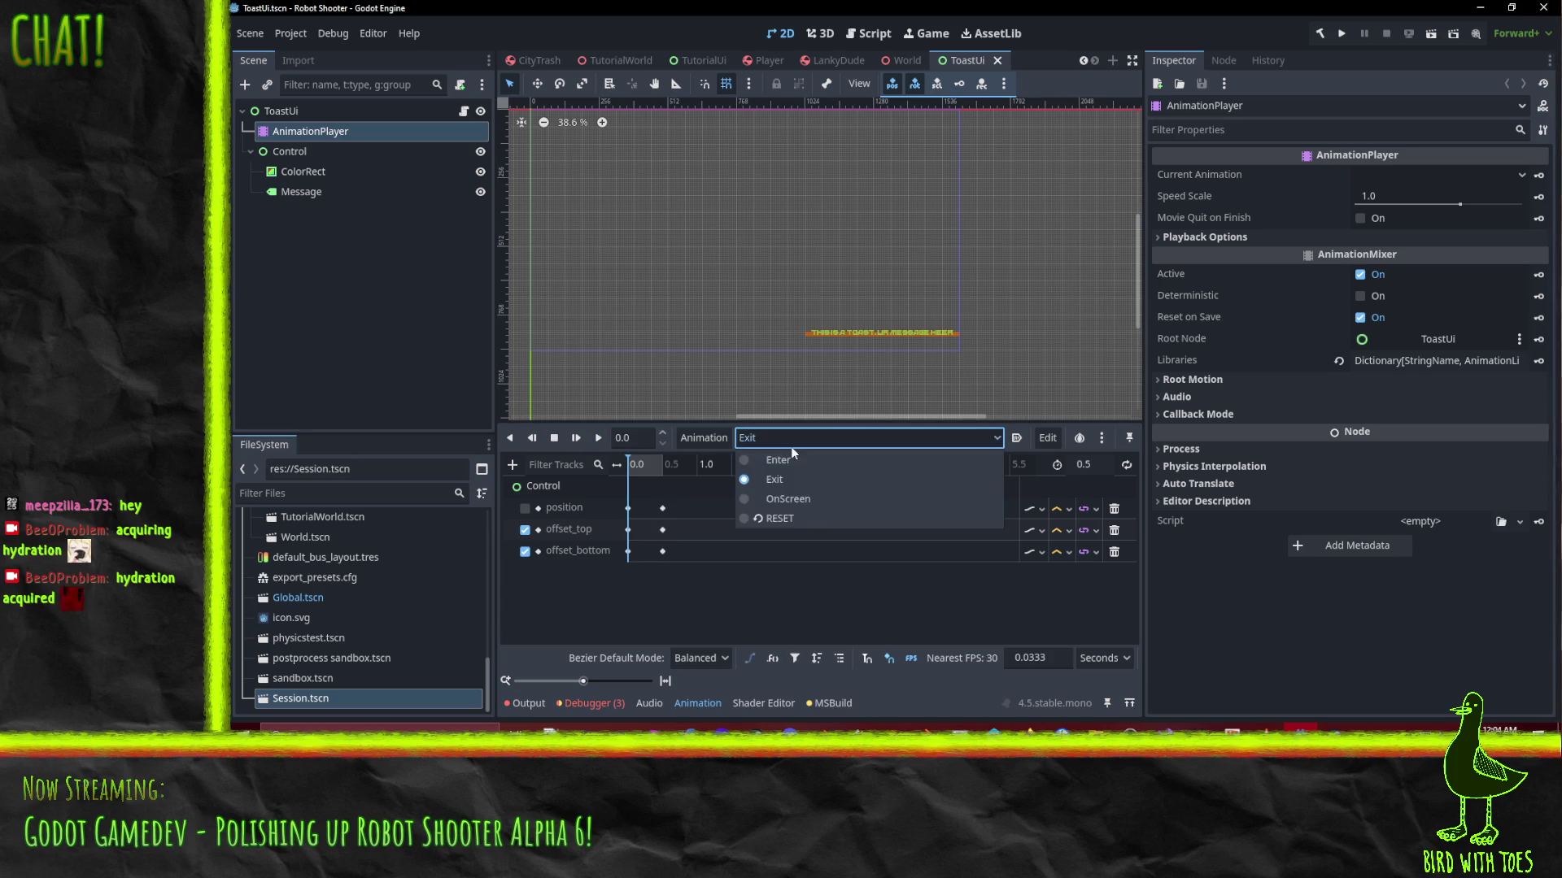
left_click(781, 498)
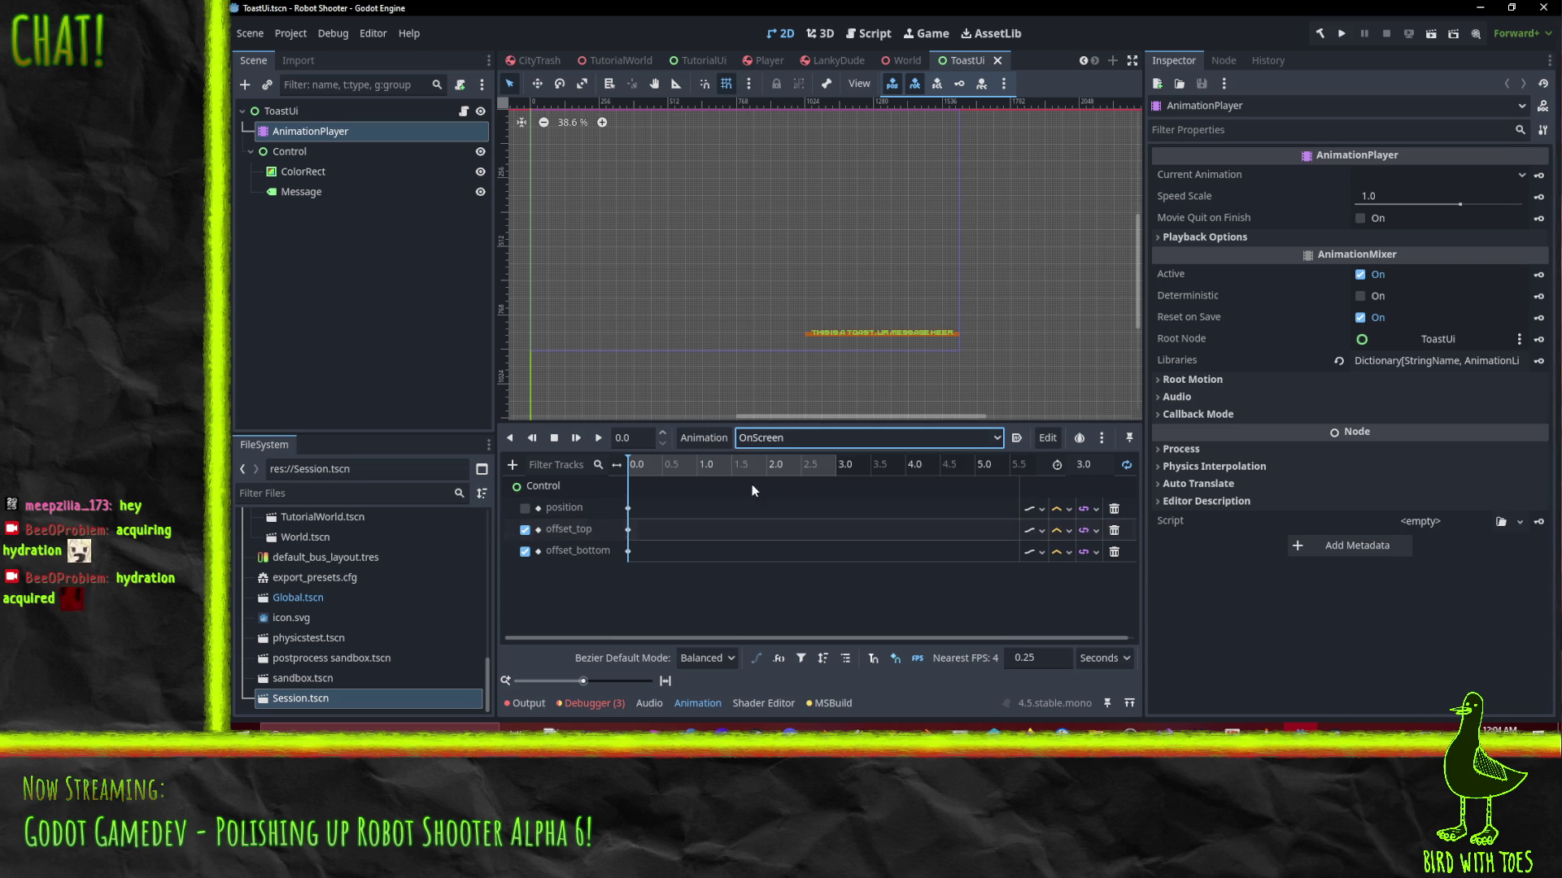
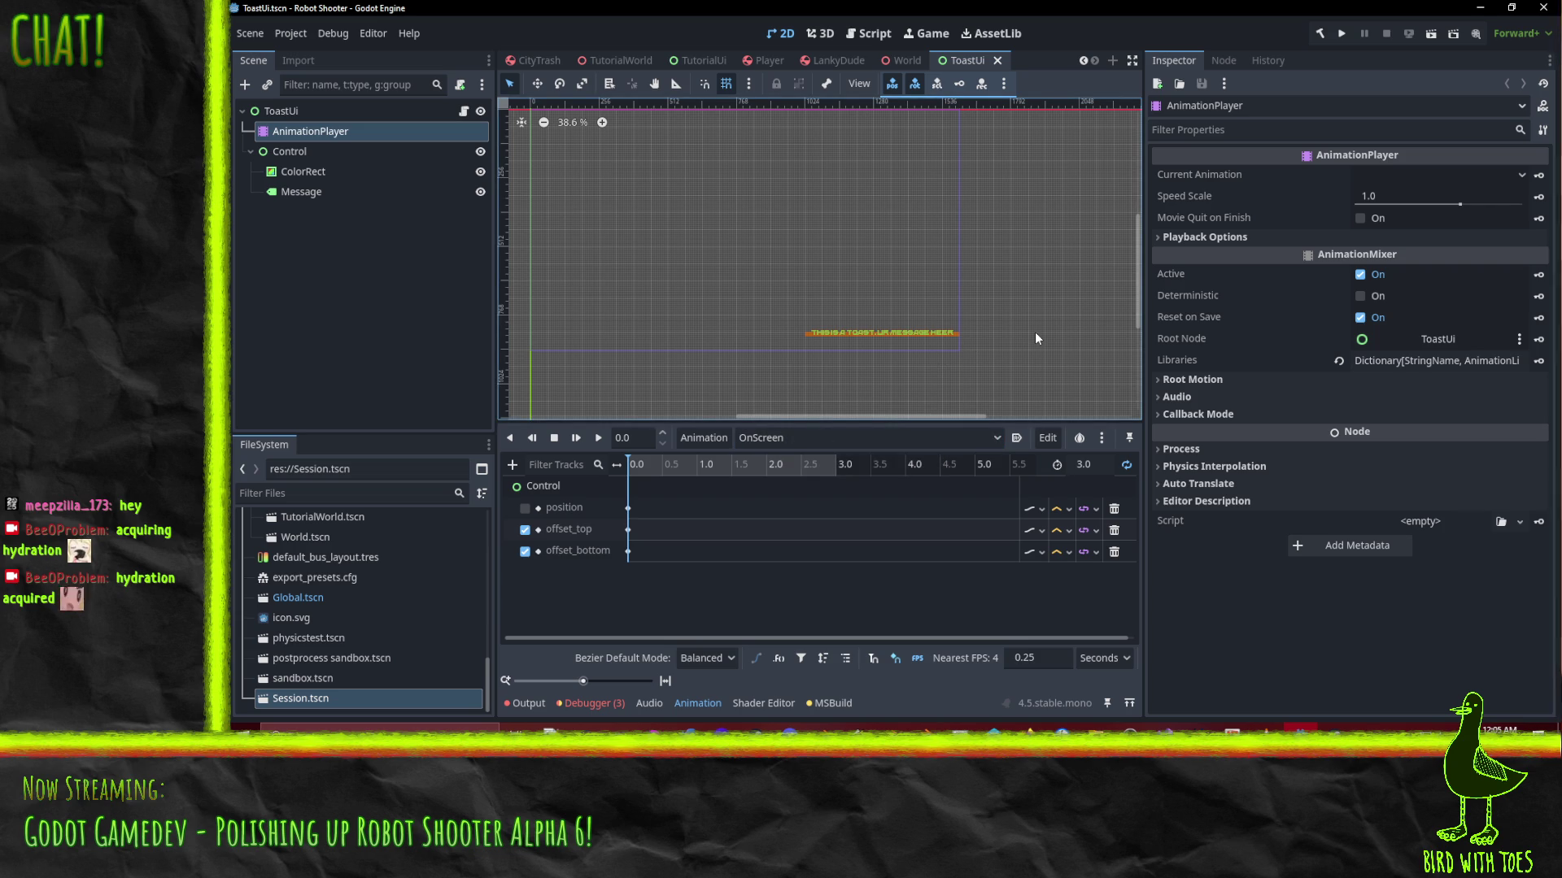
Select the ToastUi root node and open its ToastUi.cs script in Visual Studio from the Inspector
left_click_drag(689, 294, 746, 328)
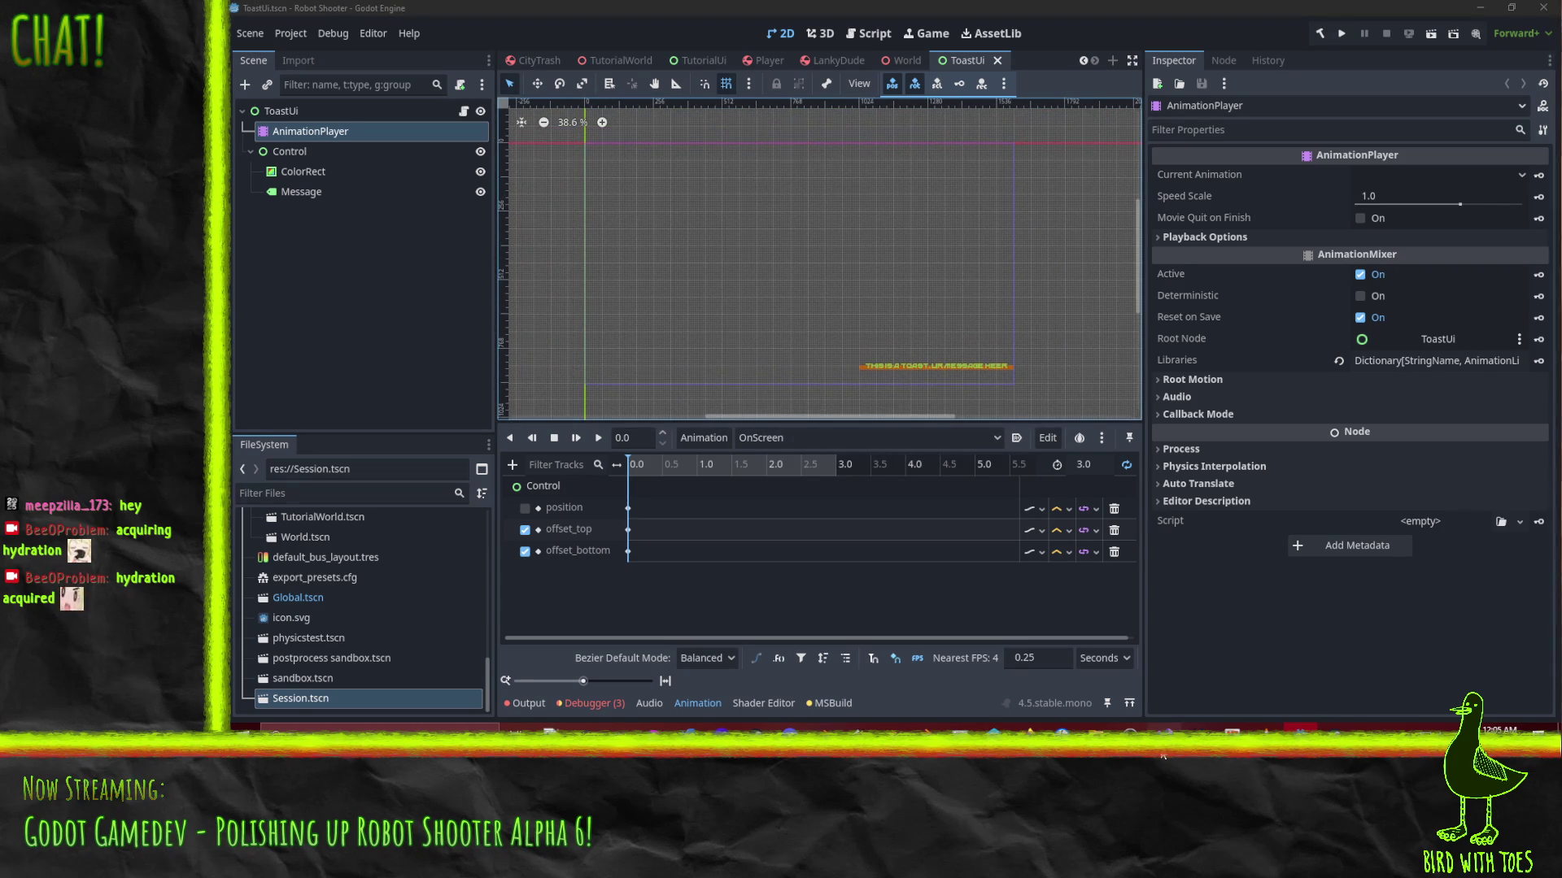
right_click(1165, 729)
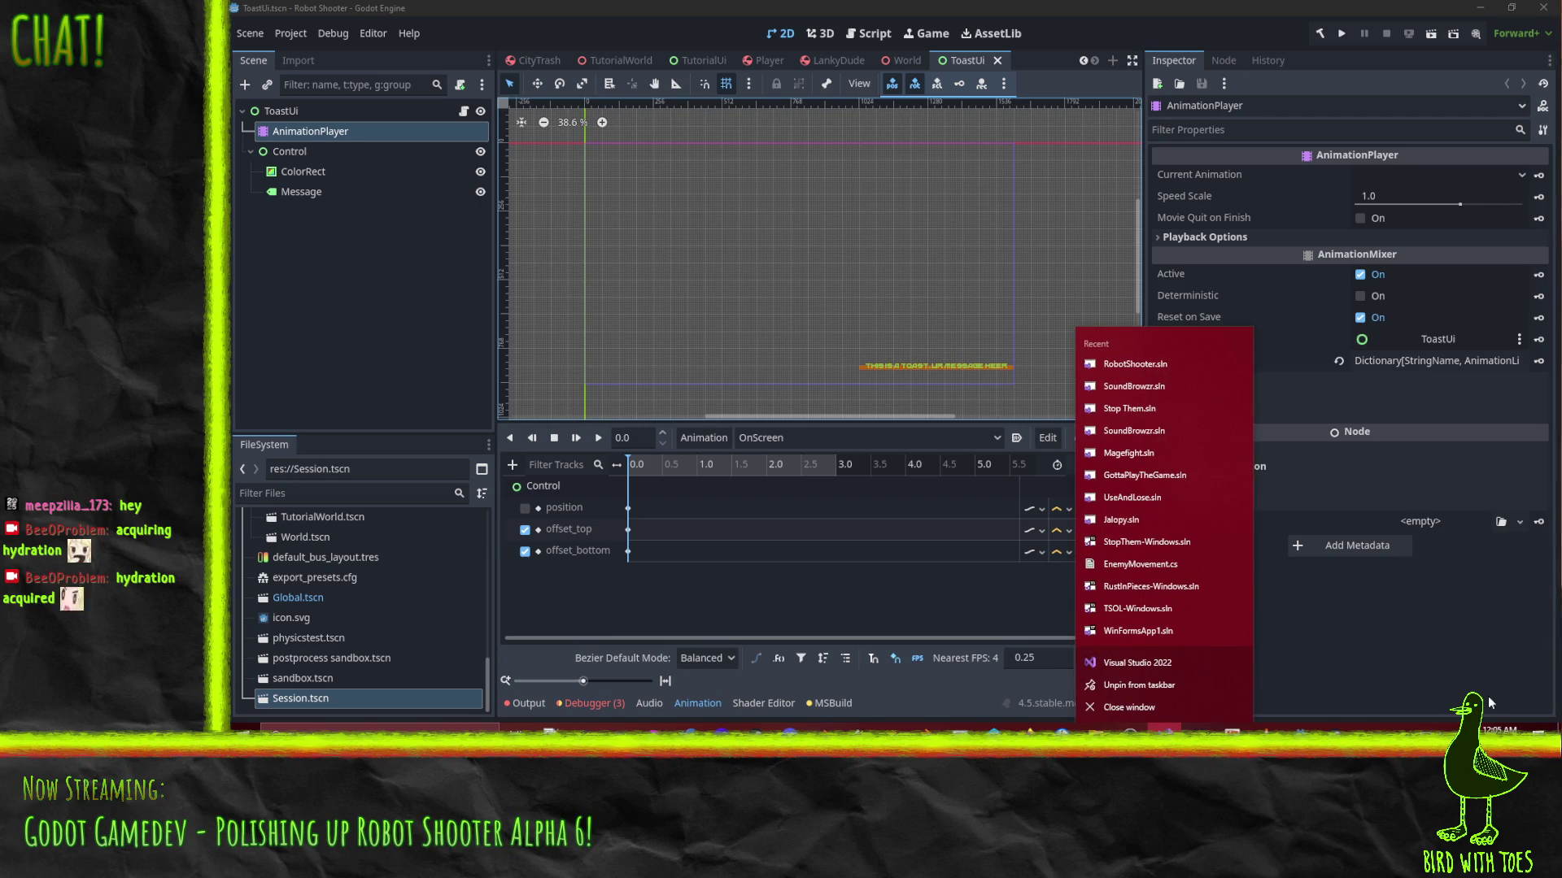
left_click(280, 110)
scroll(1418, 485, "down", 5)
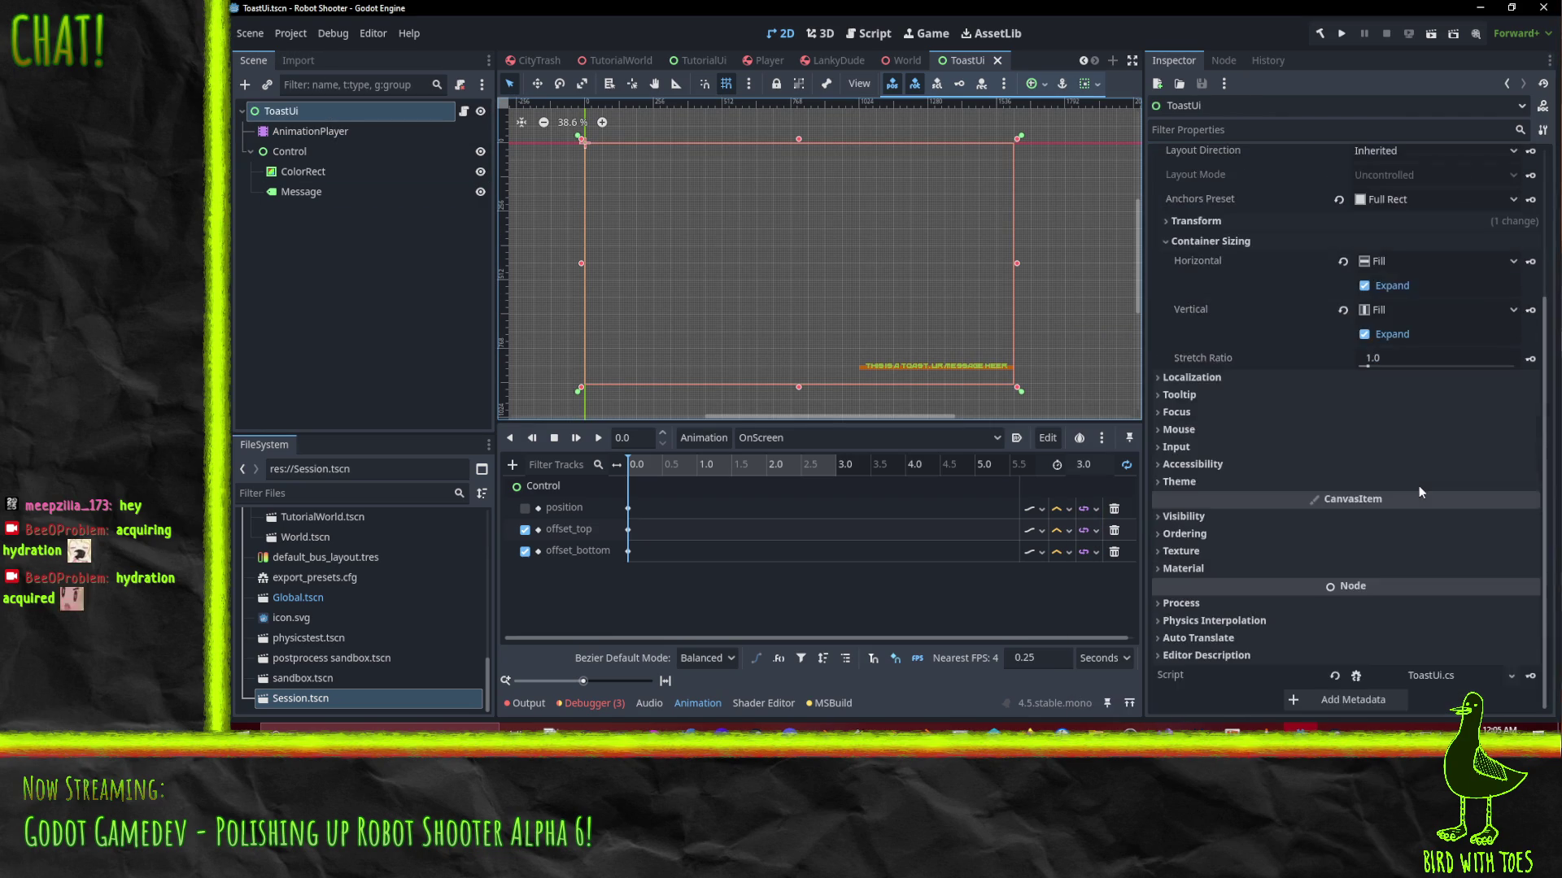
left_click(1431, 675)
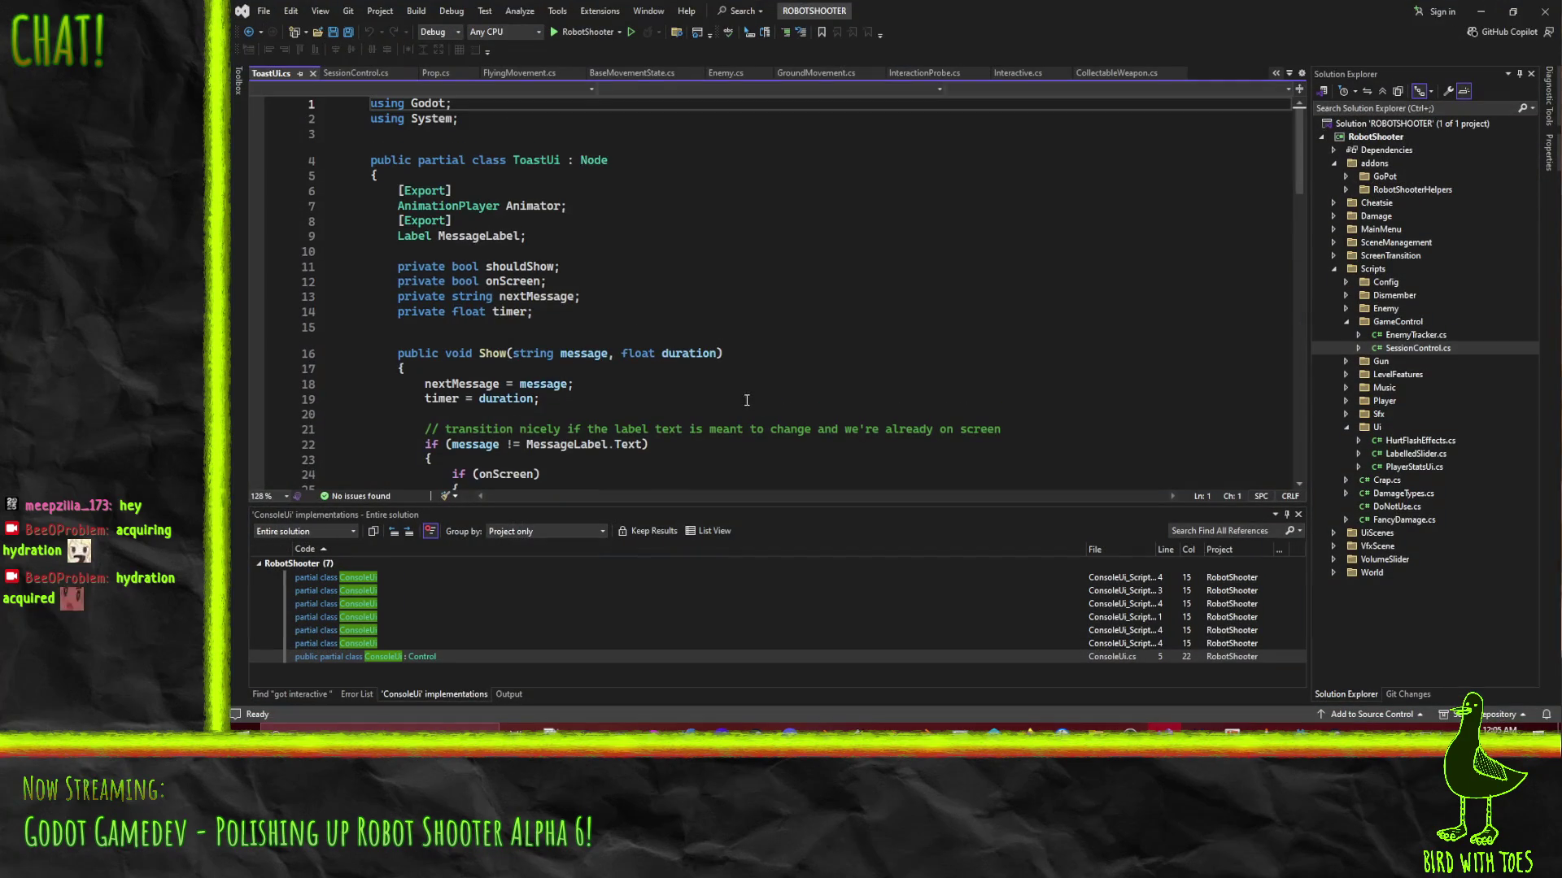
Add GD.Print("show toast ", message); at the top of ToastUi's Show method and save
scroll(747, 400, "down", 5)
left_click(481, 152)
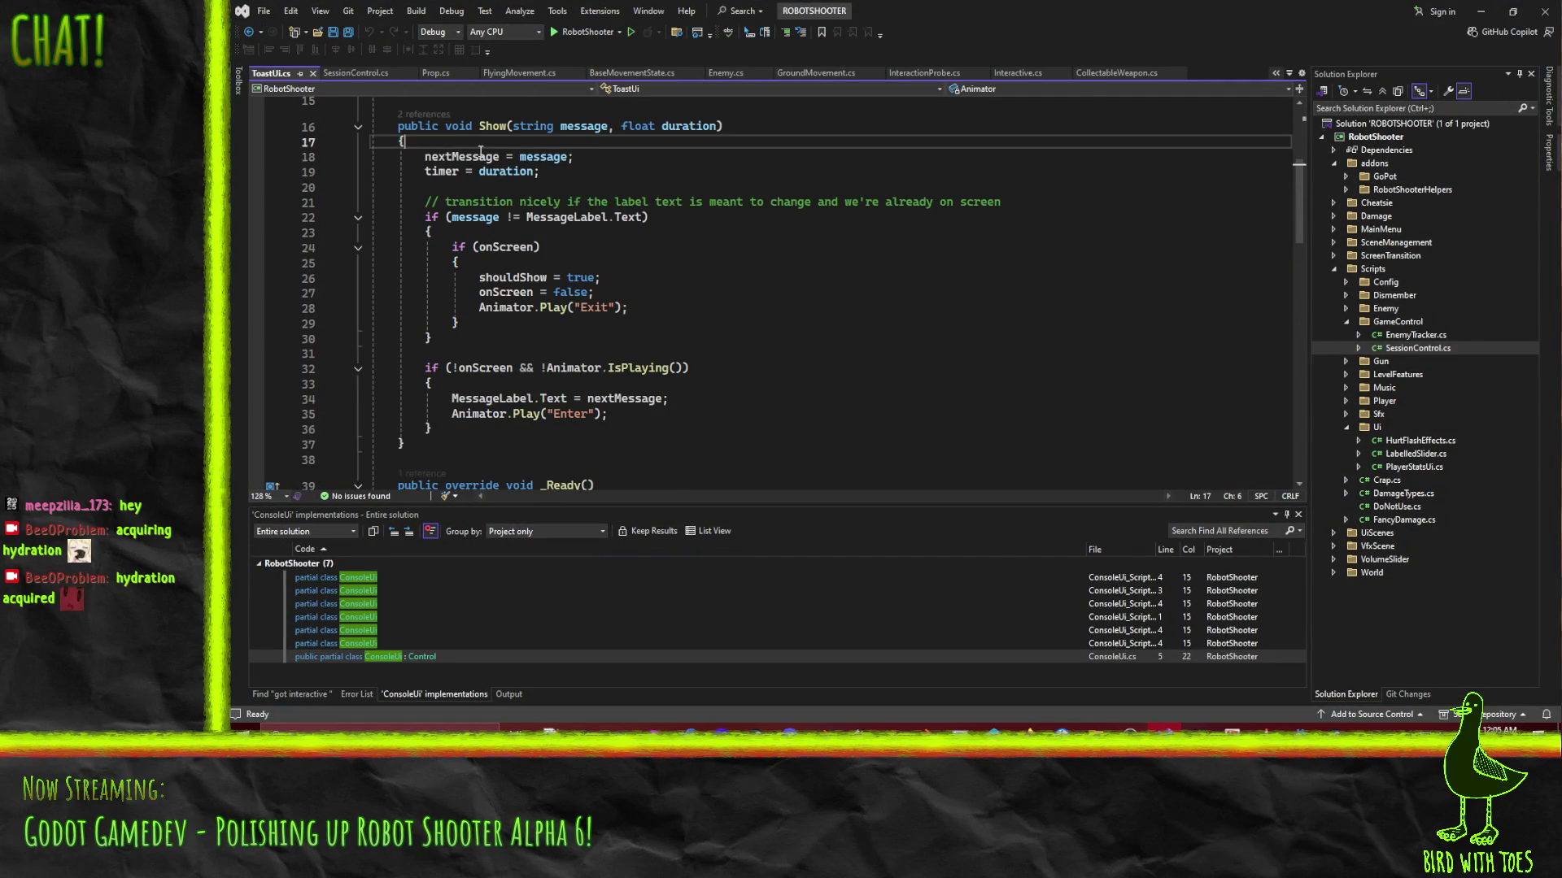
key("Return")
type("GD.PushError(")
key("BackSpace")
key("BackSpace")
key("BackSpace")
type("r")
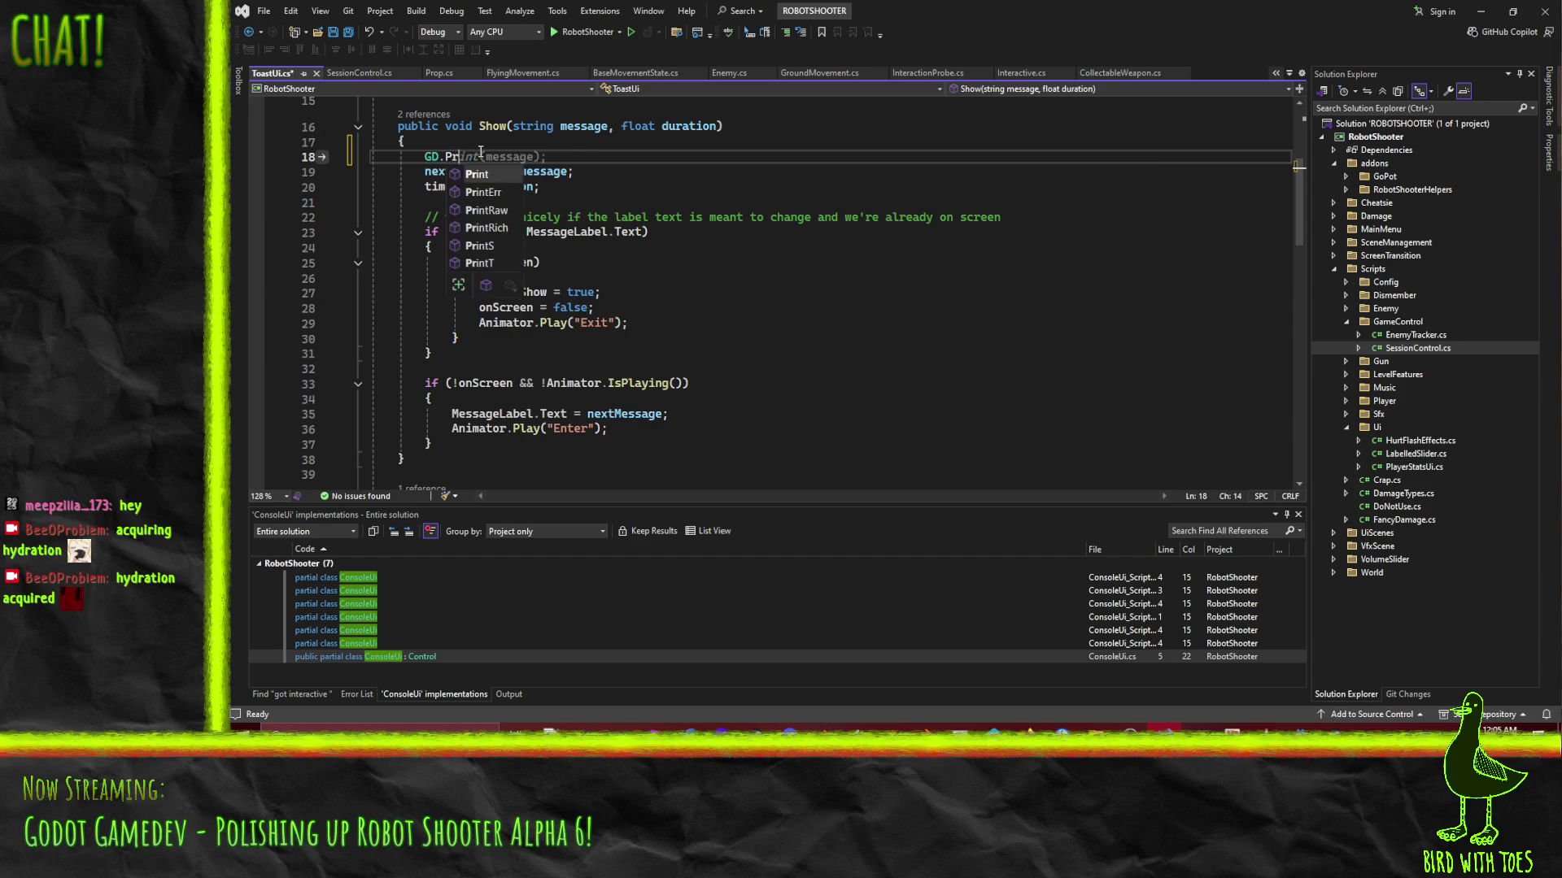
type("int(\"show toast \", message);")
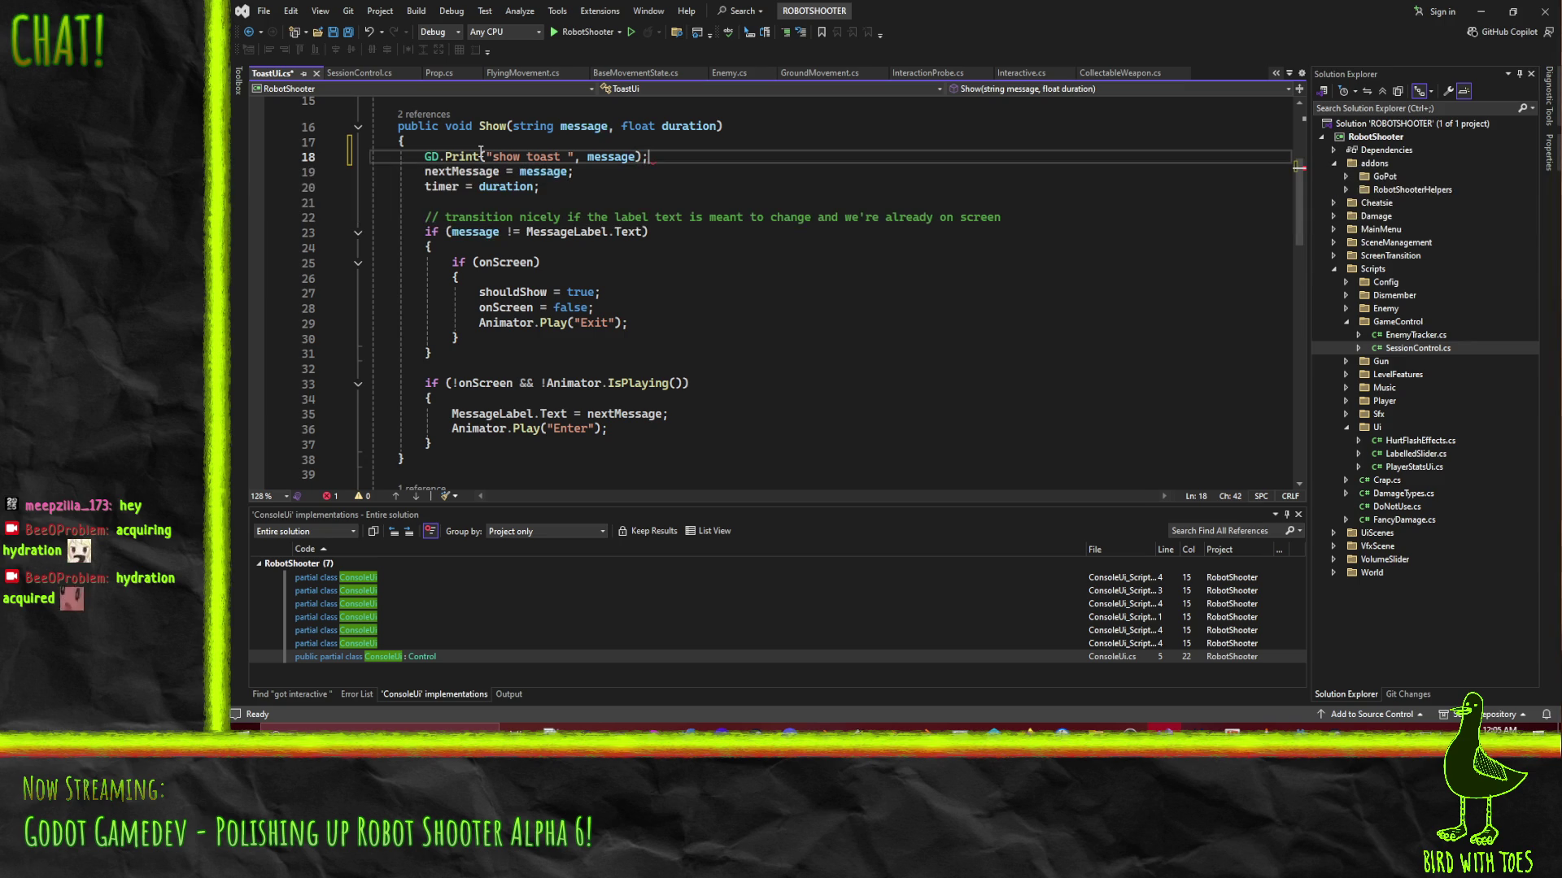
key("Home")
key("Home")
scroll(640, 308, "down", 5)
key("ctrl+s")
Extend the print with the duration and "s", then run the game from Godot
scroll(640, 307, "up", 6)
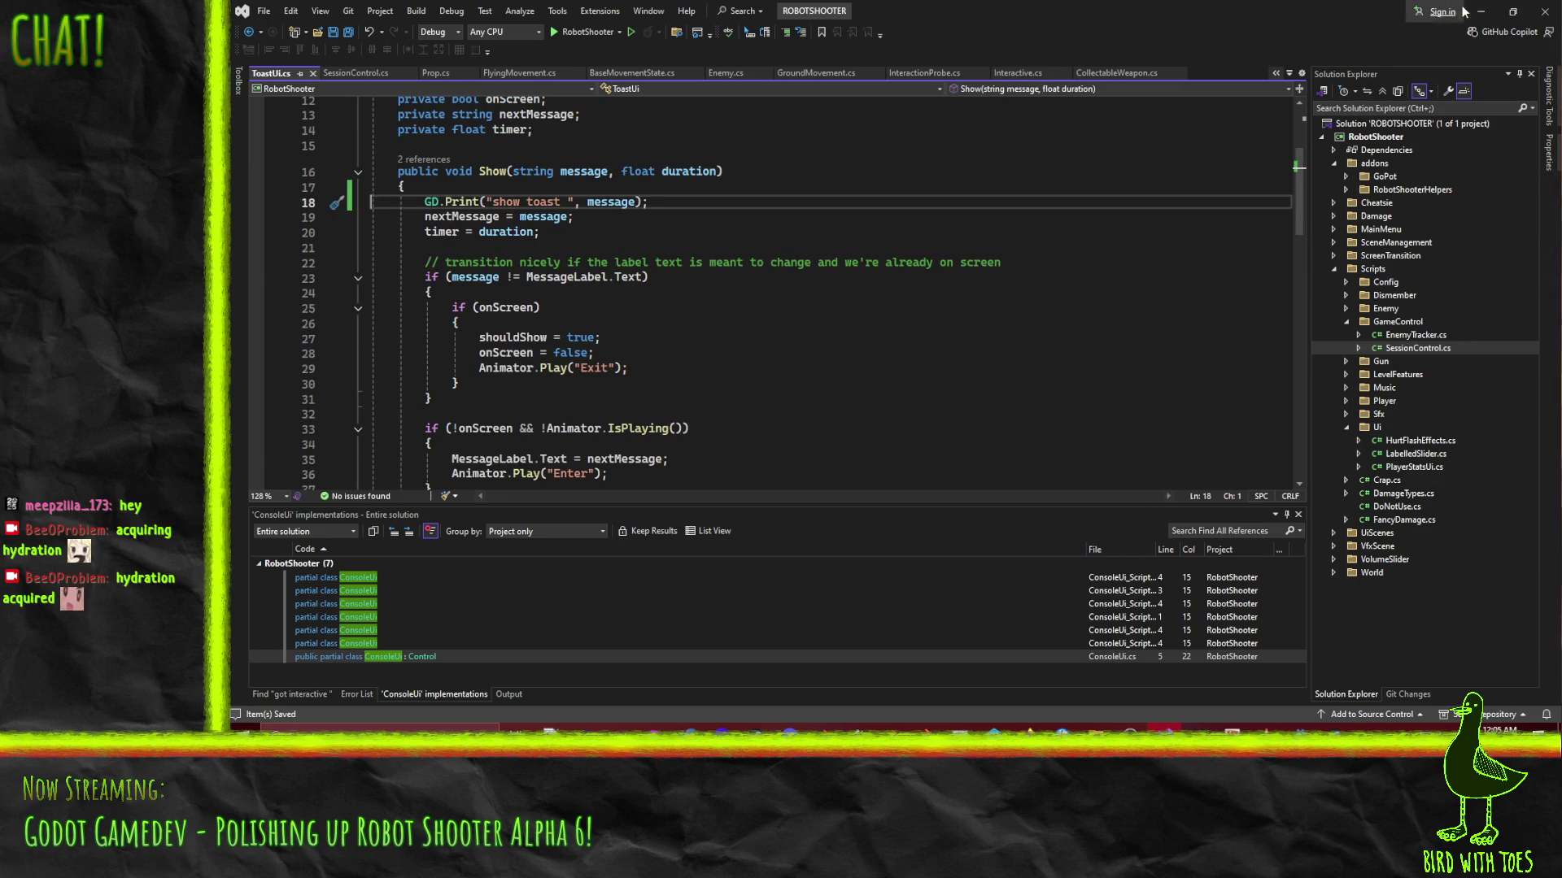
key("End")
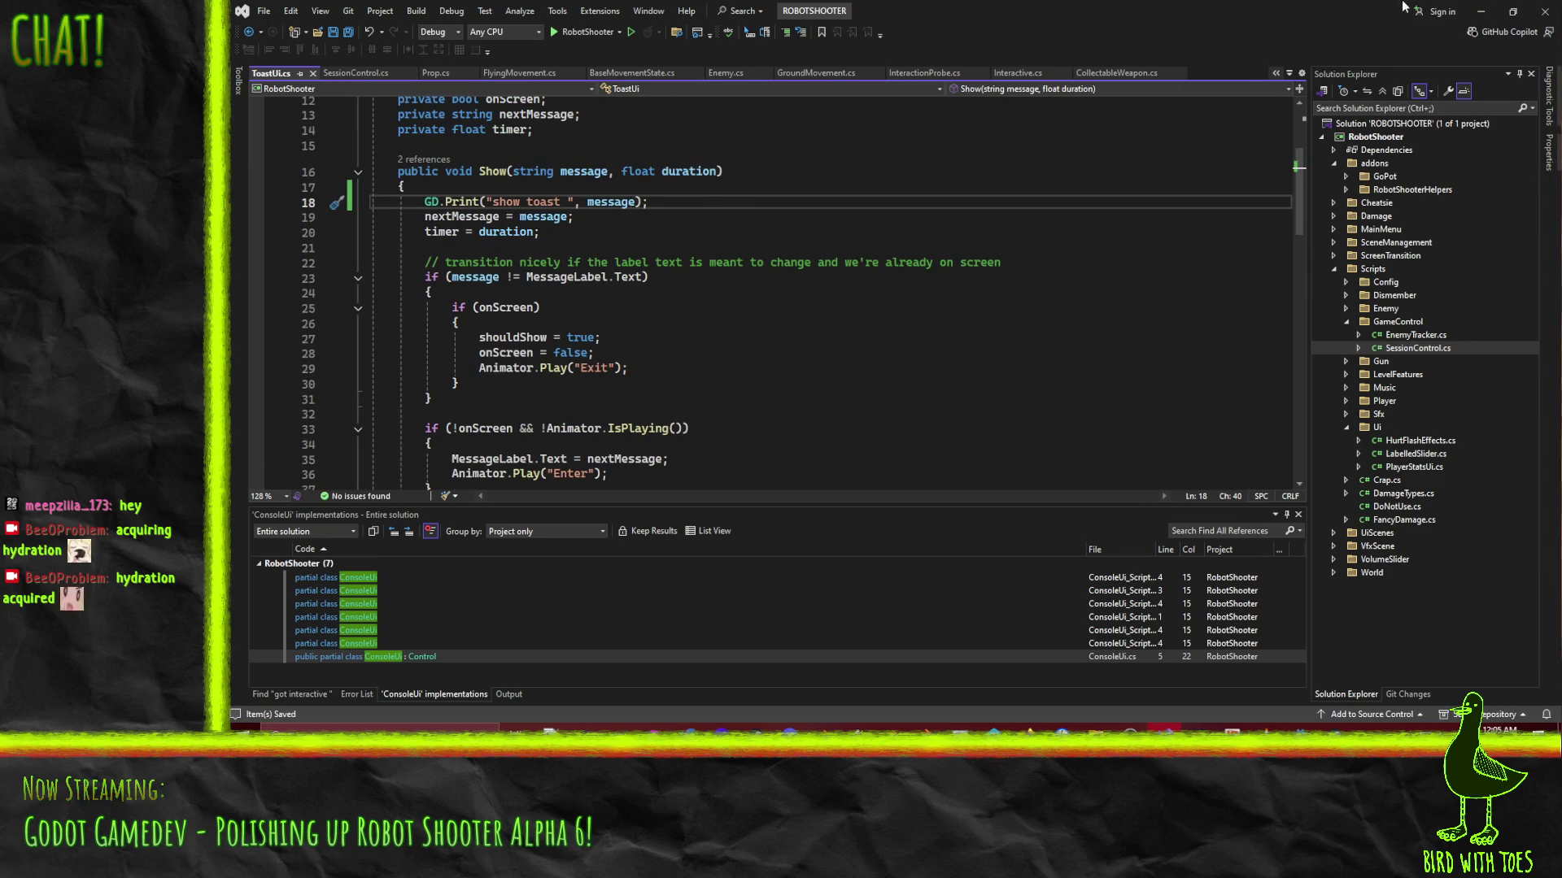
type(", \" \", duration, \"s")
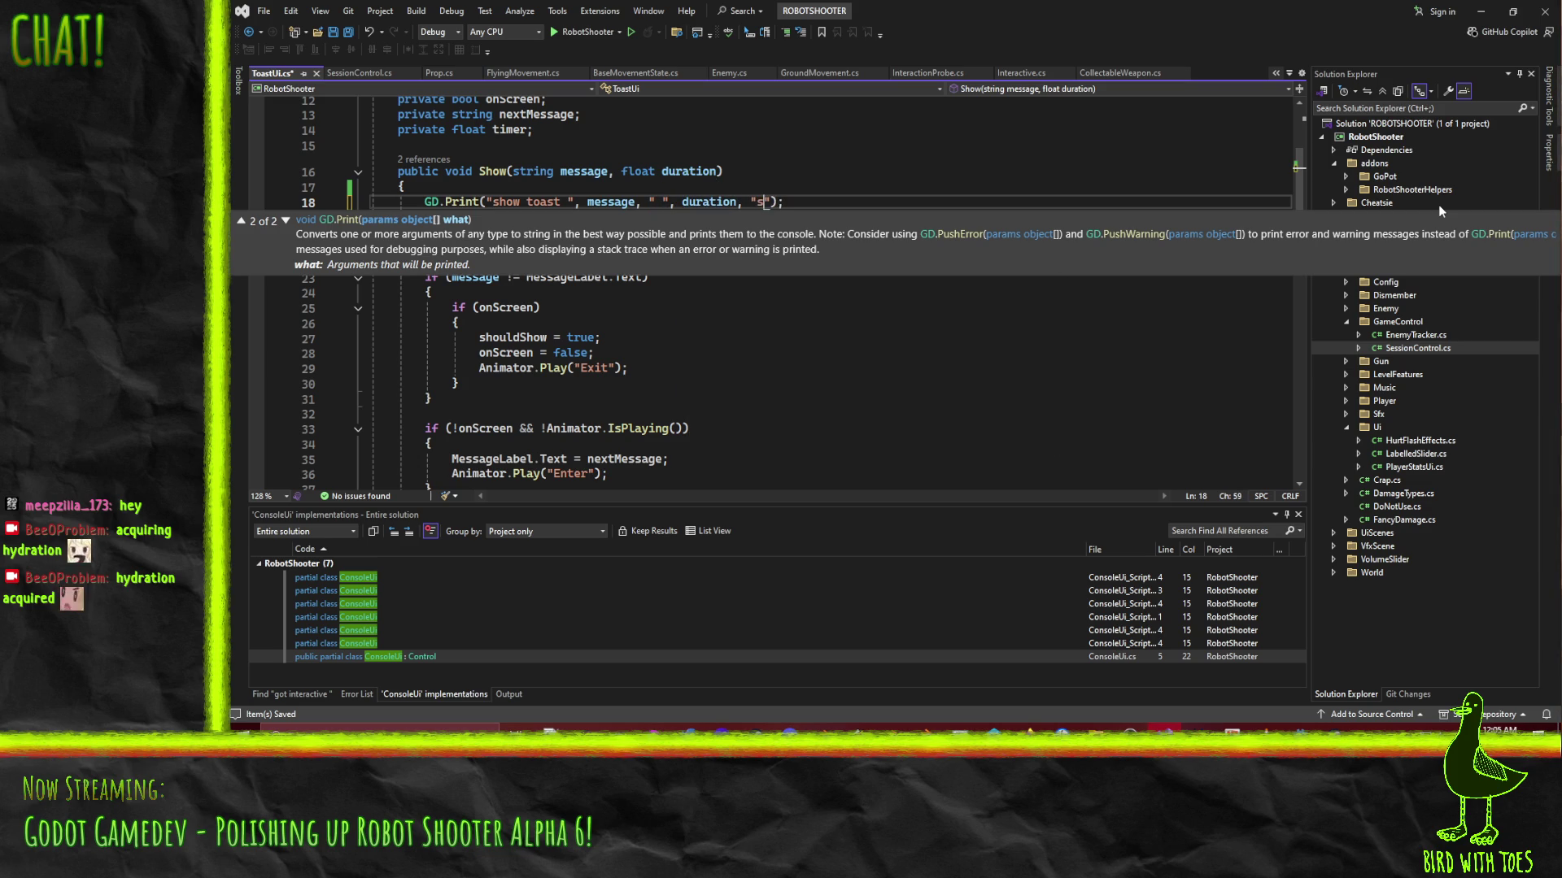
left_click(1480, 12)
left_click(1342, 33)
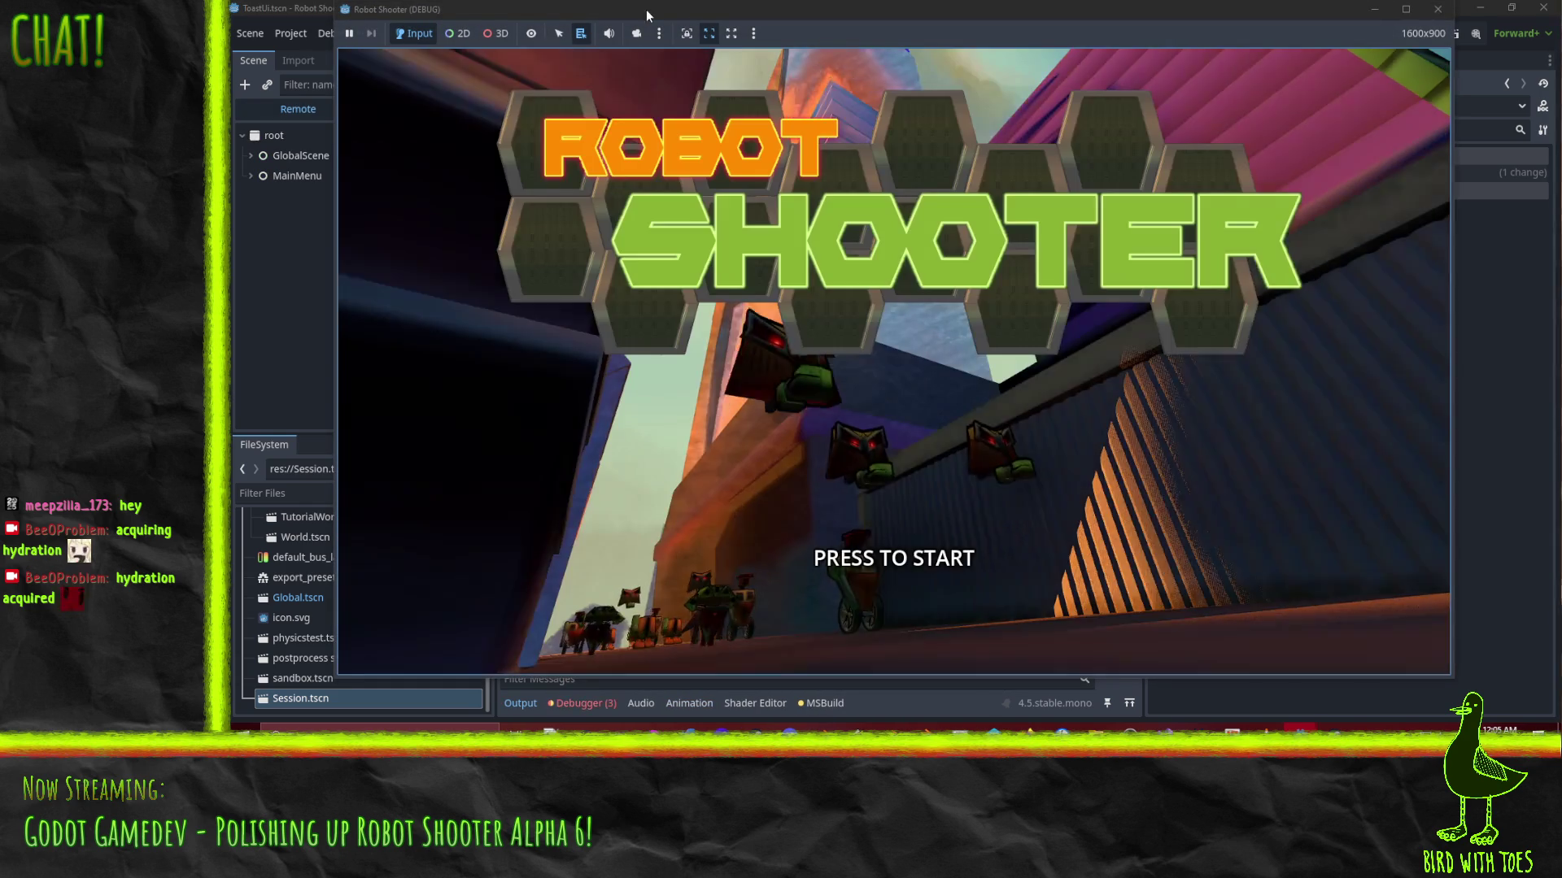
Place the game window beside the editor, start the game, grapple two crates and fire
mouse_move(645, 8)
left_mouse_down()
mouse_move(985, 39)
mouse_move(1121, 28)
mouse_move(1016, 32)
mouse_move(1051, 31)
left_mouse_up()
left_click(1309, 430)
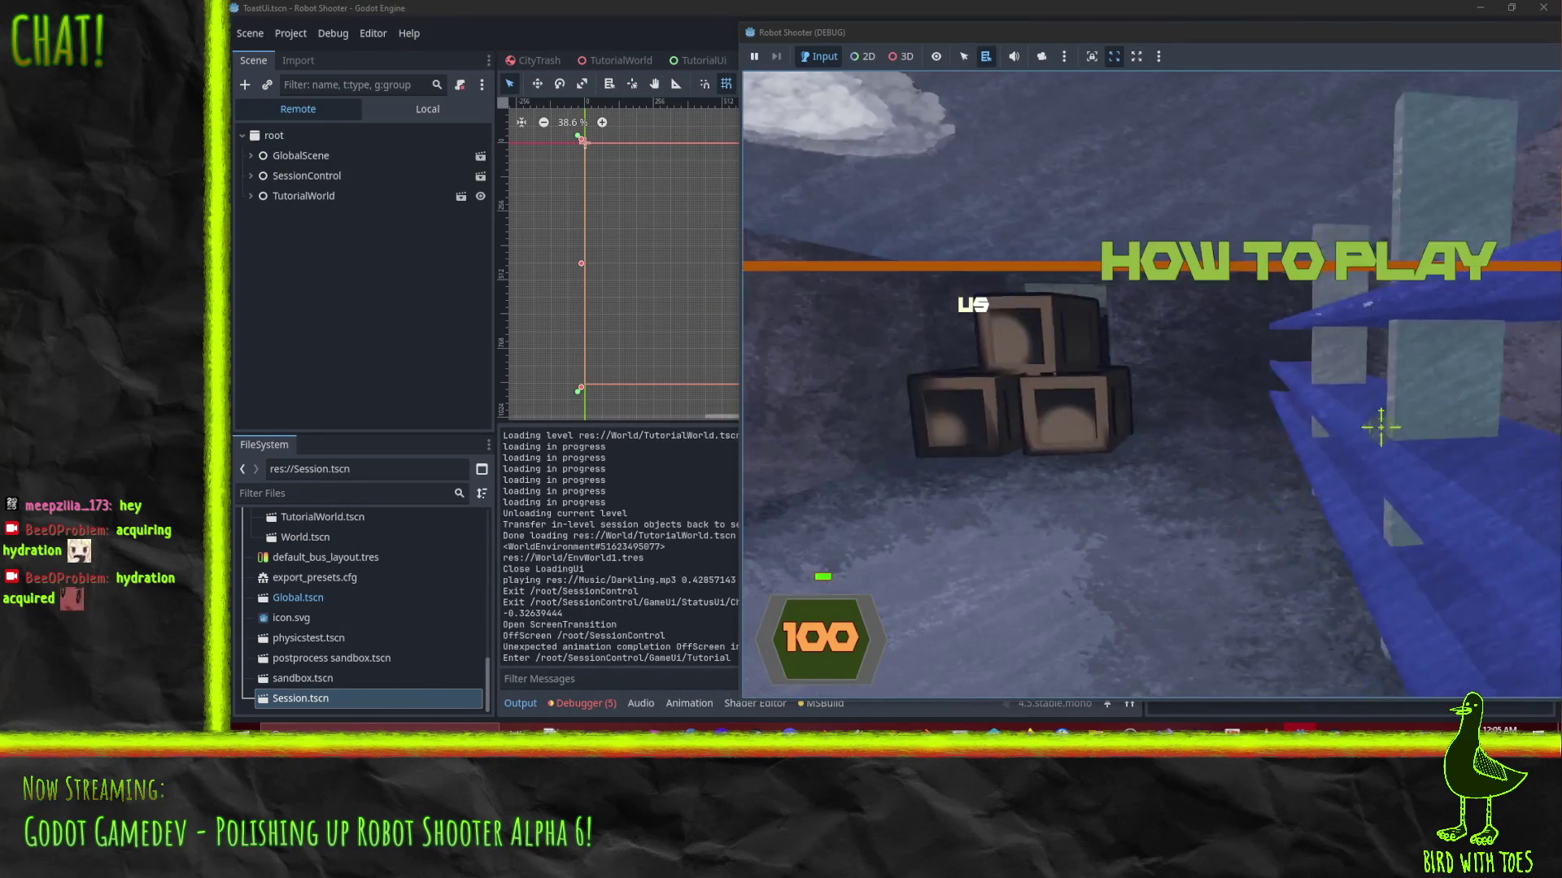
right_click(1326, 403)
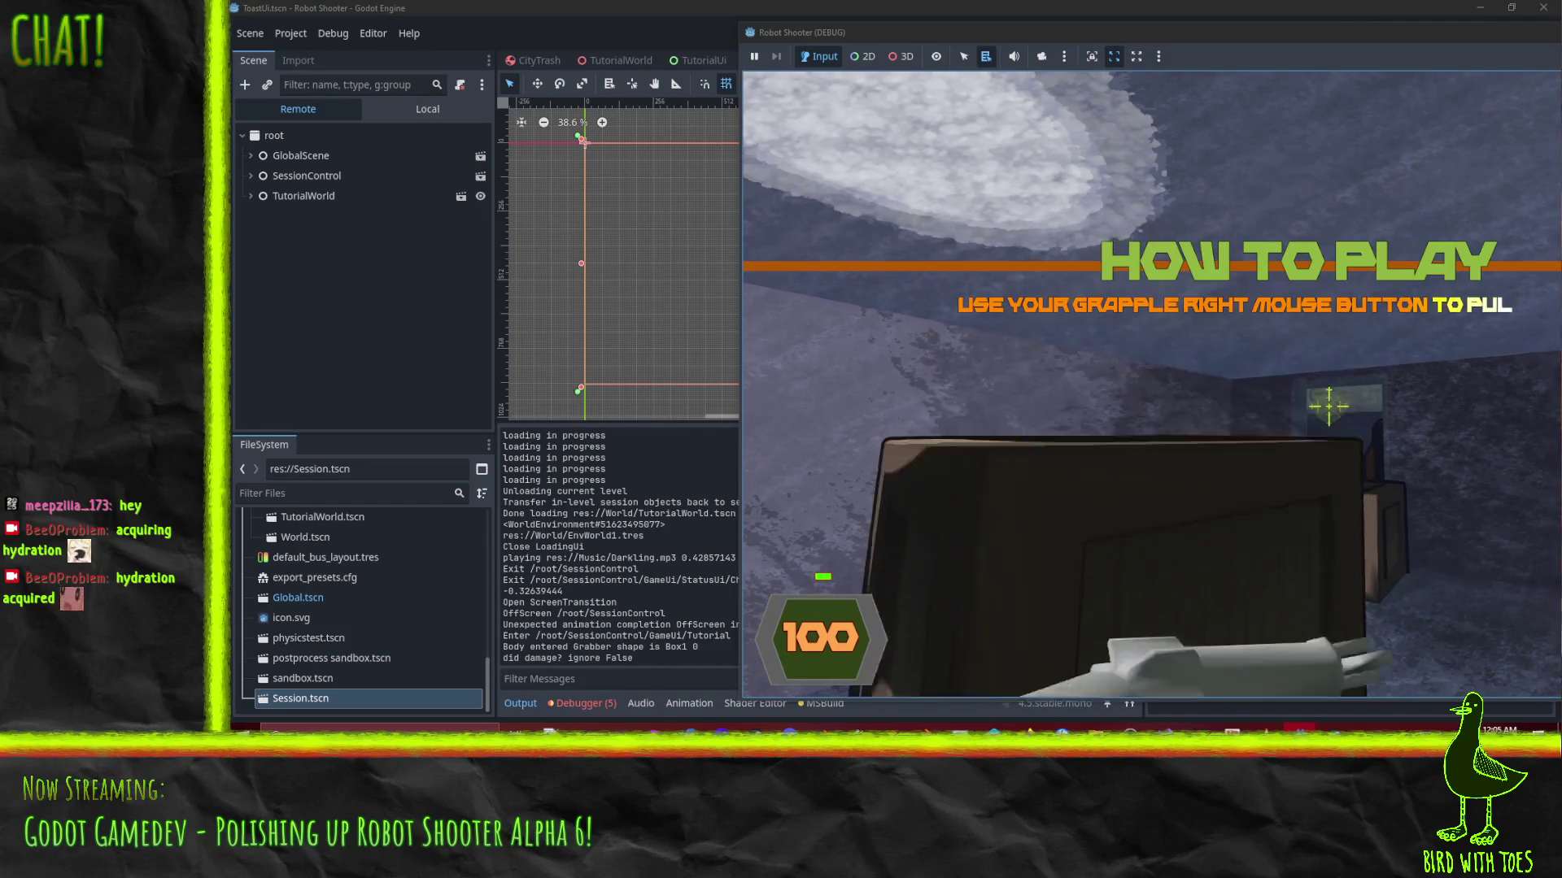
right_click(1326, 403)
left_click(1324, 402)
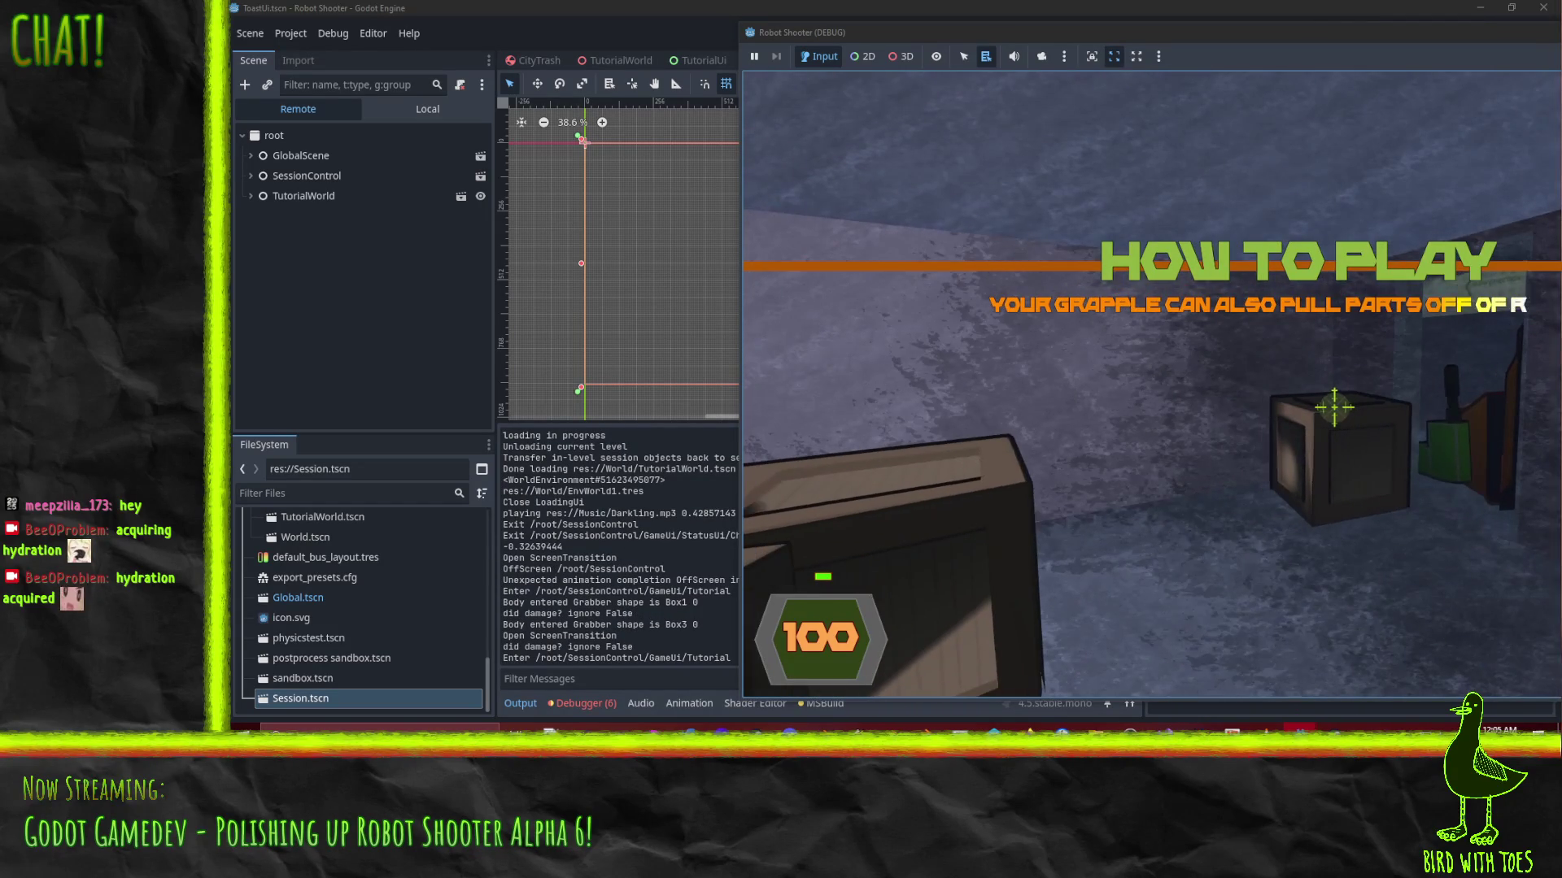
Grapple a box, pull the gun arm off the robot, then pause and return to the editor
right_click(1334, 407)
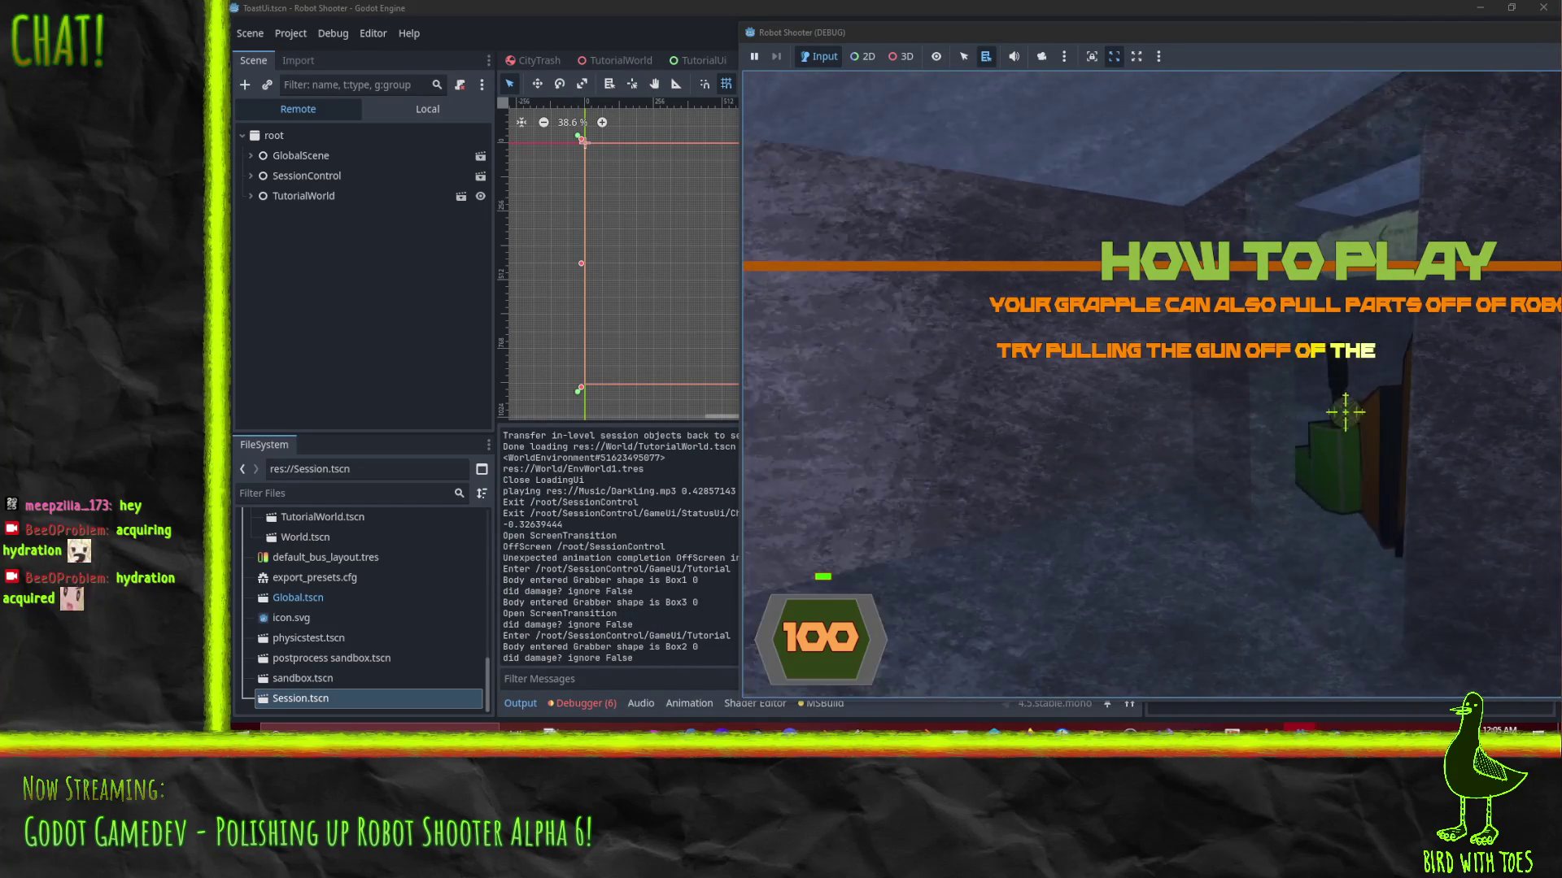
right_click(1345, 412)
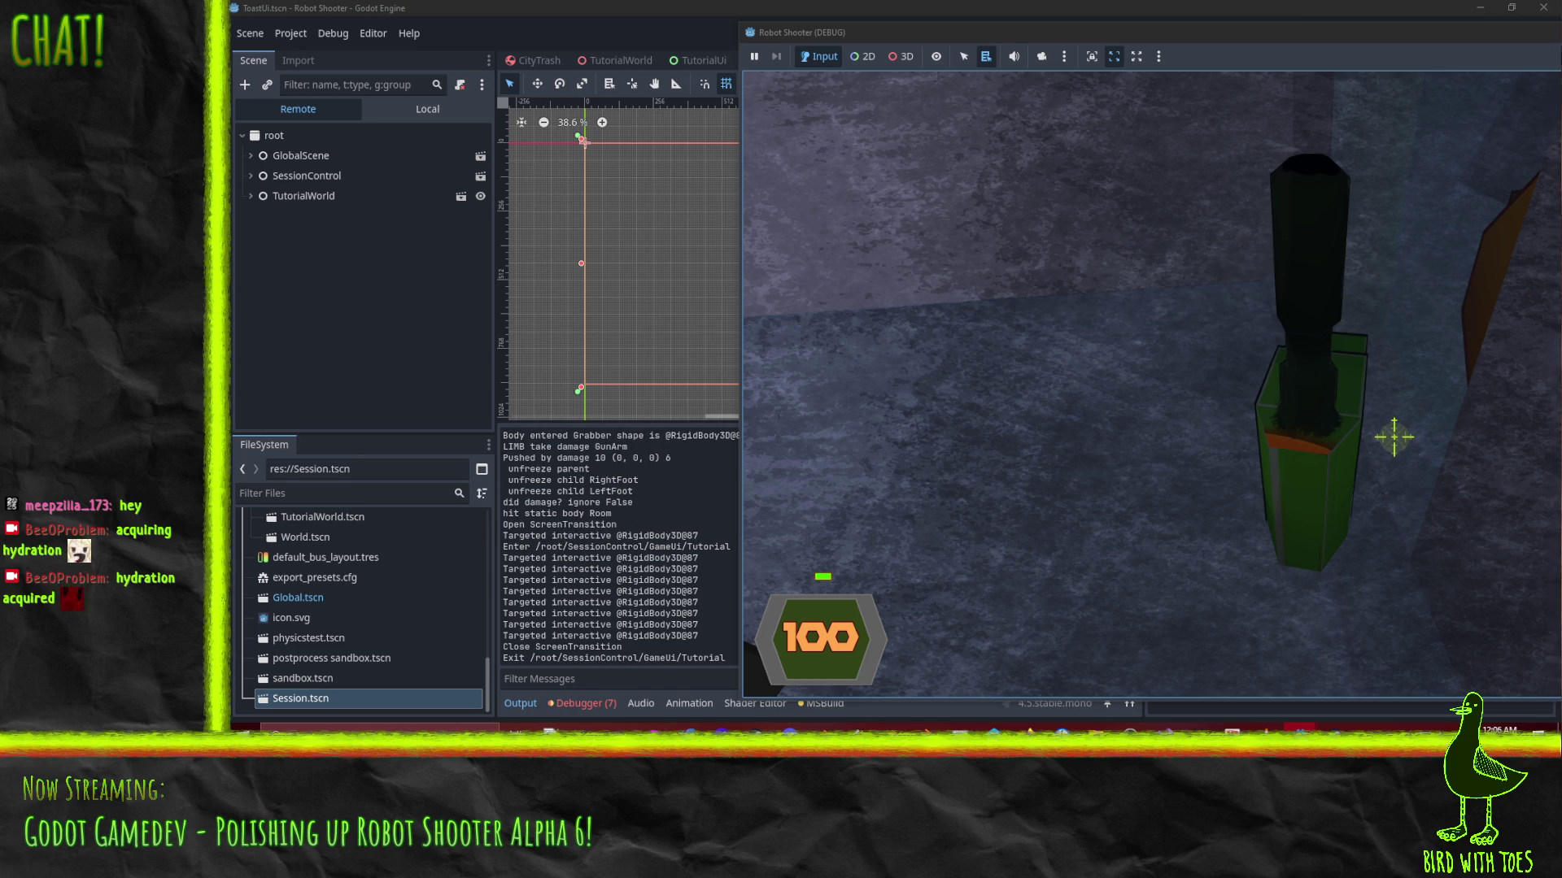
key("Escape")
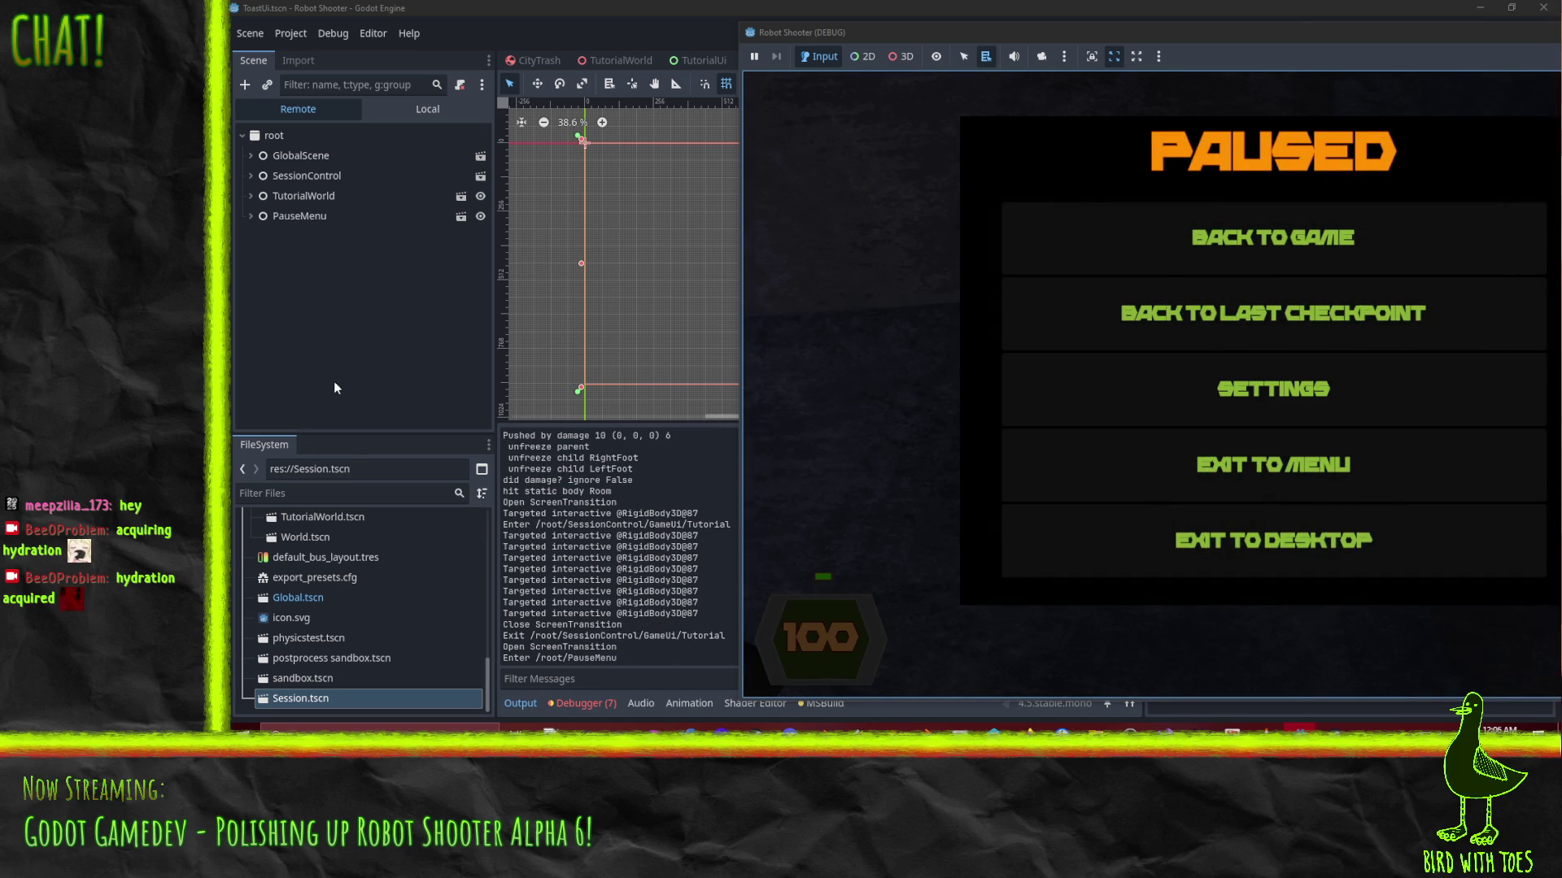
left_click(602, 581)
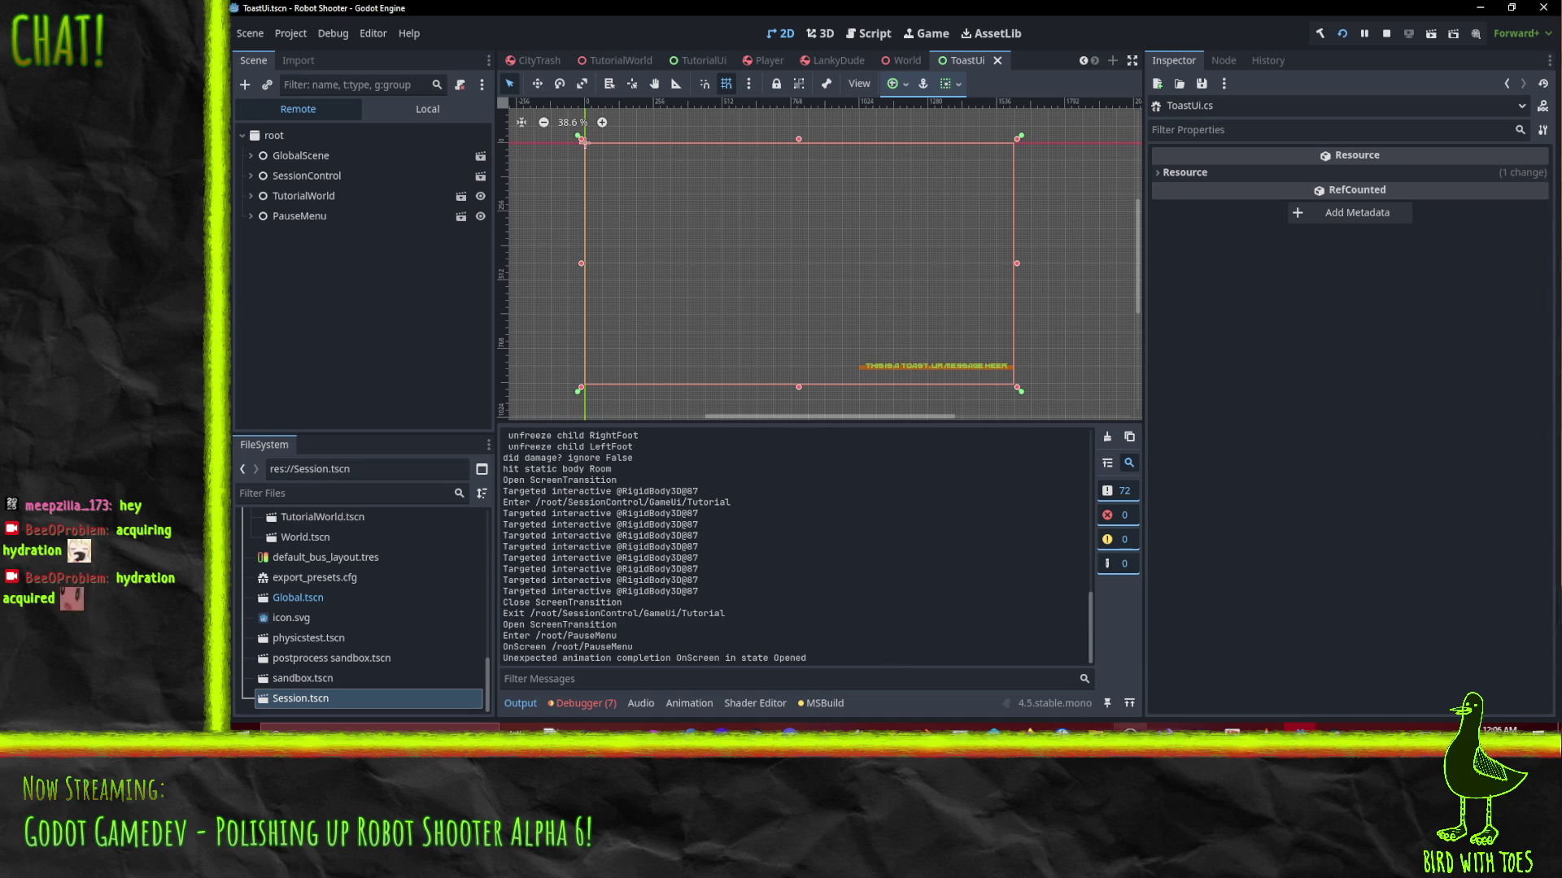
Follow Show's references to the PrepareToInteract call in InteractionProbe.cs
left_click(1131, 730)
left_click(417, 159)
left_click(593, 124)
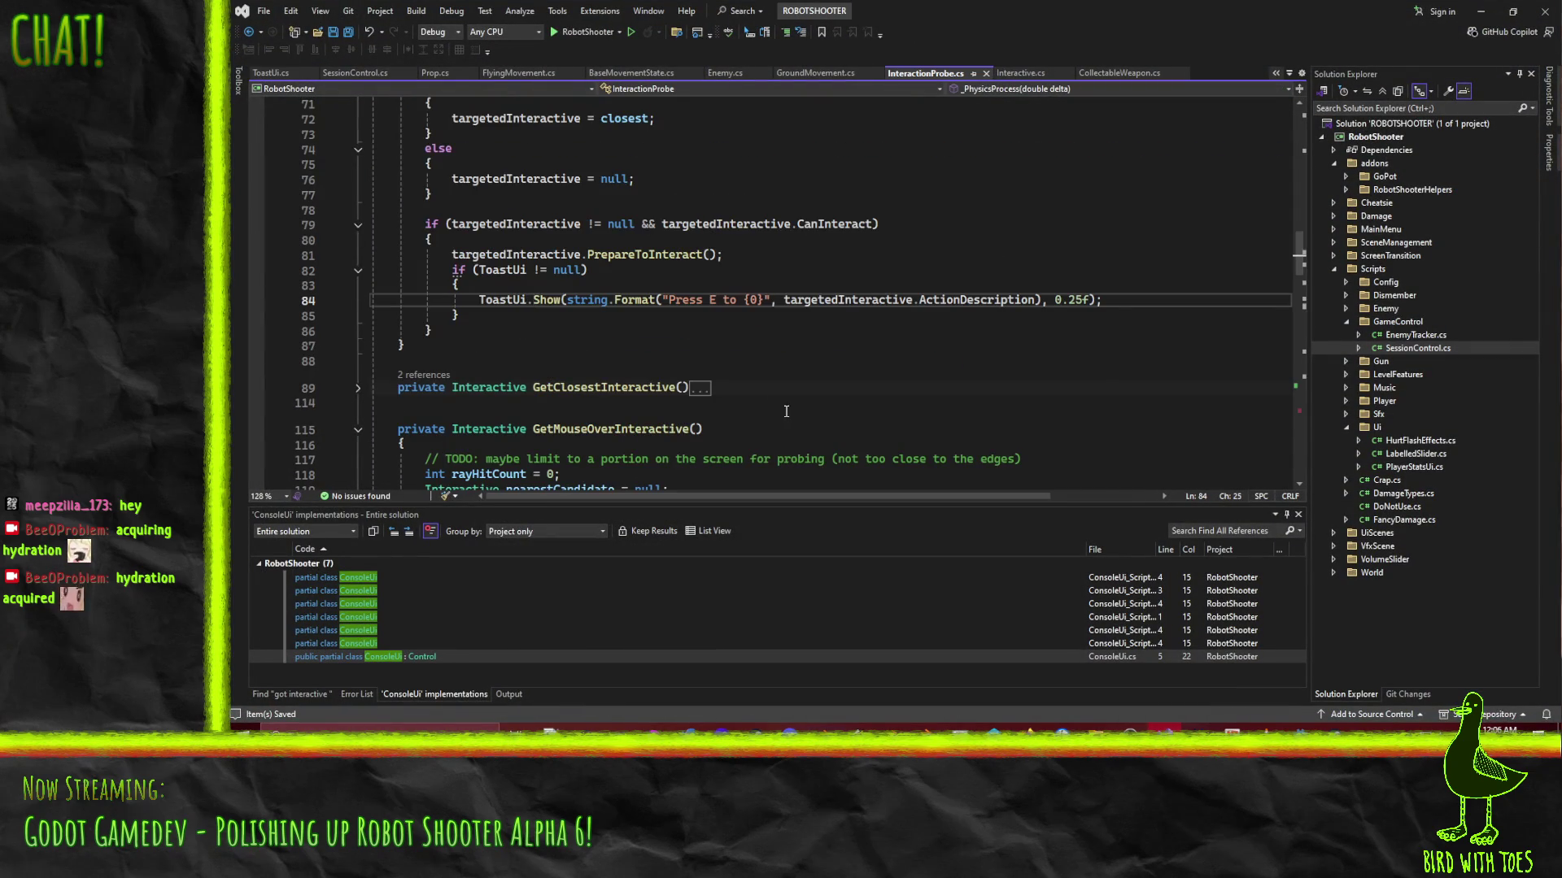
scroll(744, 372, "up", 2)
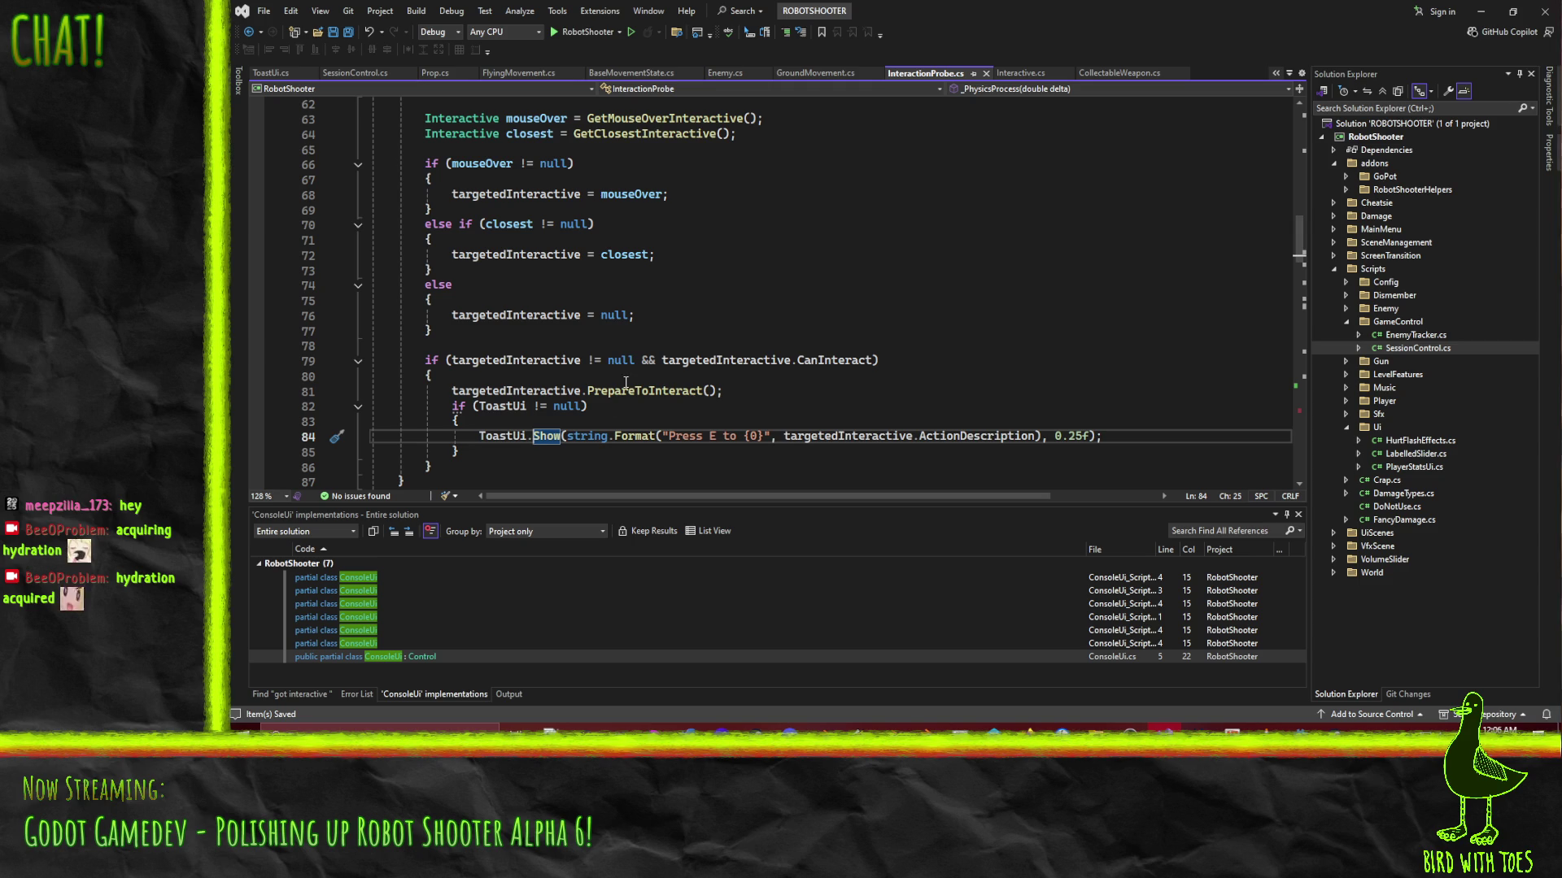
left_click(639, 392)
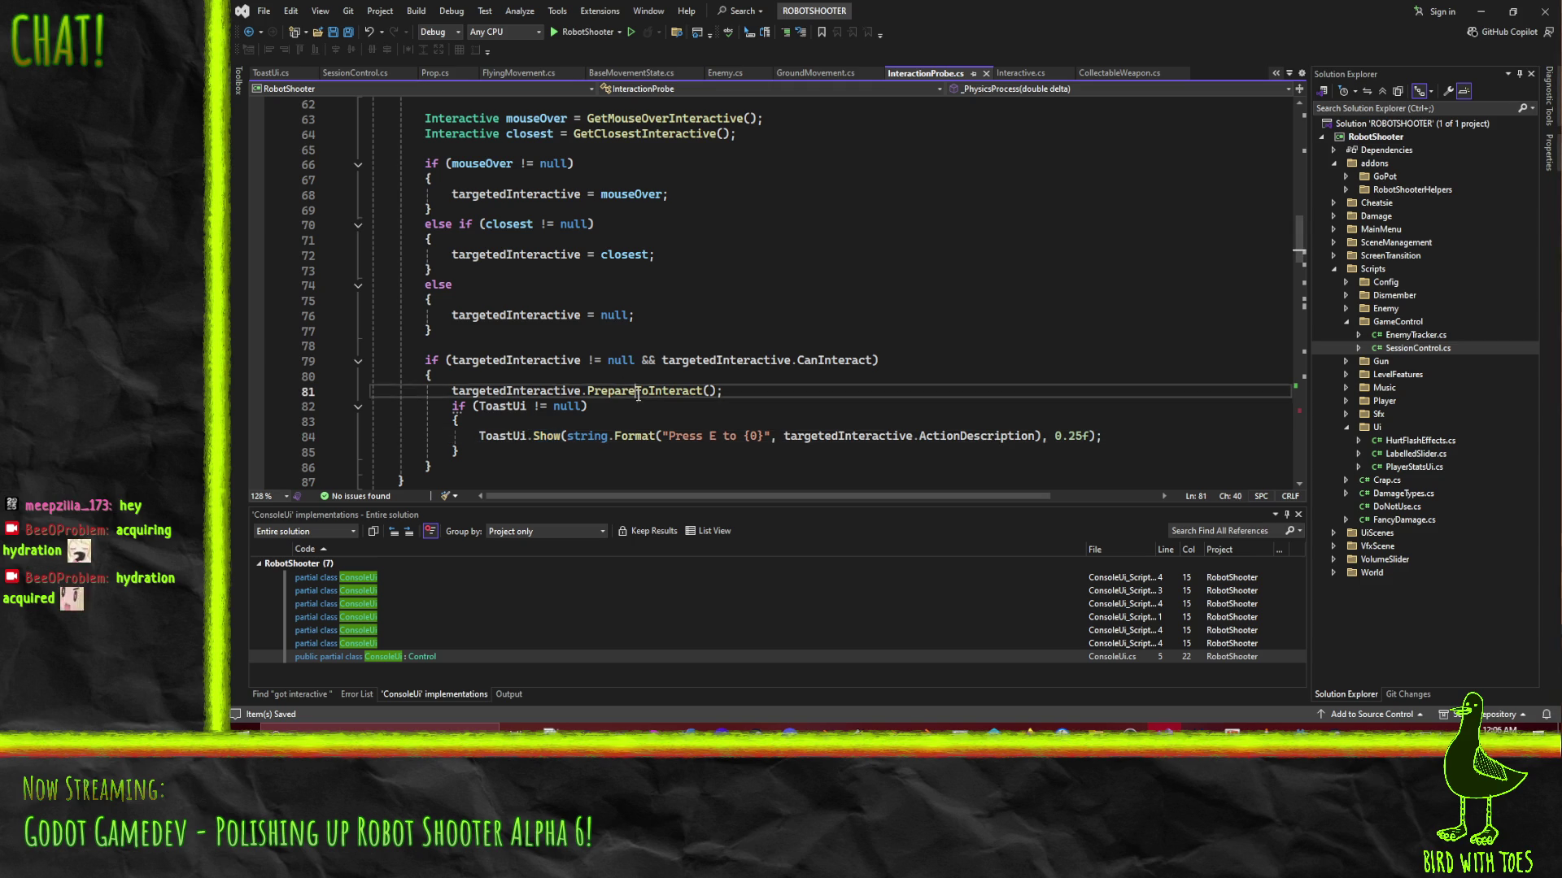
key("ctrl+r")
key("ctrl+r")
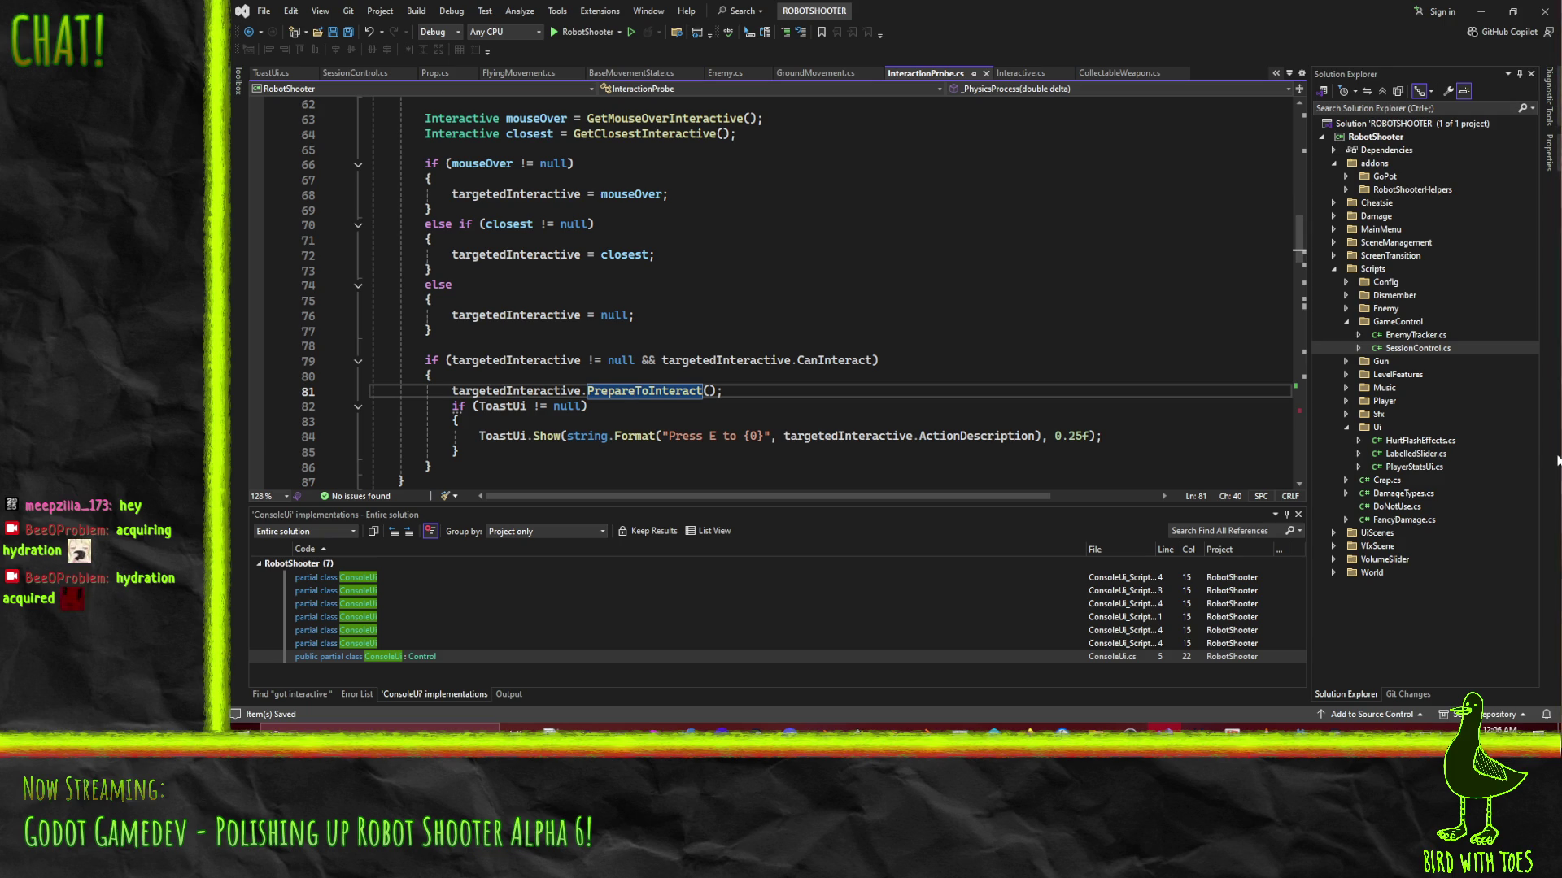
Set a breakpoint on the PrepareToInteract line 81 and open Reattach to Process
left_click(257, 392)
scroll(766, 420, "up", 1)
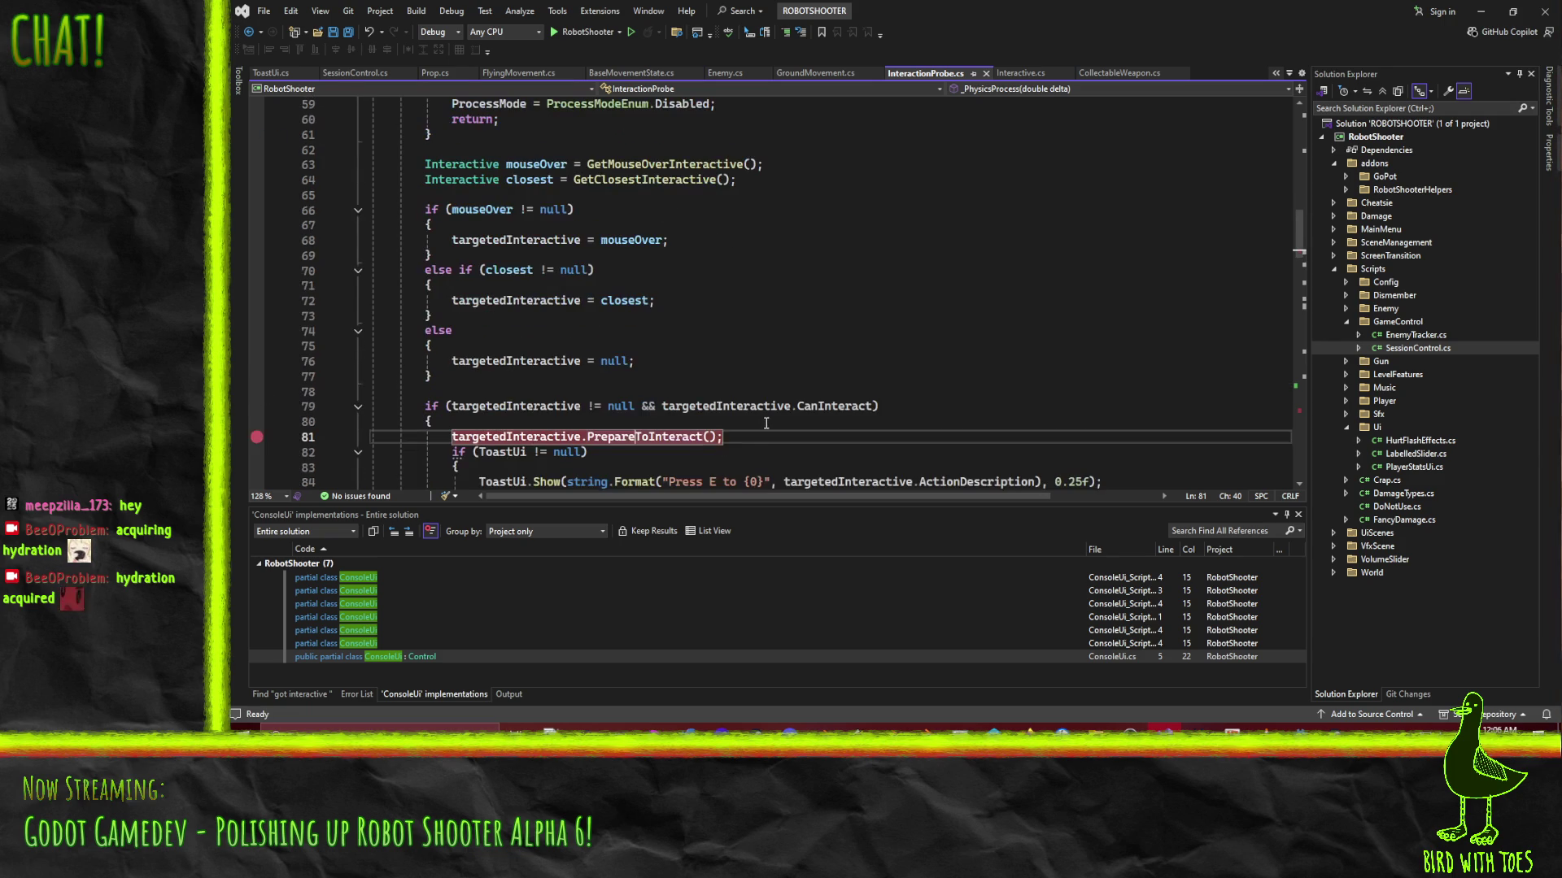
scroll(657, 382, "up", 5)
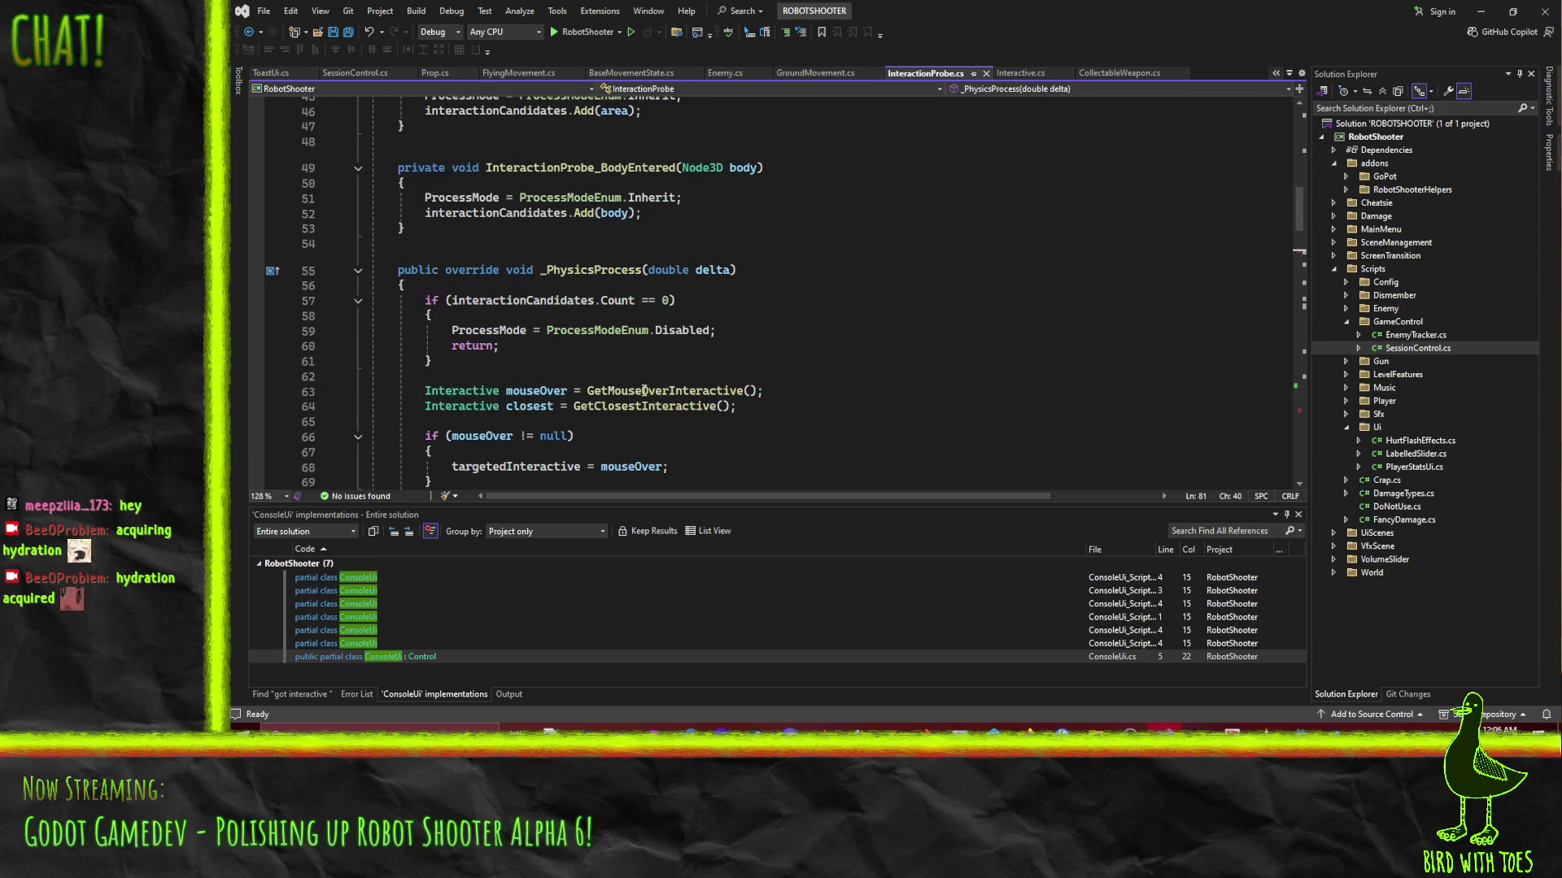
scroll(645, 391, "down", 5)
left_click(867, 364)
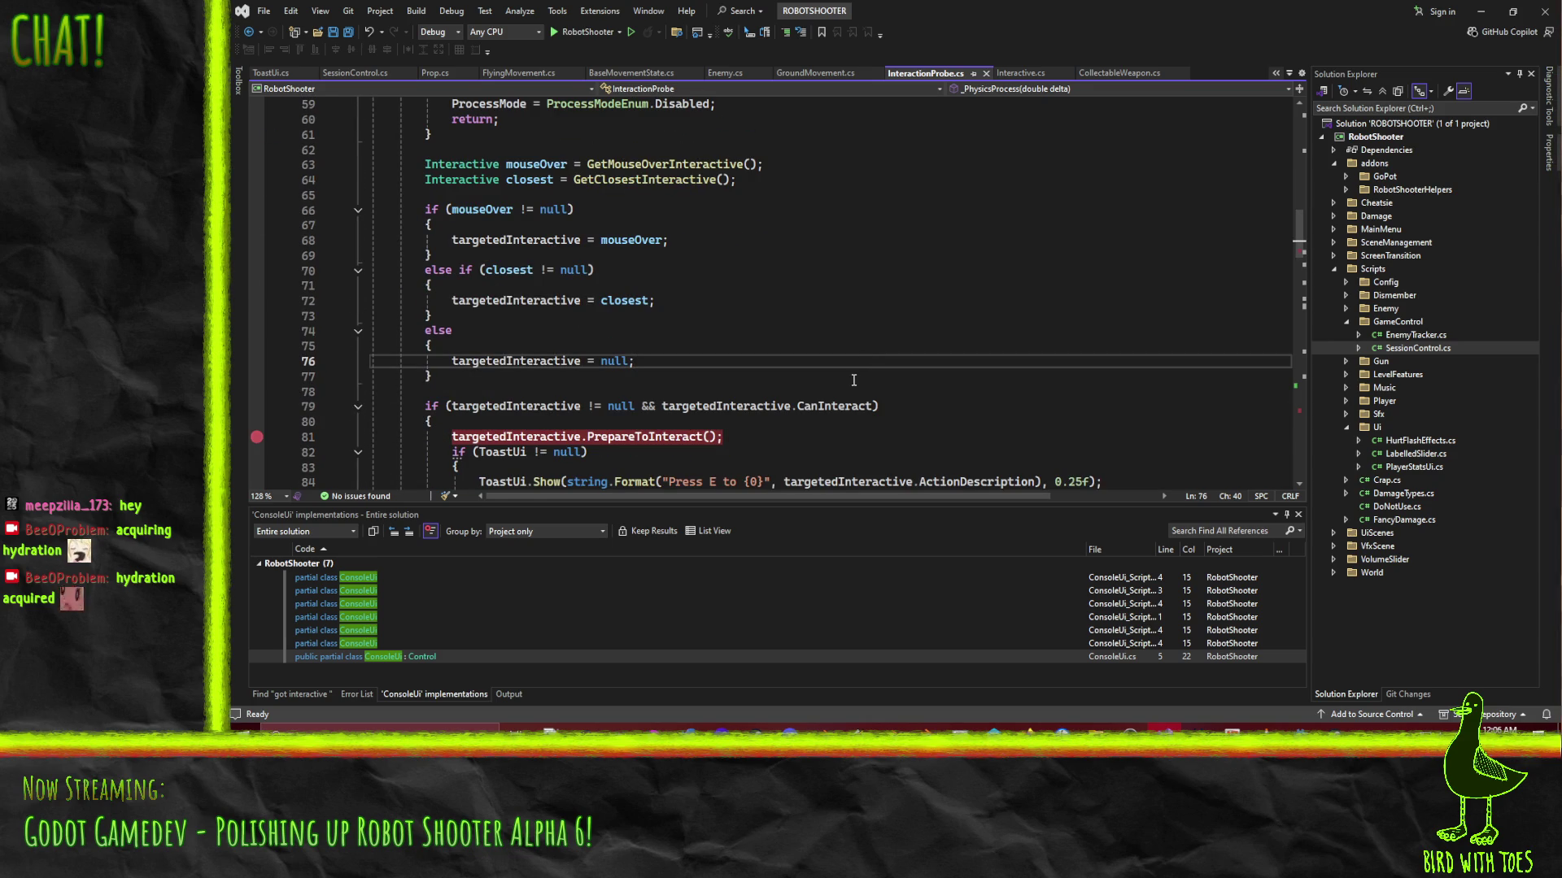
key("shift+alt+p")
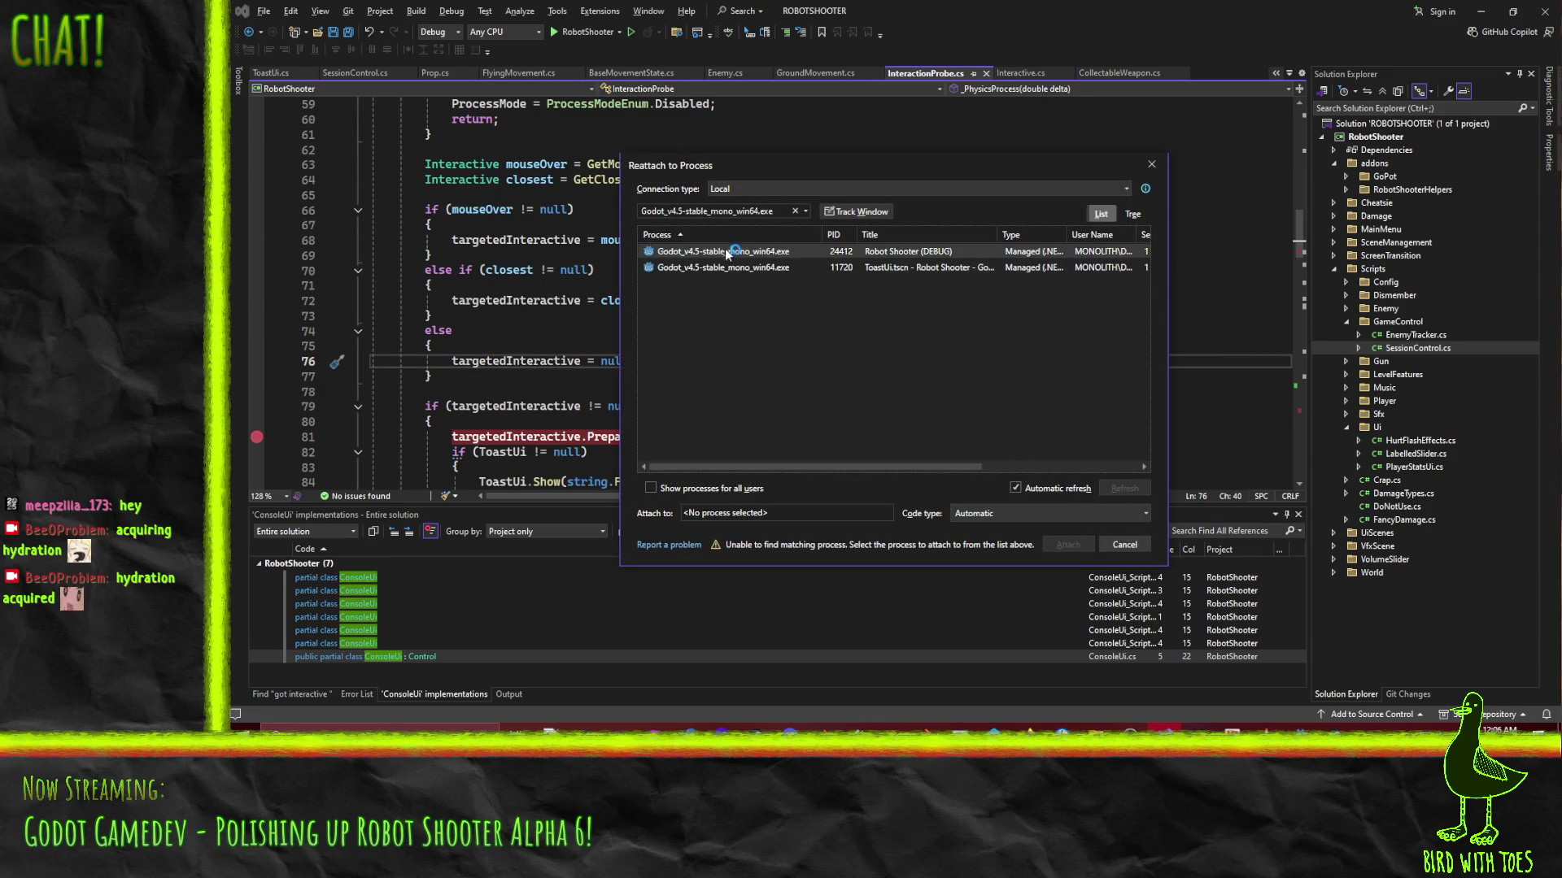
Attach the debugger to the Robot Shooter process and add a breakpoint at line 68
left_click(726, 254)
key("Return")
scroll(444, 350, "up", 1)
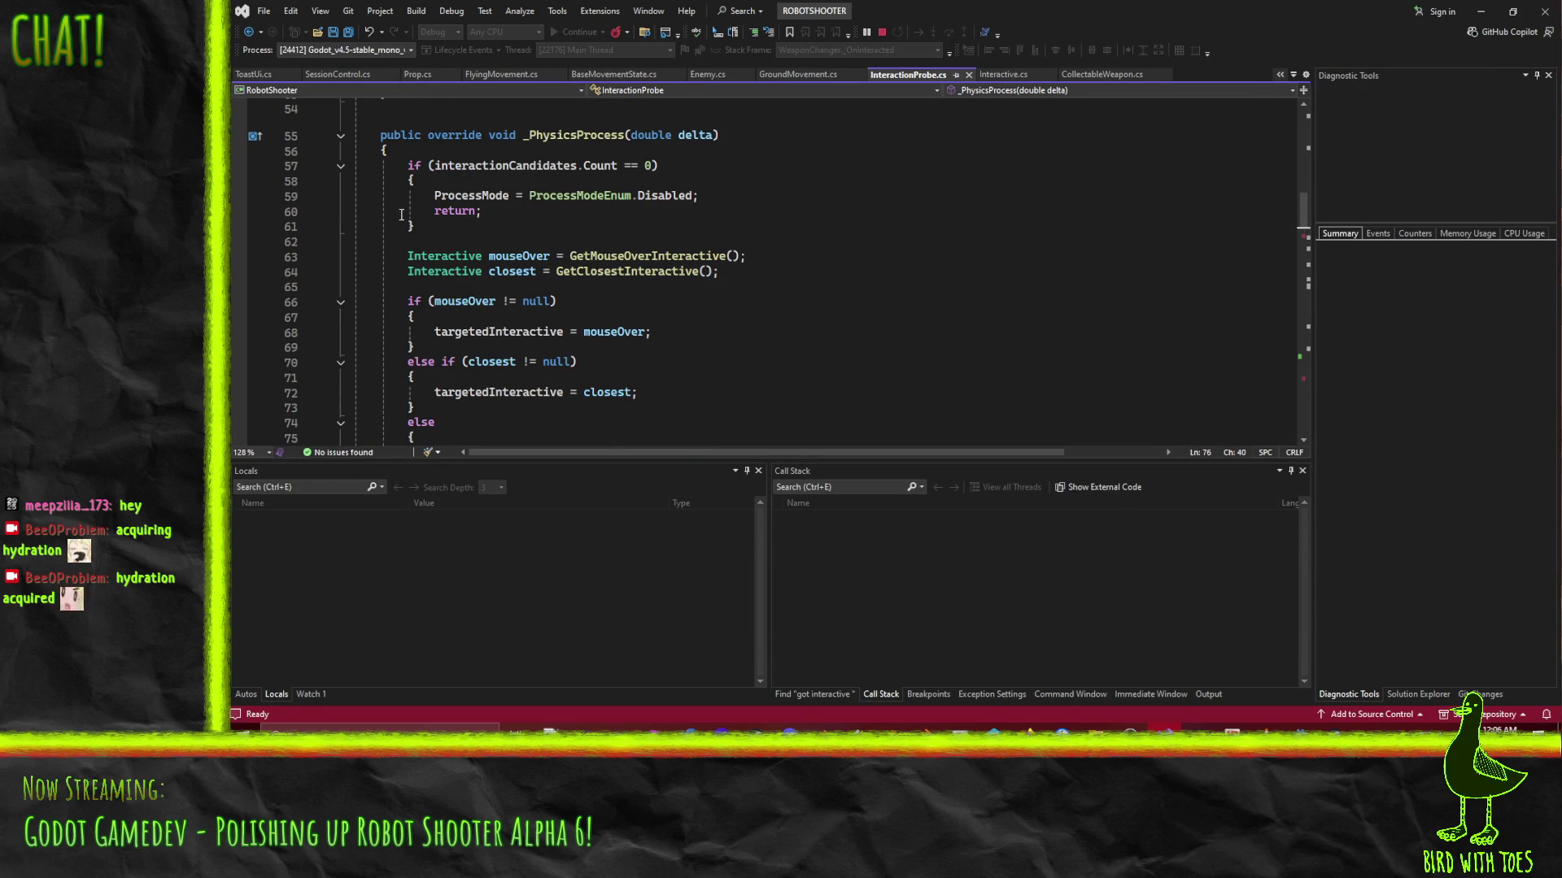
scroll(369, 191, "down", 2)
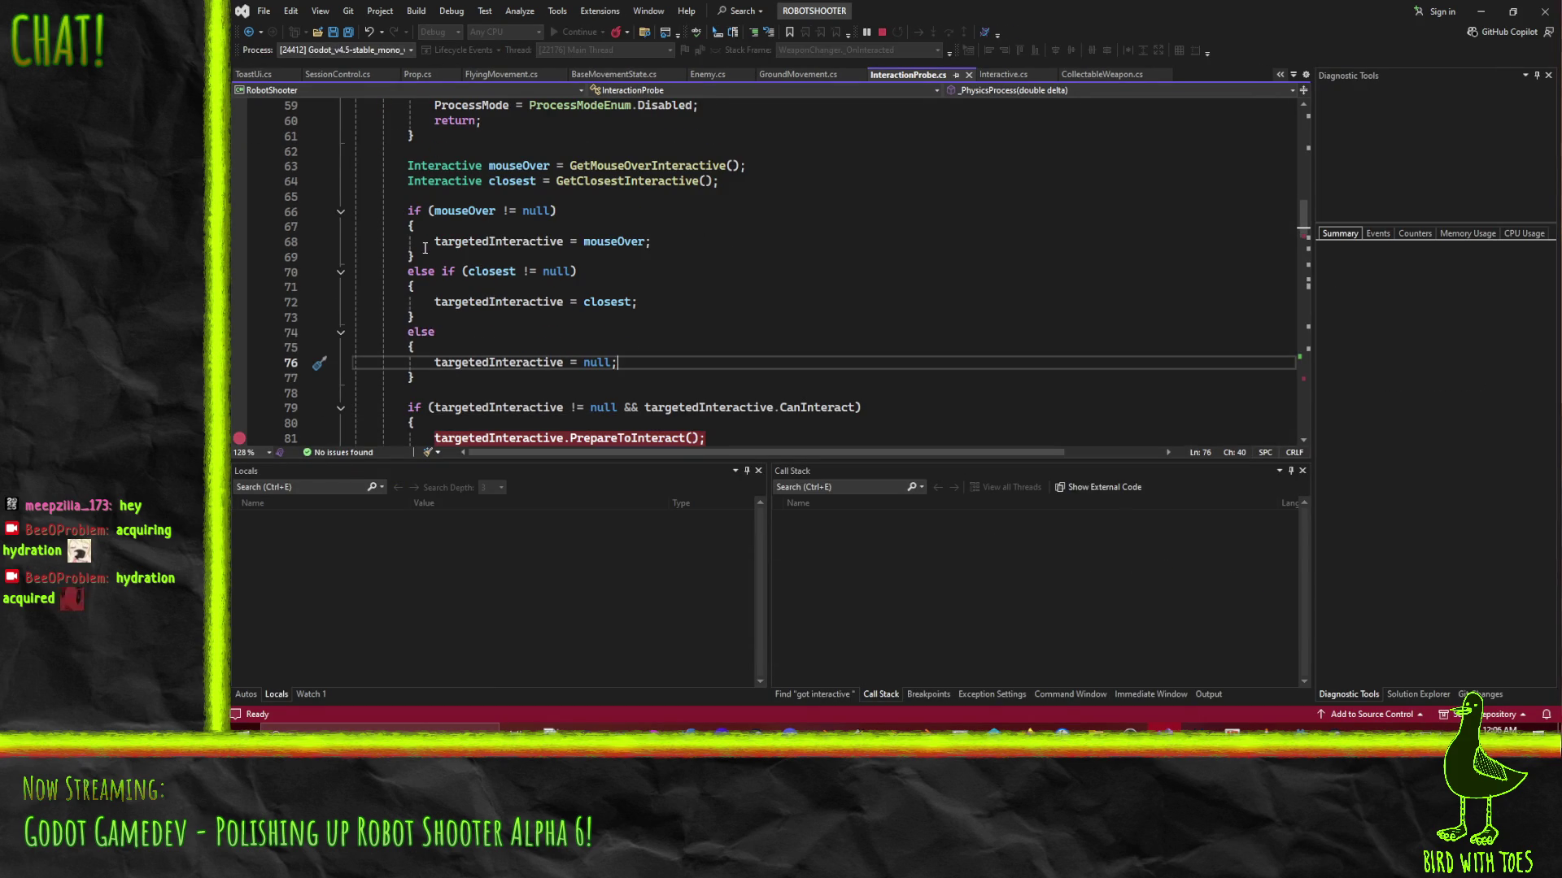
left_click(239, 242)
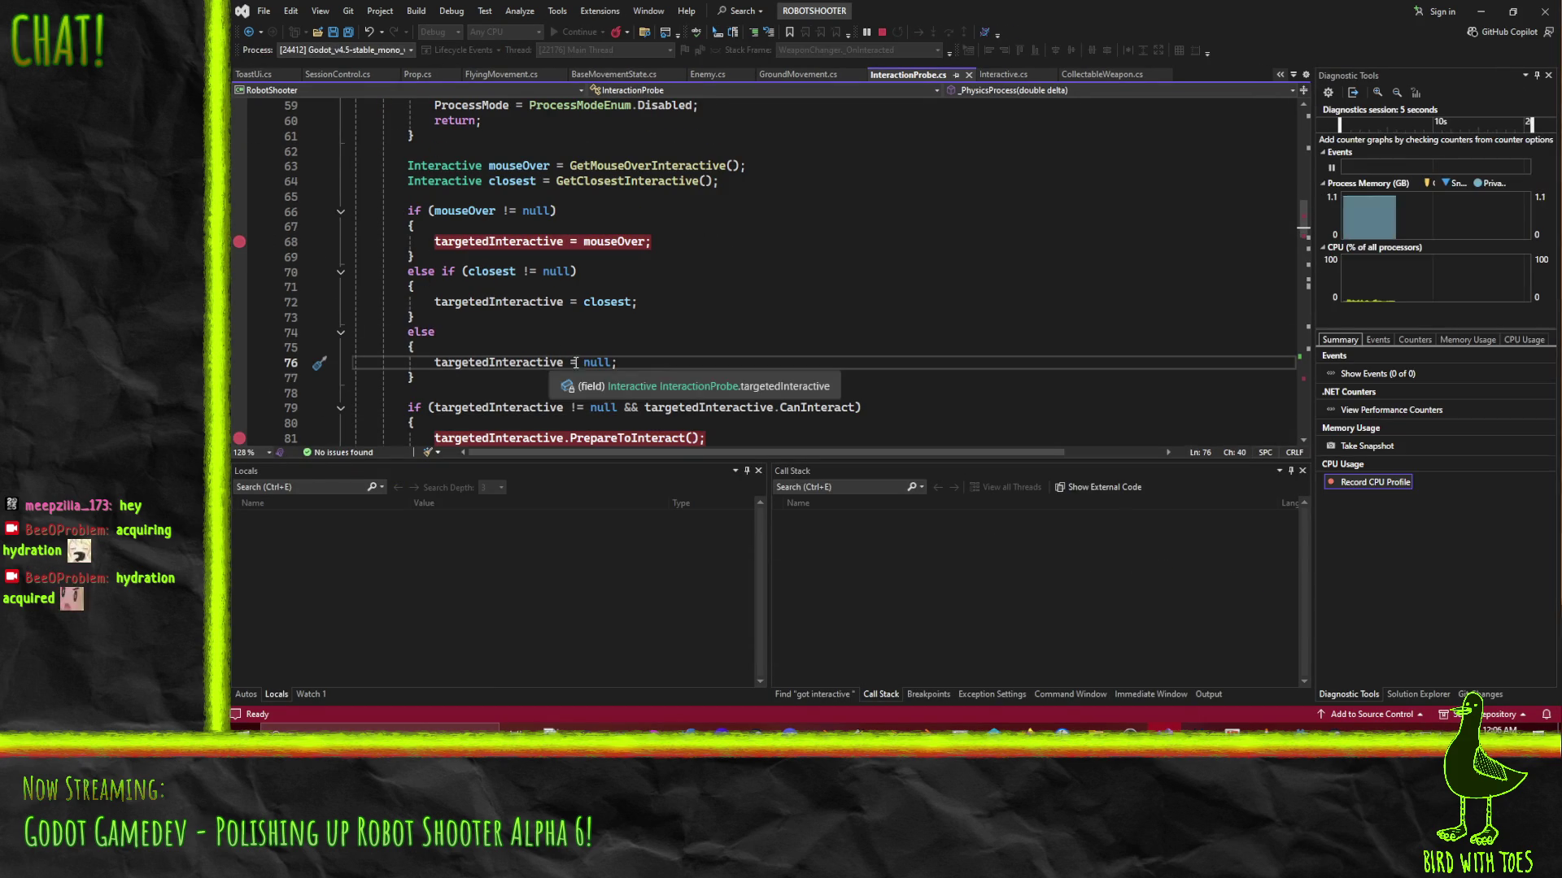
Bring the game window forward and resume gameplay from the pause menu
scroll(681, 301, "down", 3)
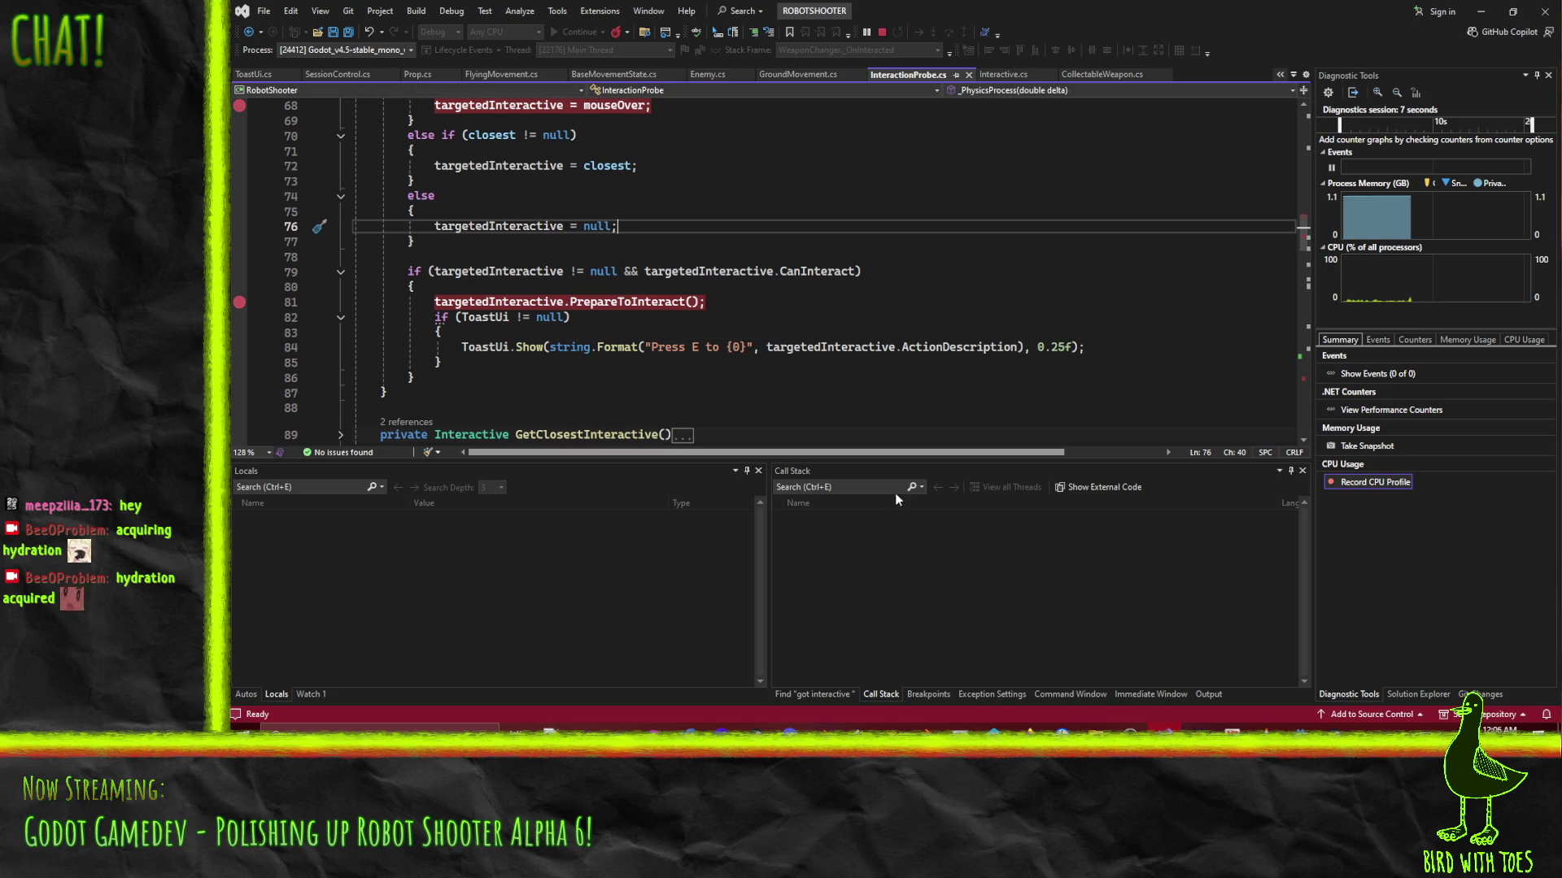
mouse_move(1309, 755)
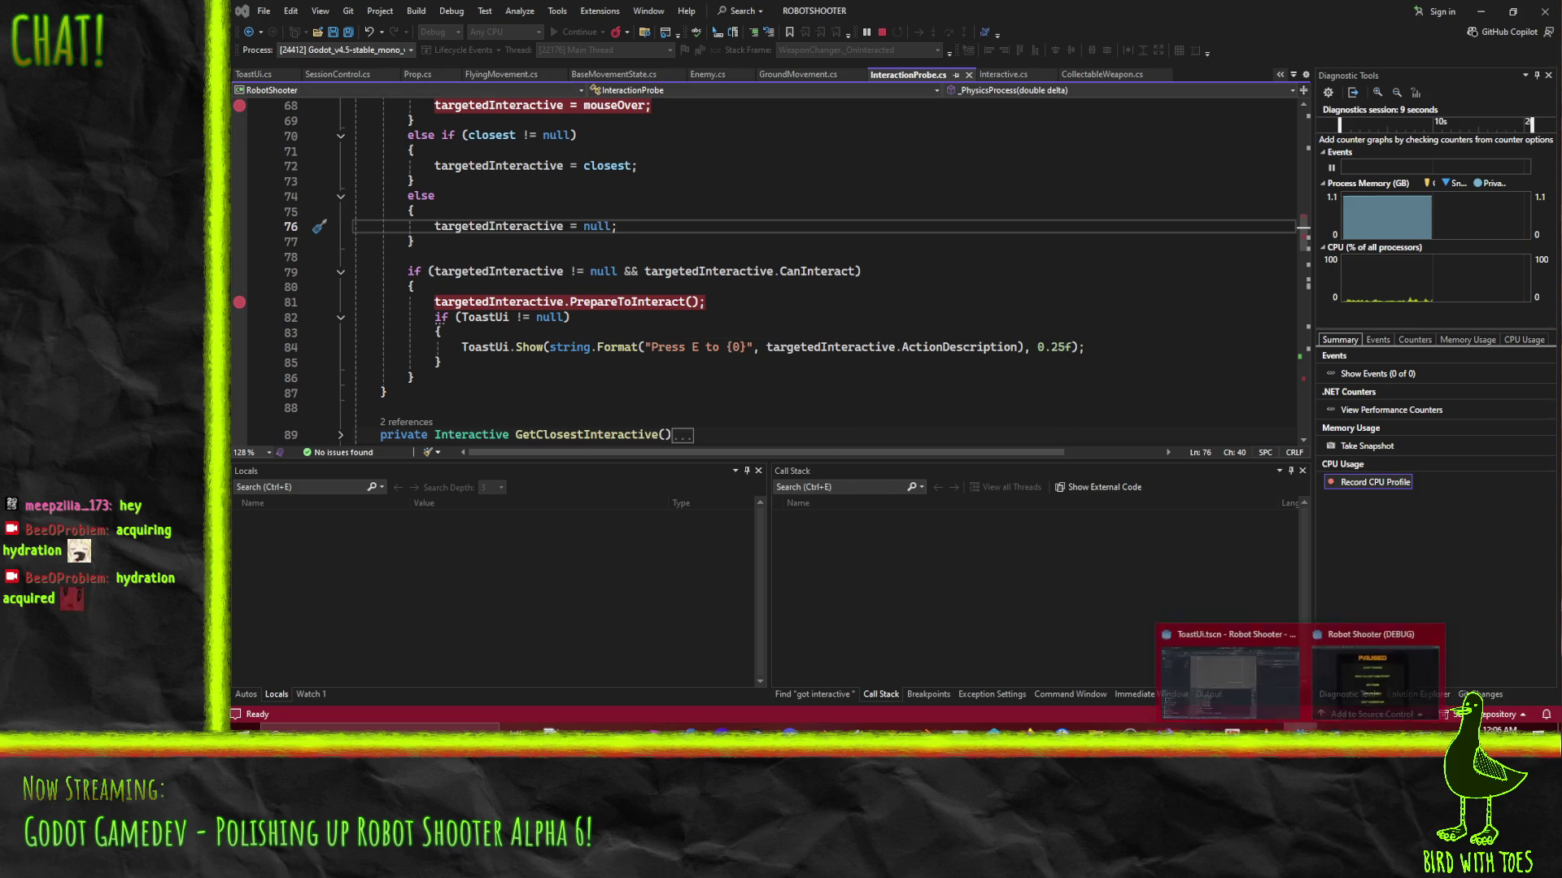
left_click(1375, 675)
left_click(1008, 239)
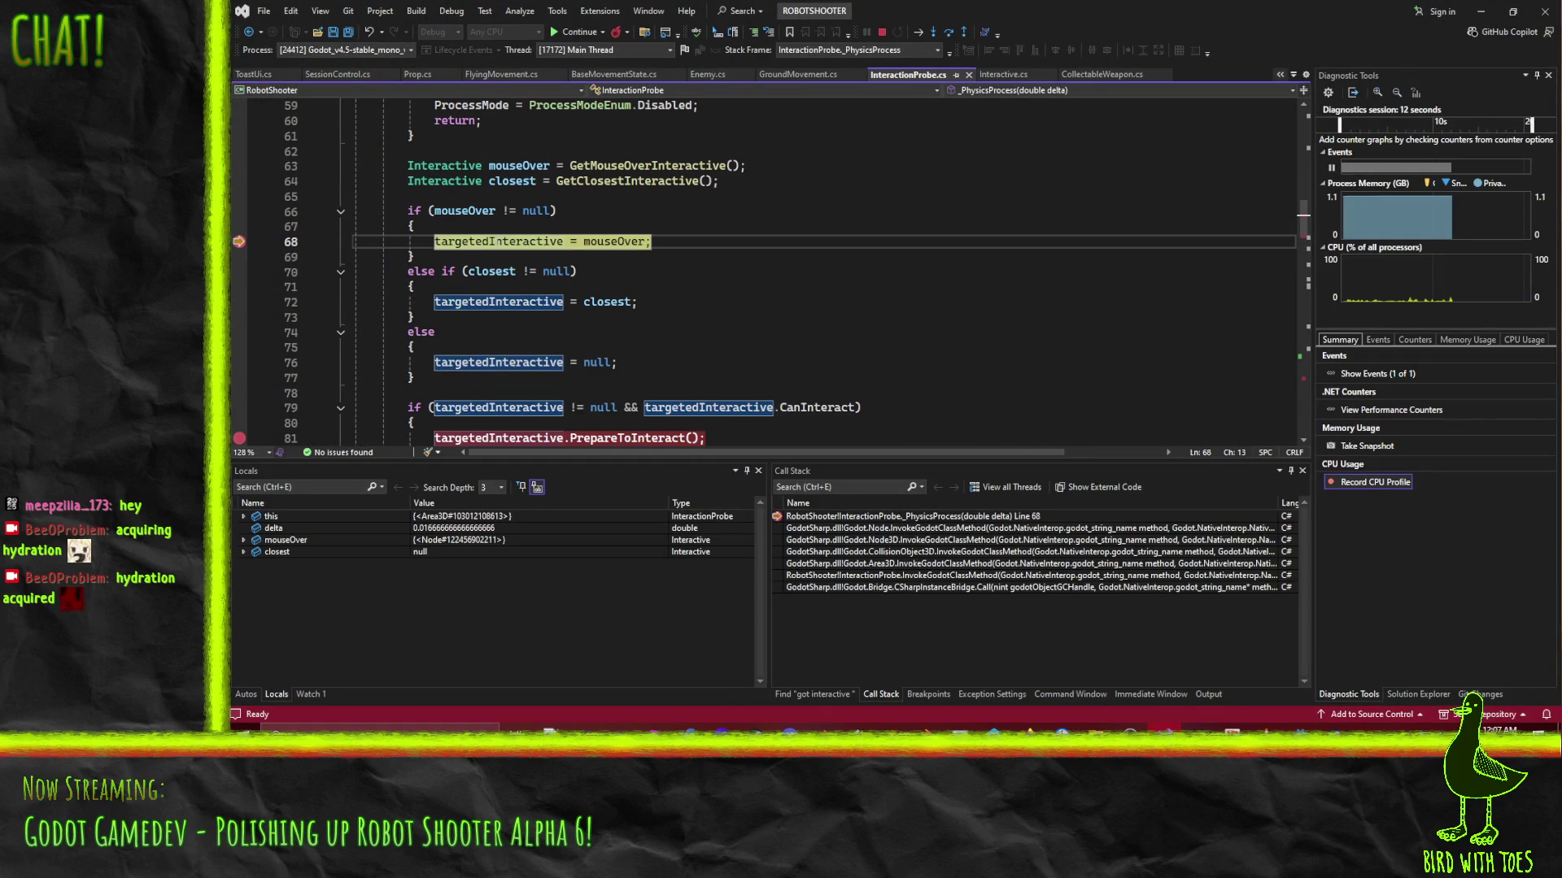
Continue to the line 81 breakpoint, confirm ToastUi is null, stop debugging and quit the game
mouse_move(498, 241)
scroll(952, 325, "down", 2)
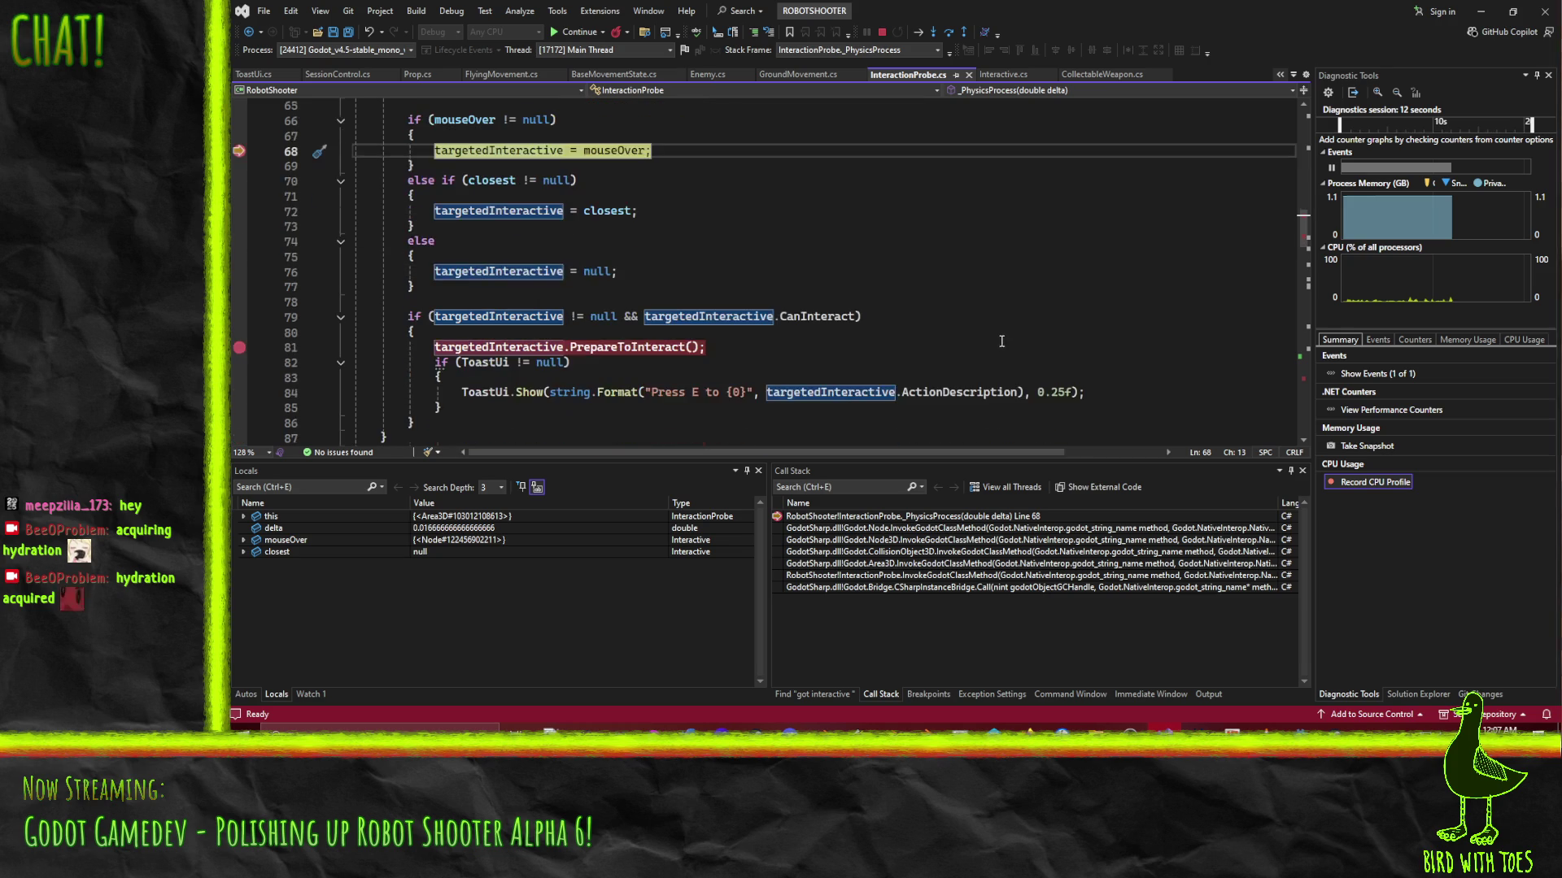
left_click(572, 33)
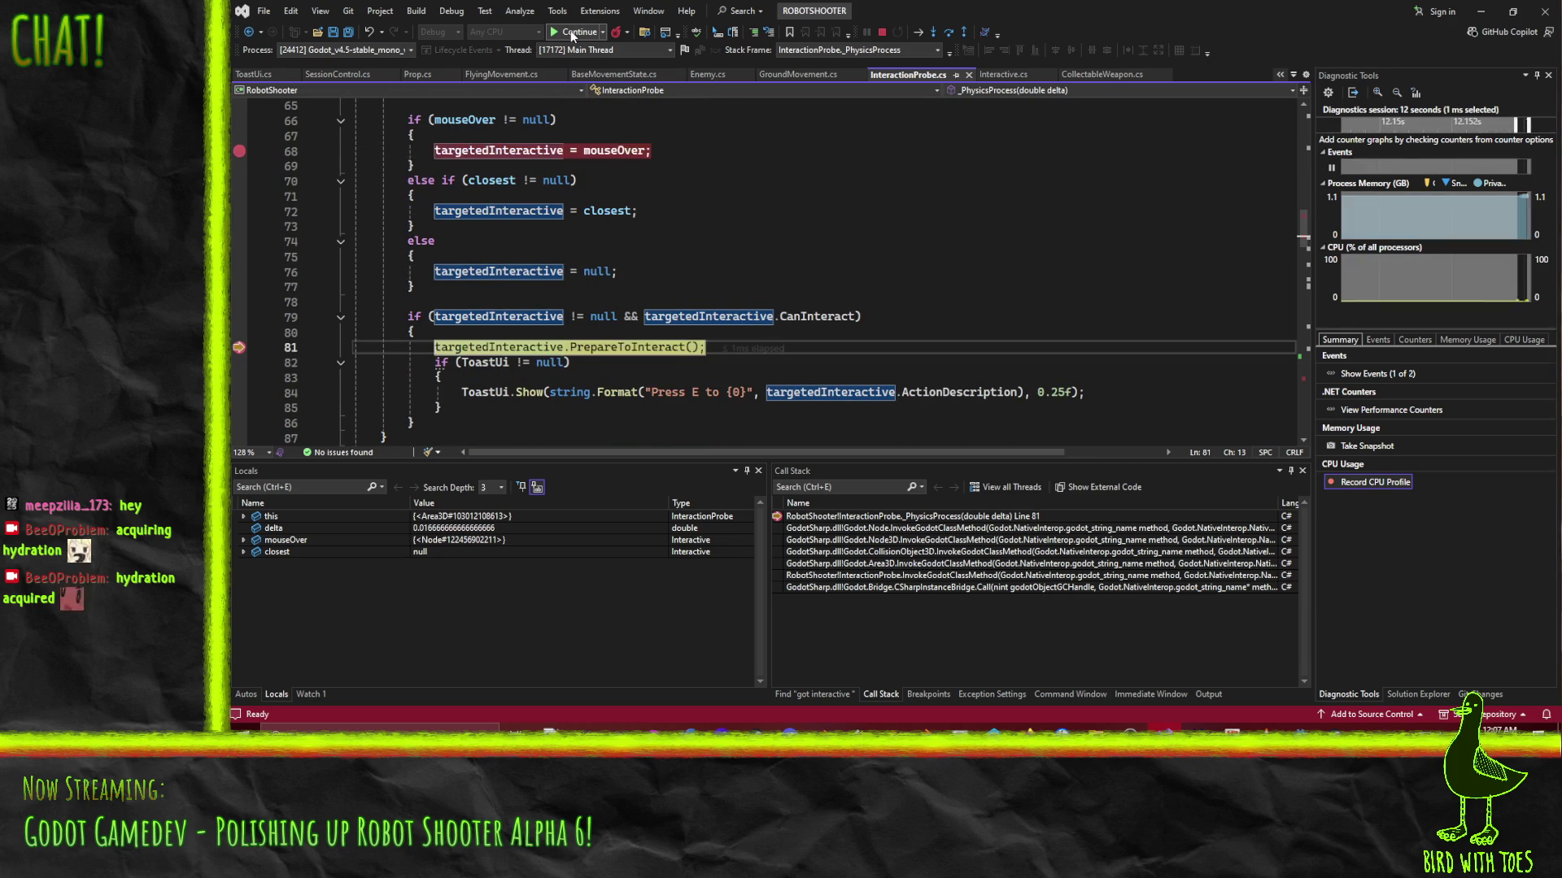
mouse_move(622, 348)
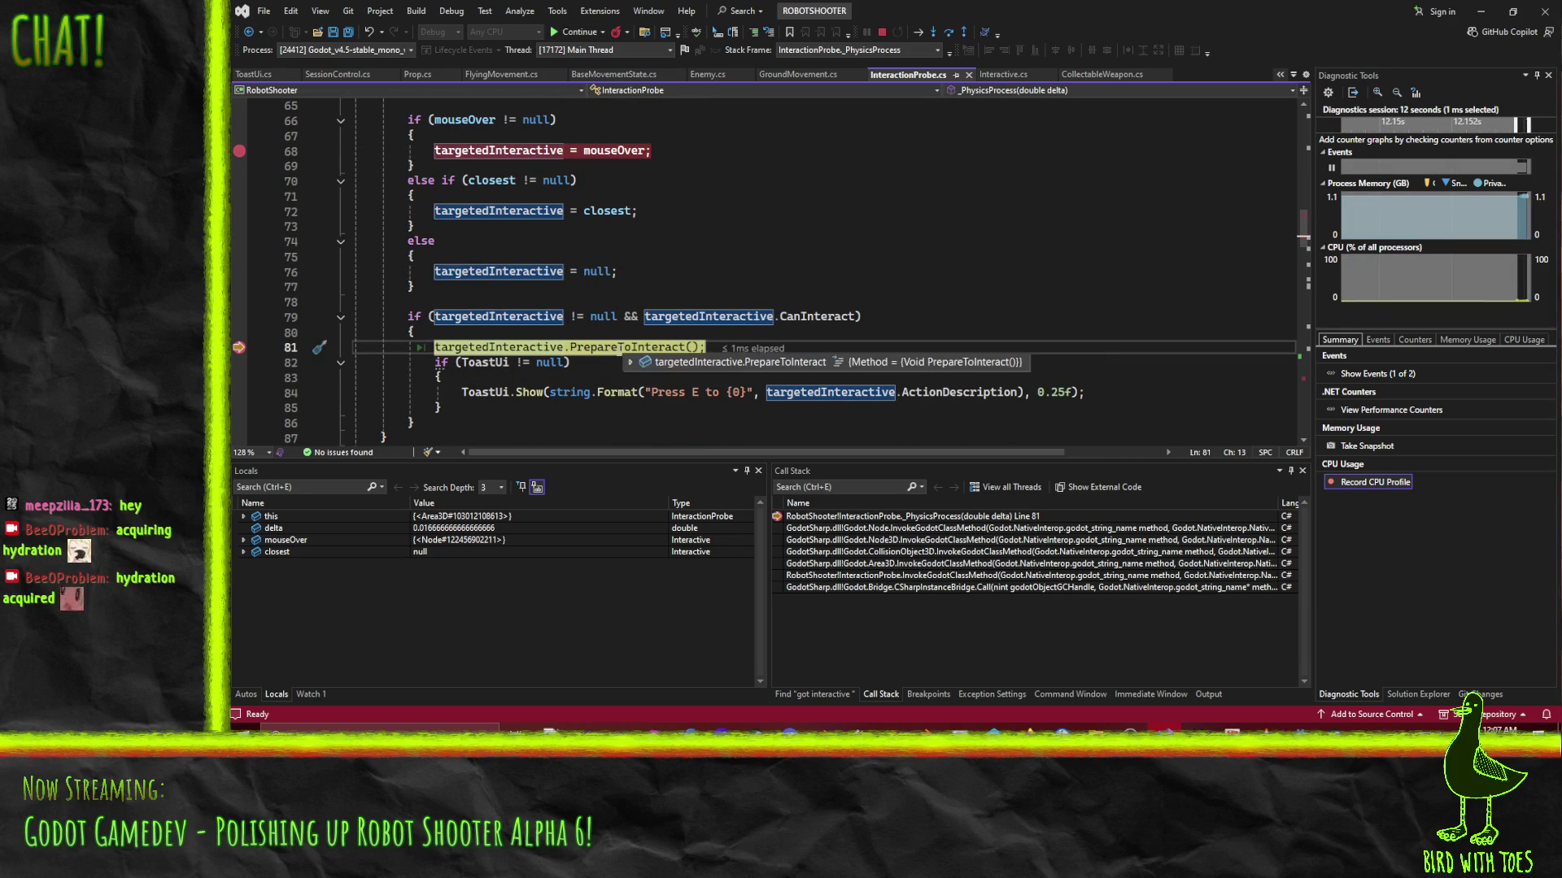
scroll(646, 295, "down", 3)
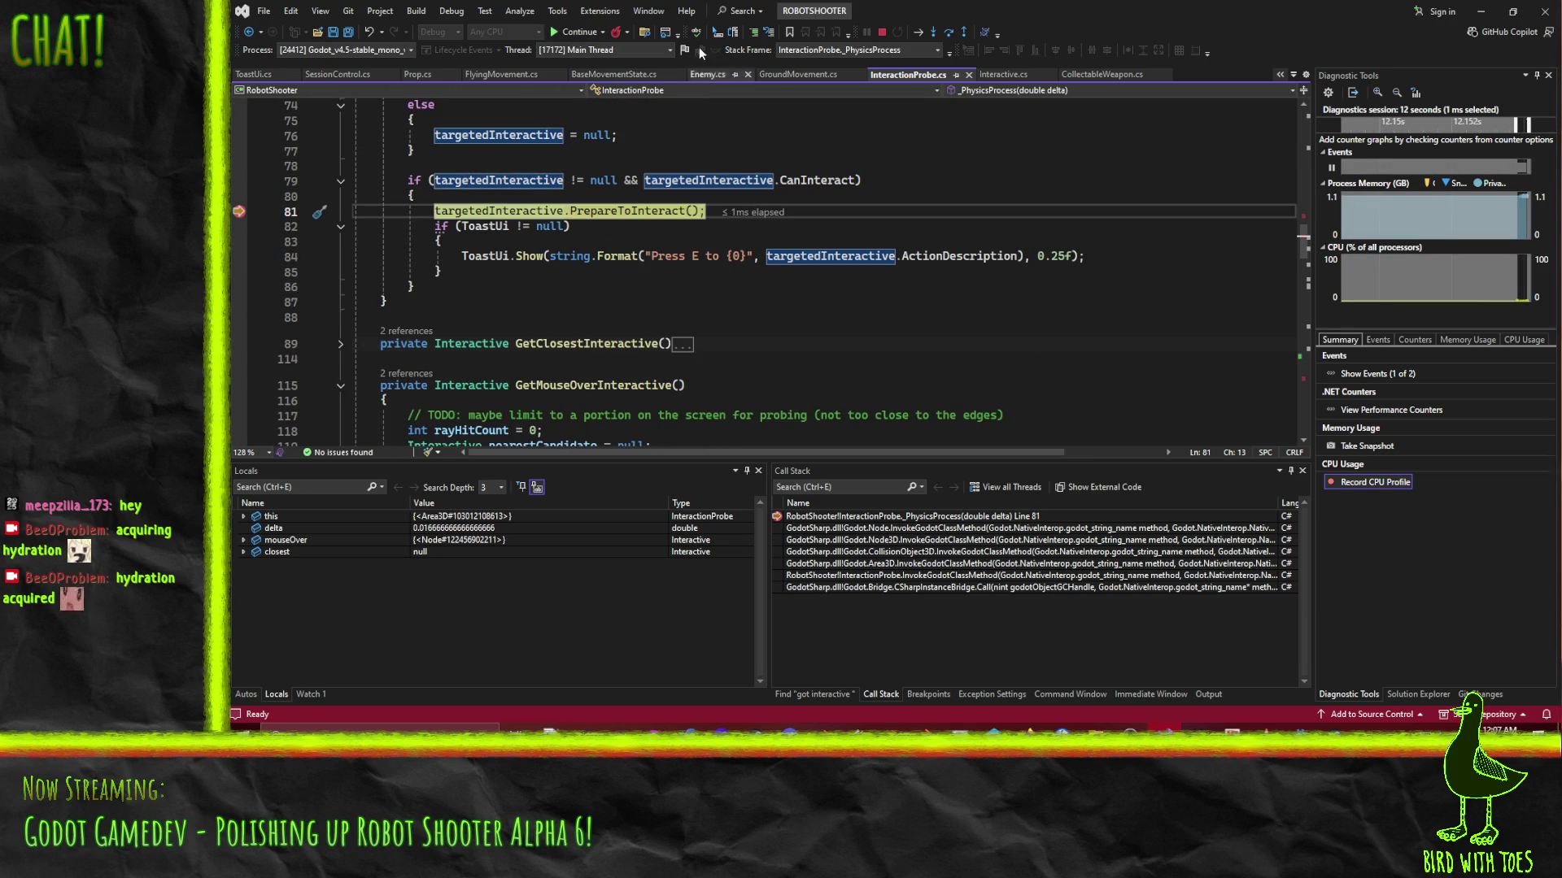
mouse_move(486, 226)
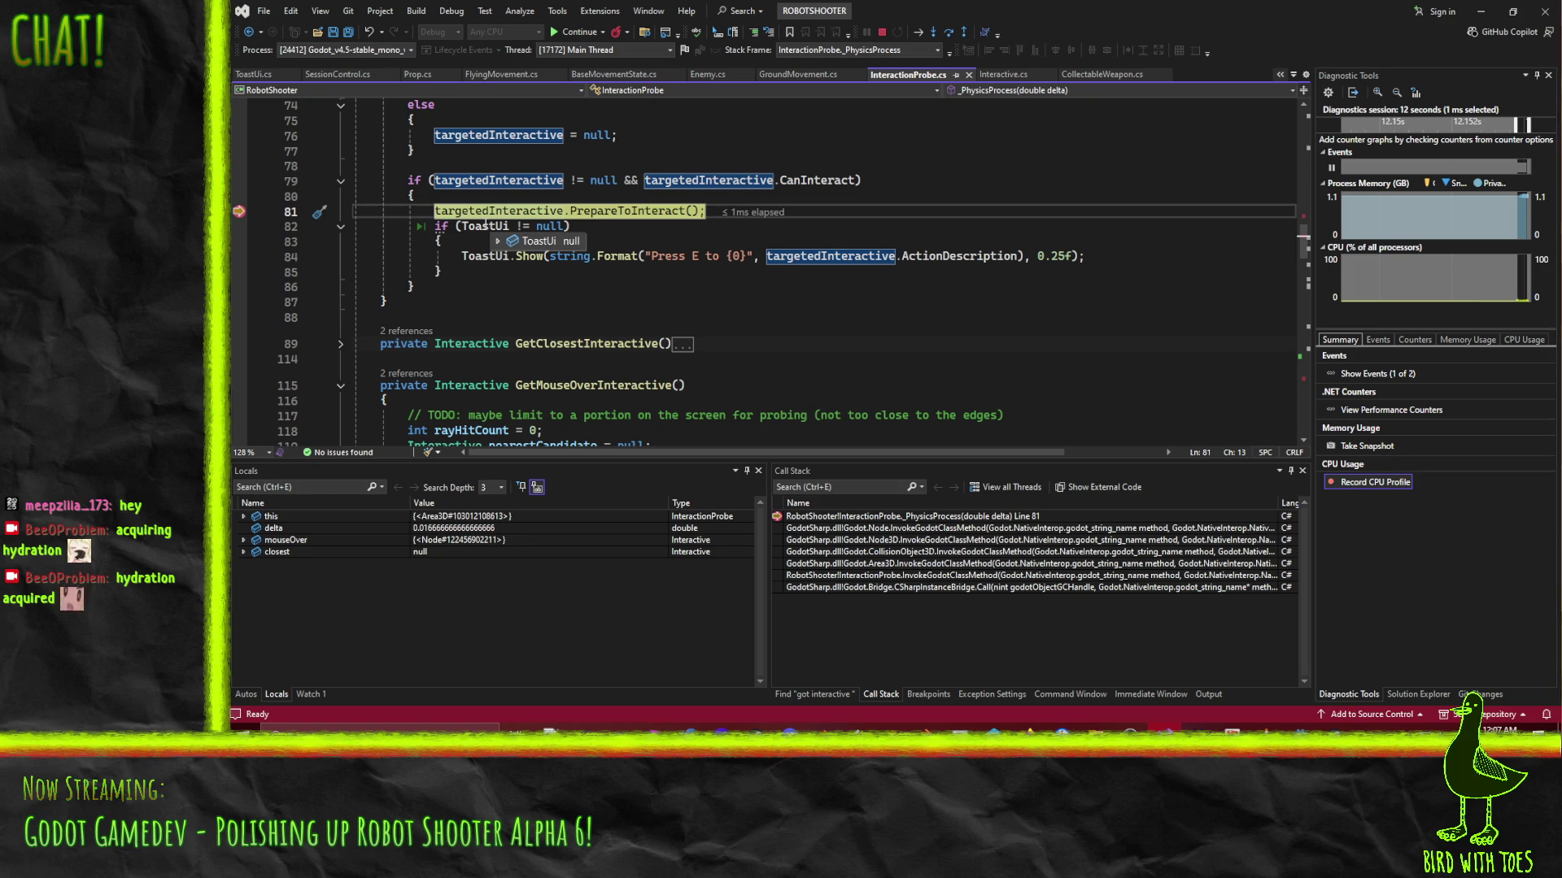
left_click(884, 35)
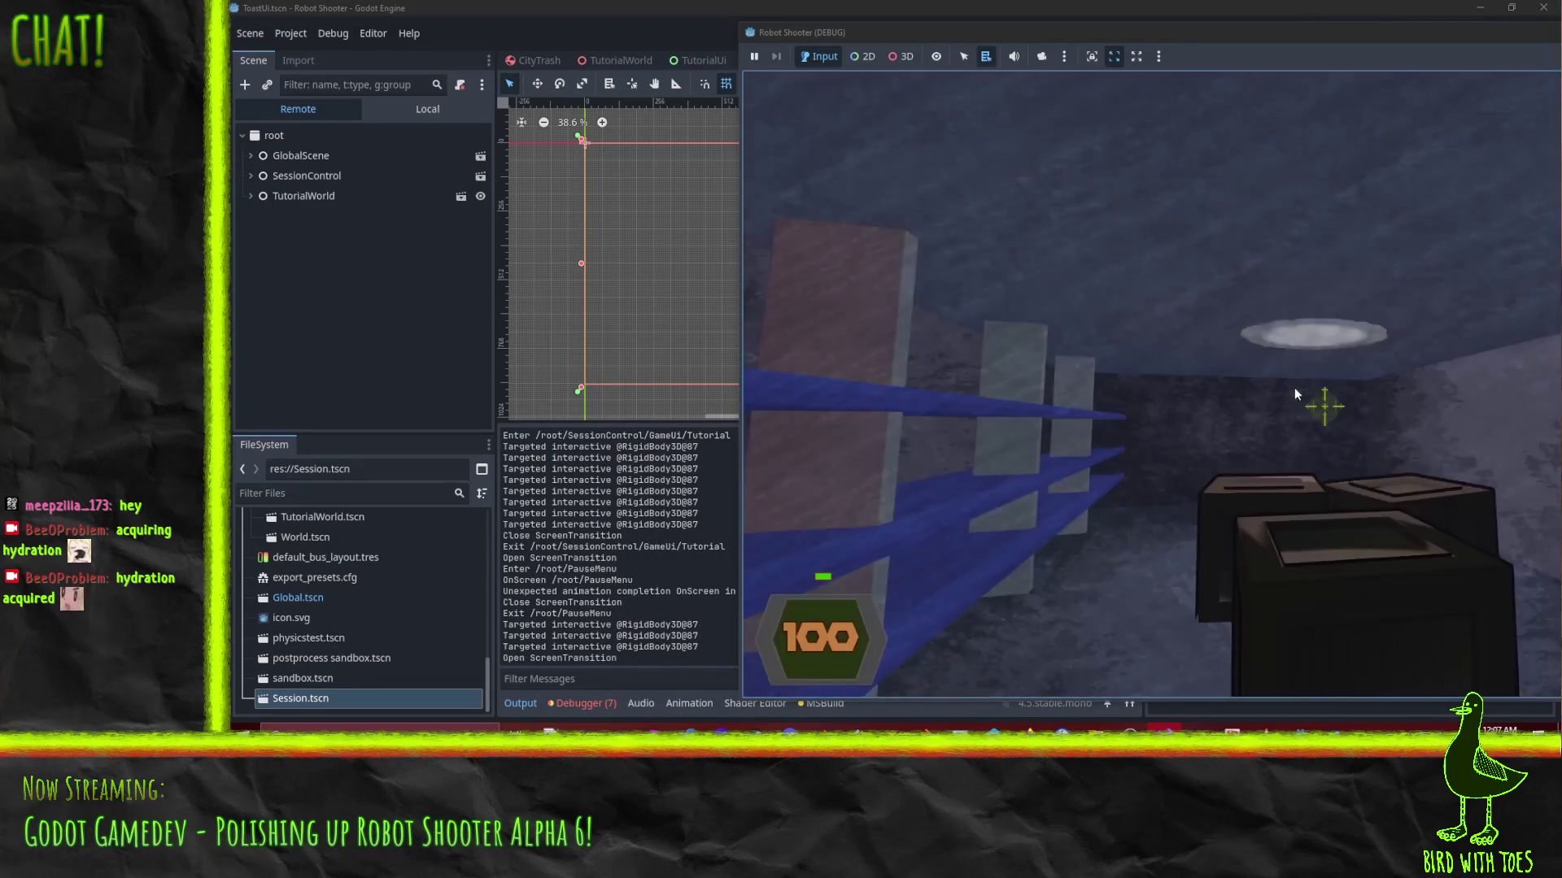
key("Escape")
left_click(1242, 521)
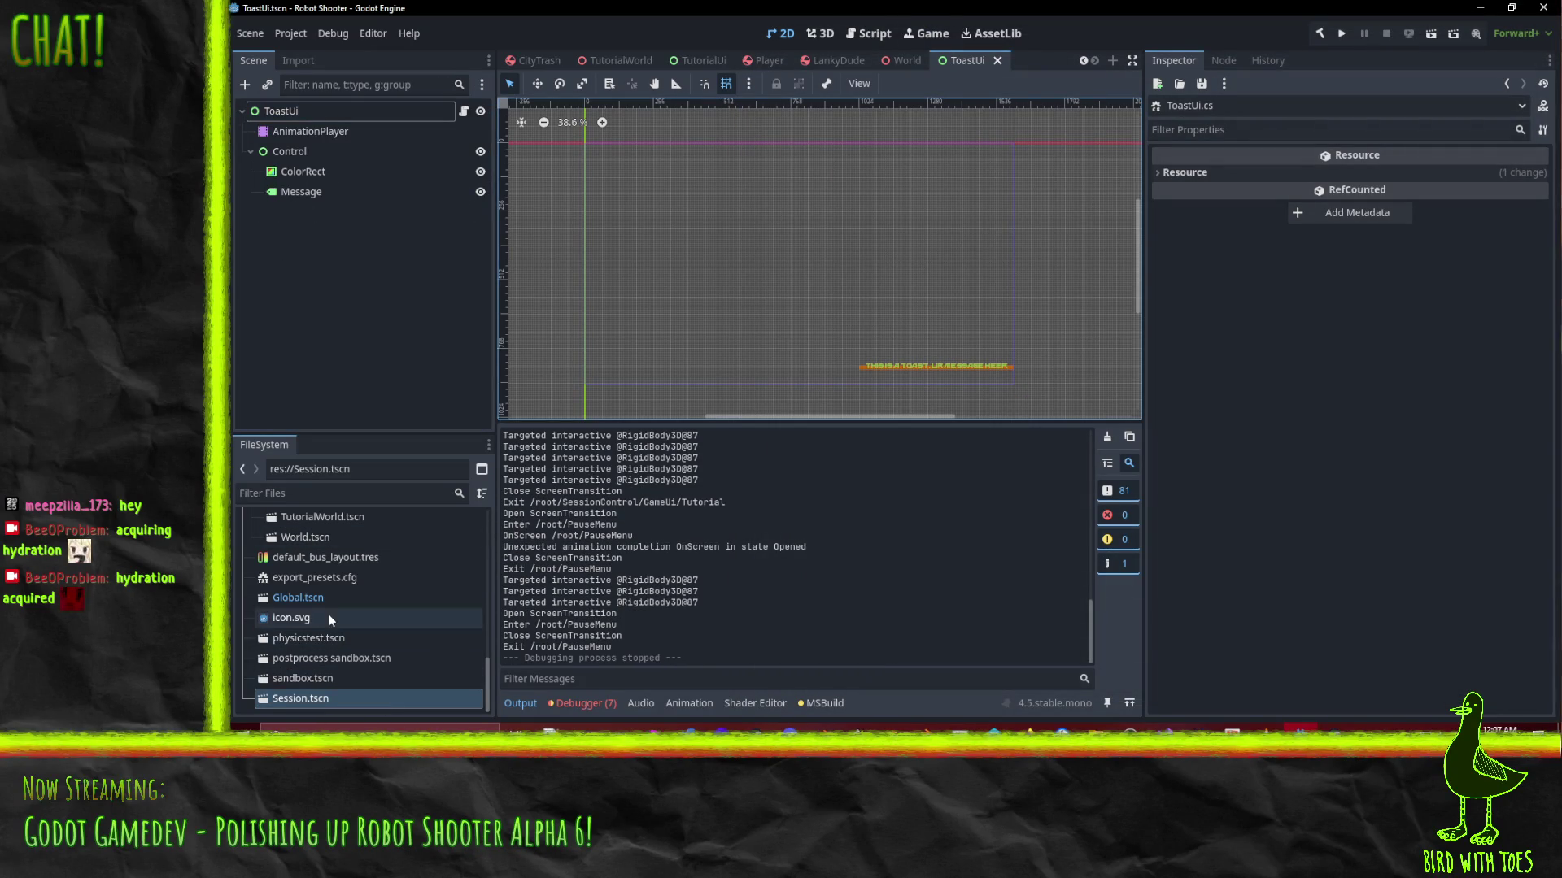
Open Session.tscn, expand Player and select the InteractionProbe node
double_click(315, 696)
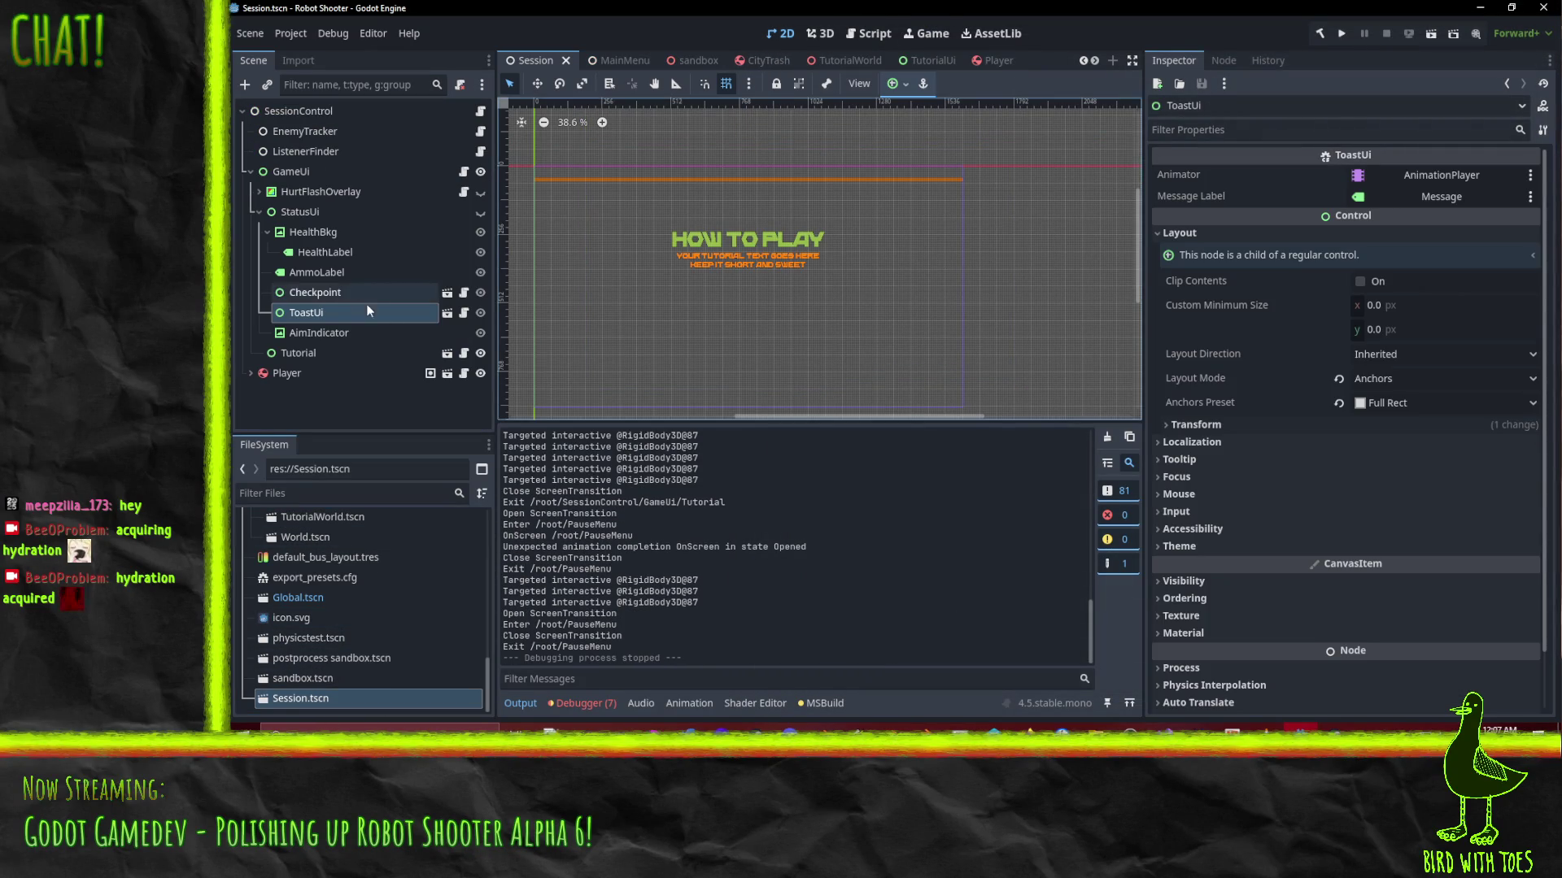
left_click(291, 364)
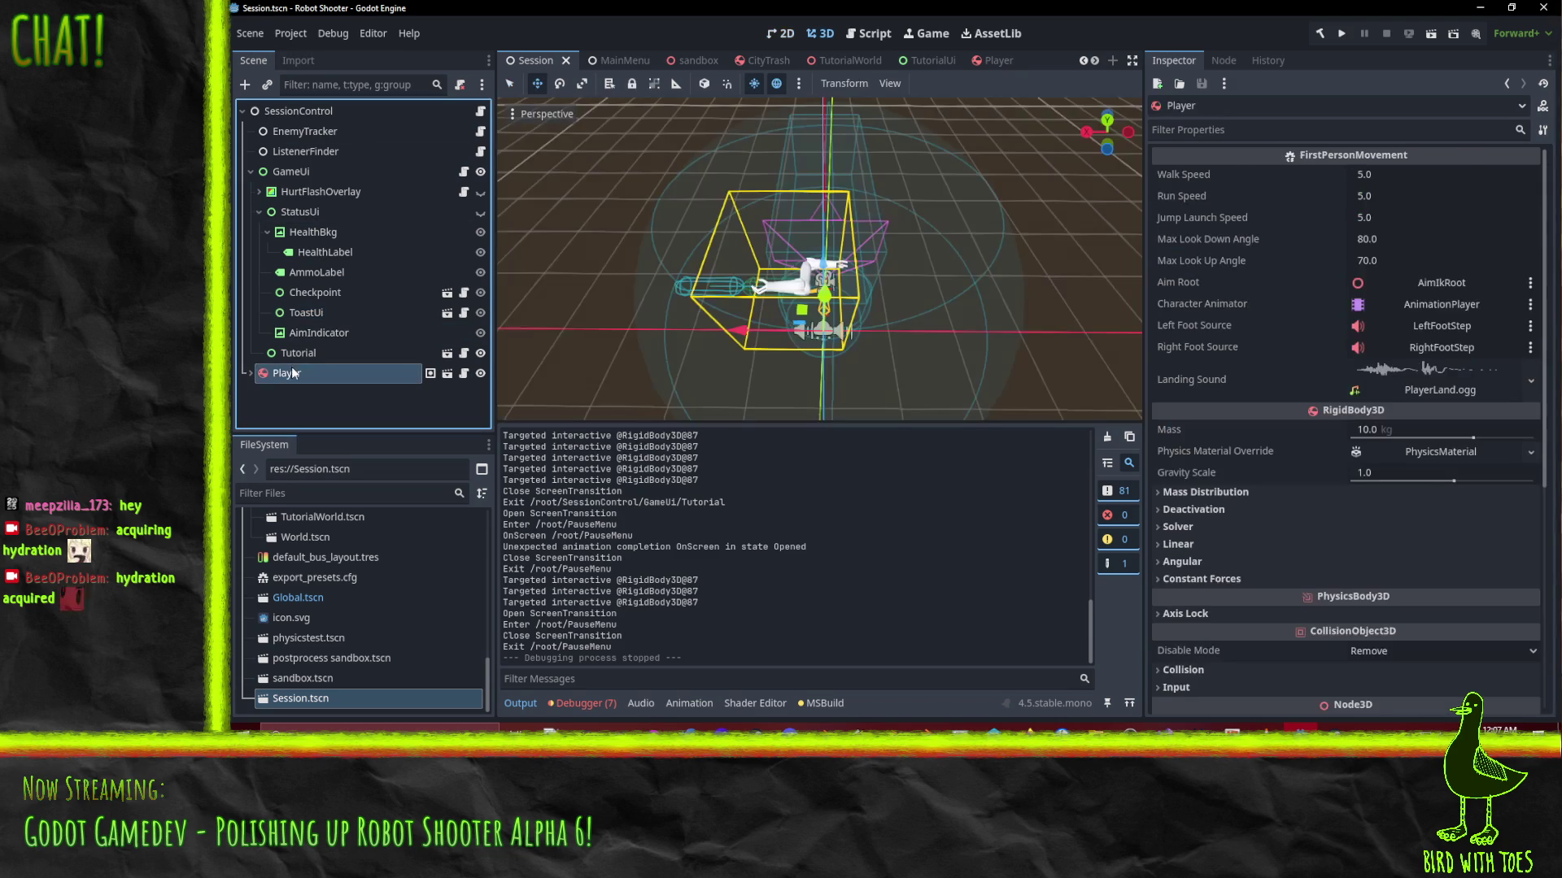
left_click(251, 372)
scroll(260, 325, "down", 1)
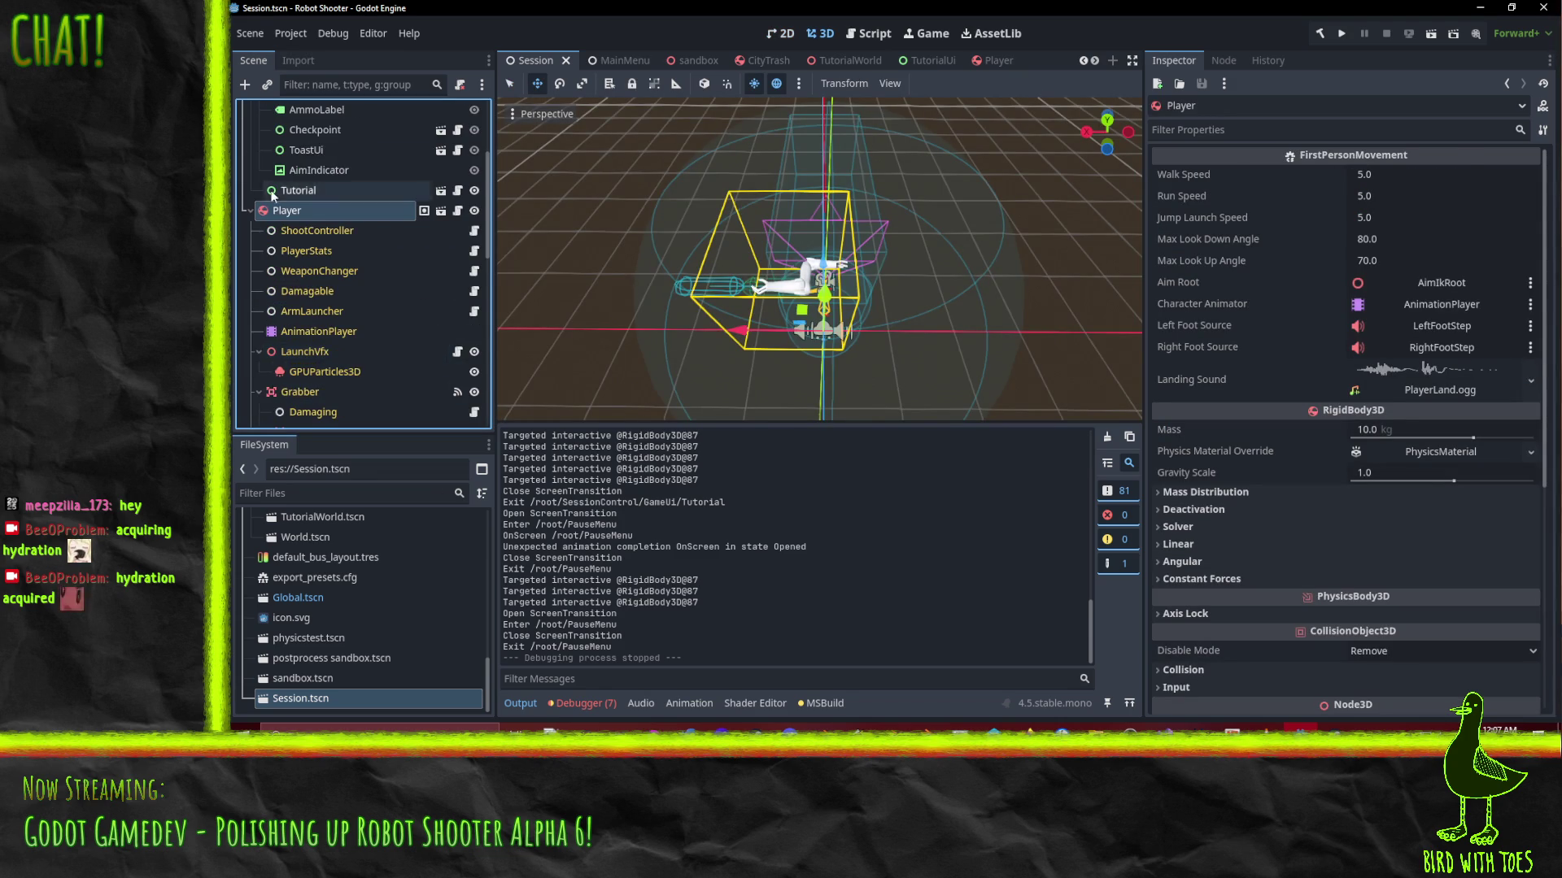
scroll(275, 207, "down", 3)
scroll(275, 207, "down", 5)
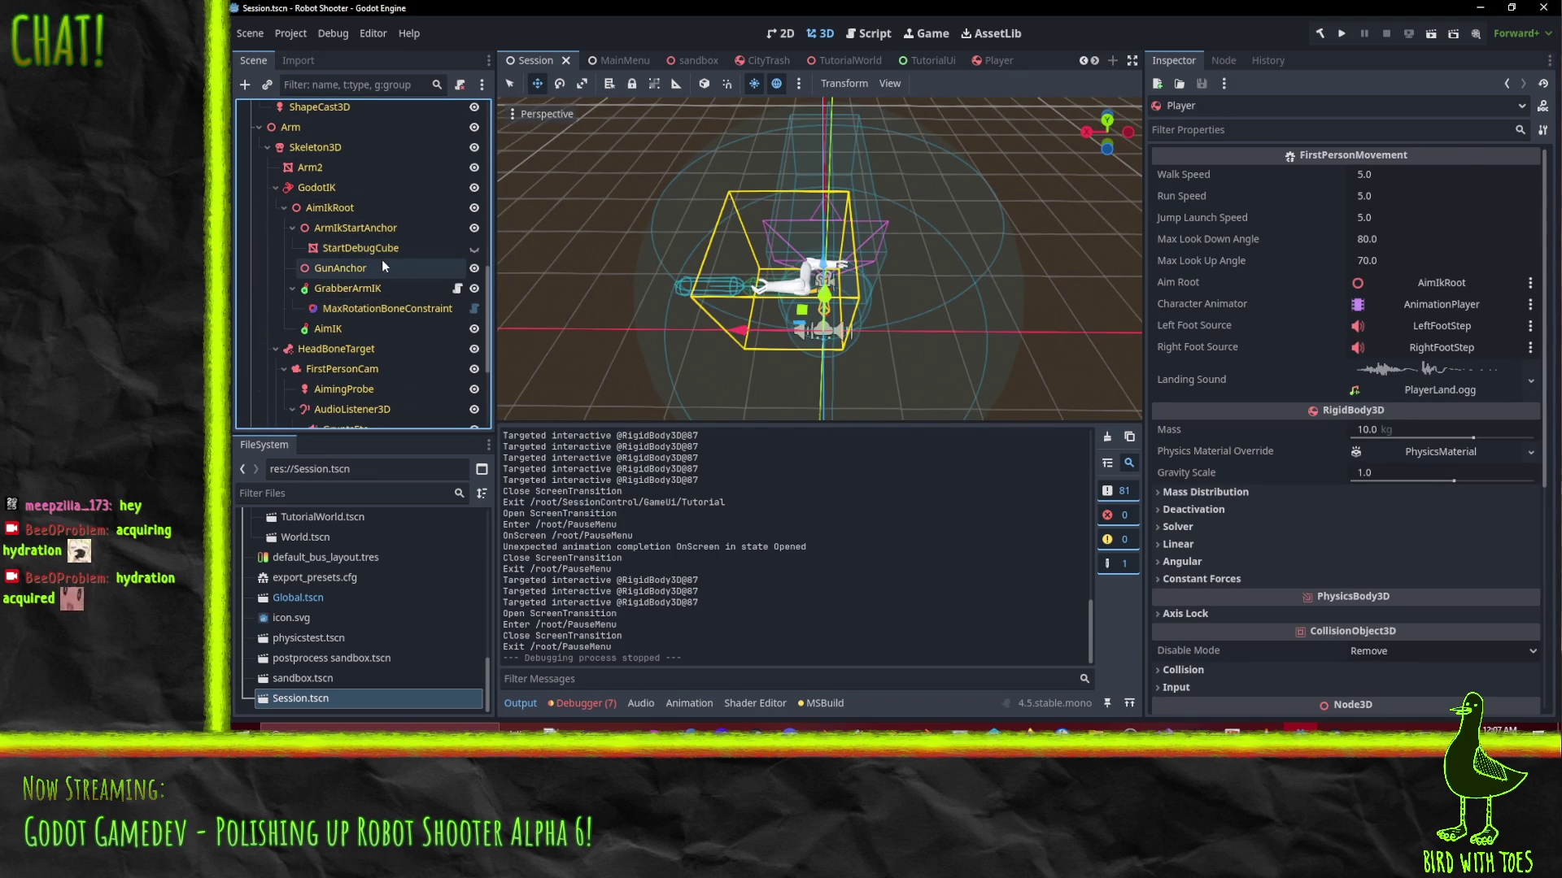
scroll(366, 252, "down", 2)
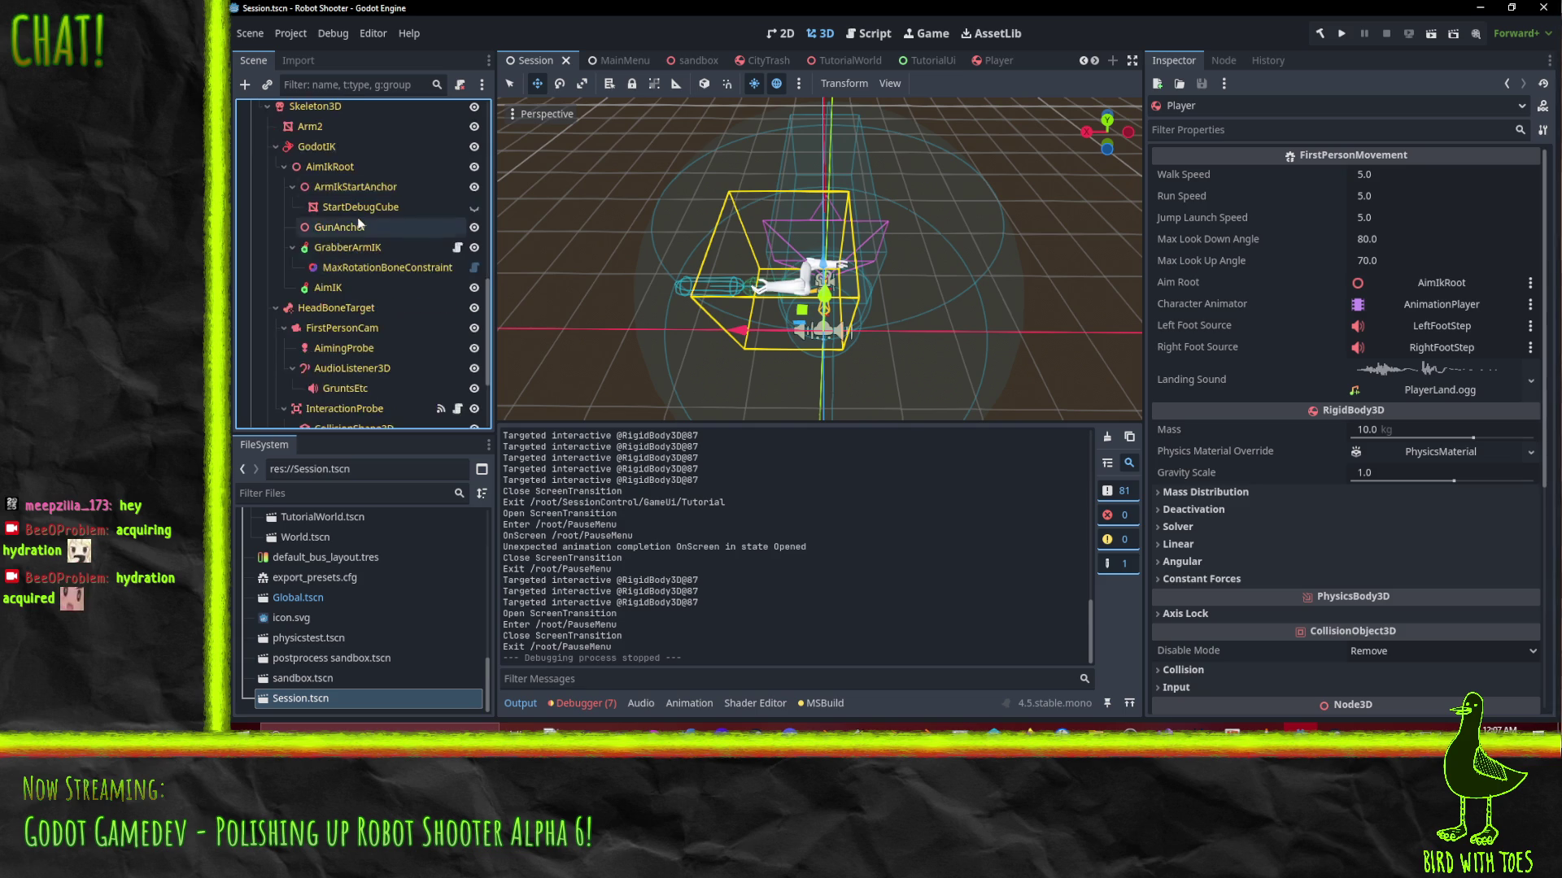
scroll(358, 223, "down", 1)
left_click(358, 275)
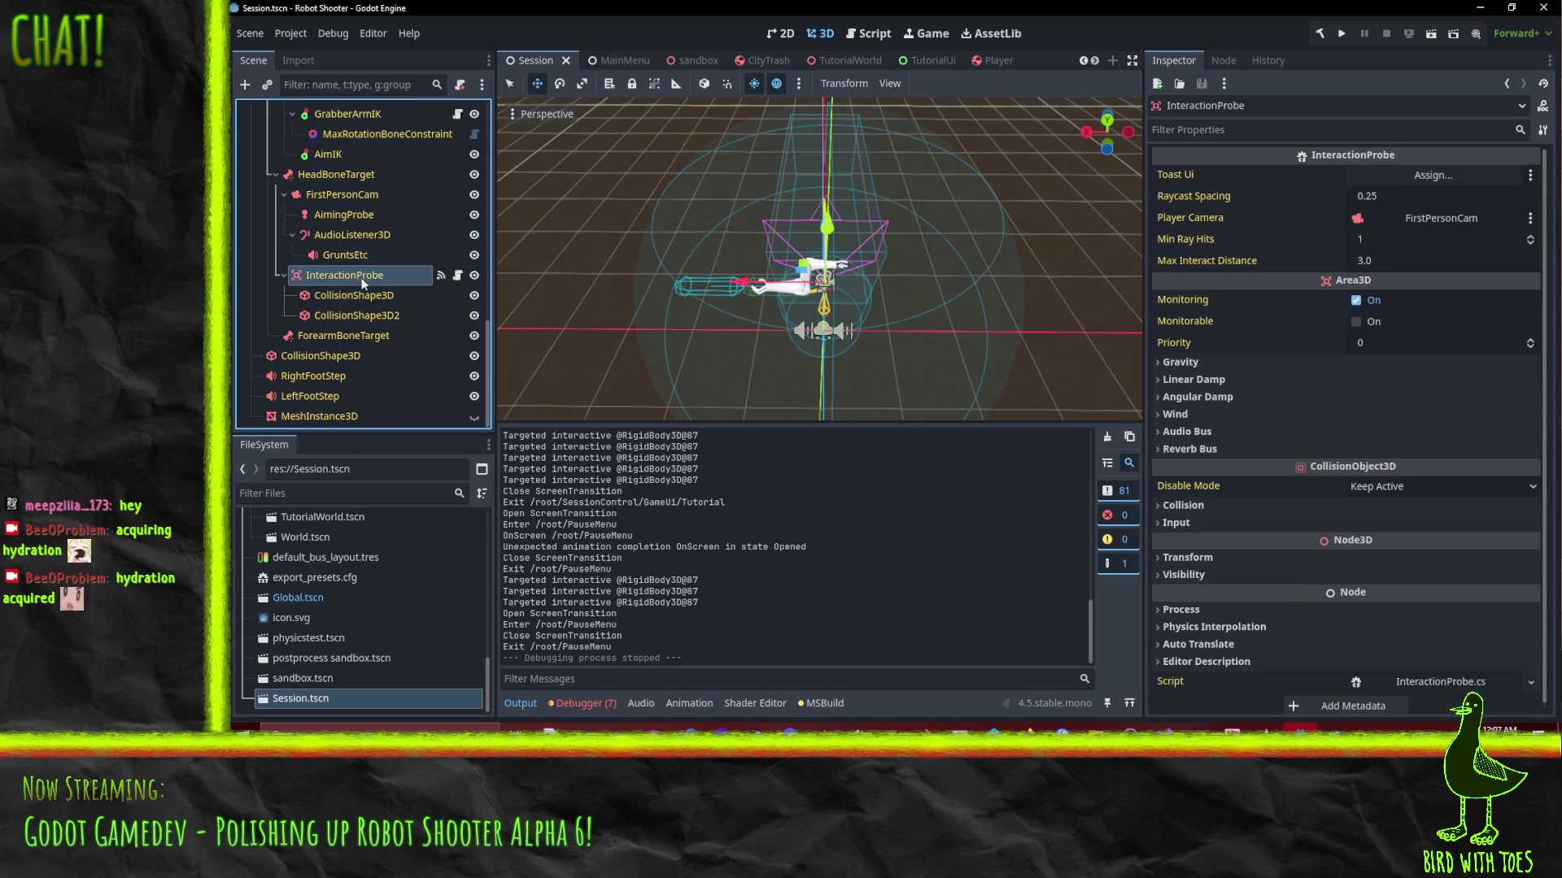
Assign the ToastUi node to the probe's Toast Ui property via the node picker
left_click(1414, 179)
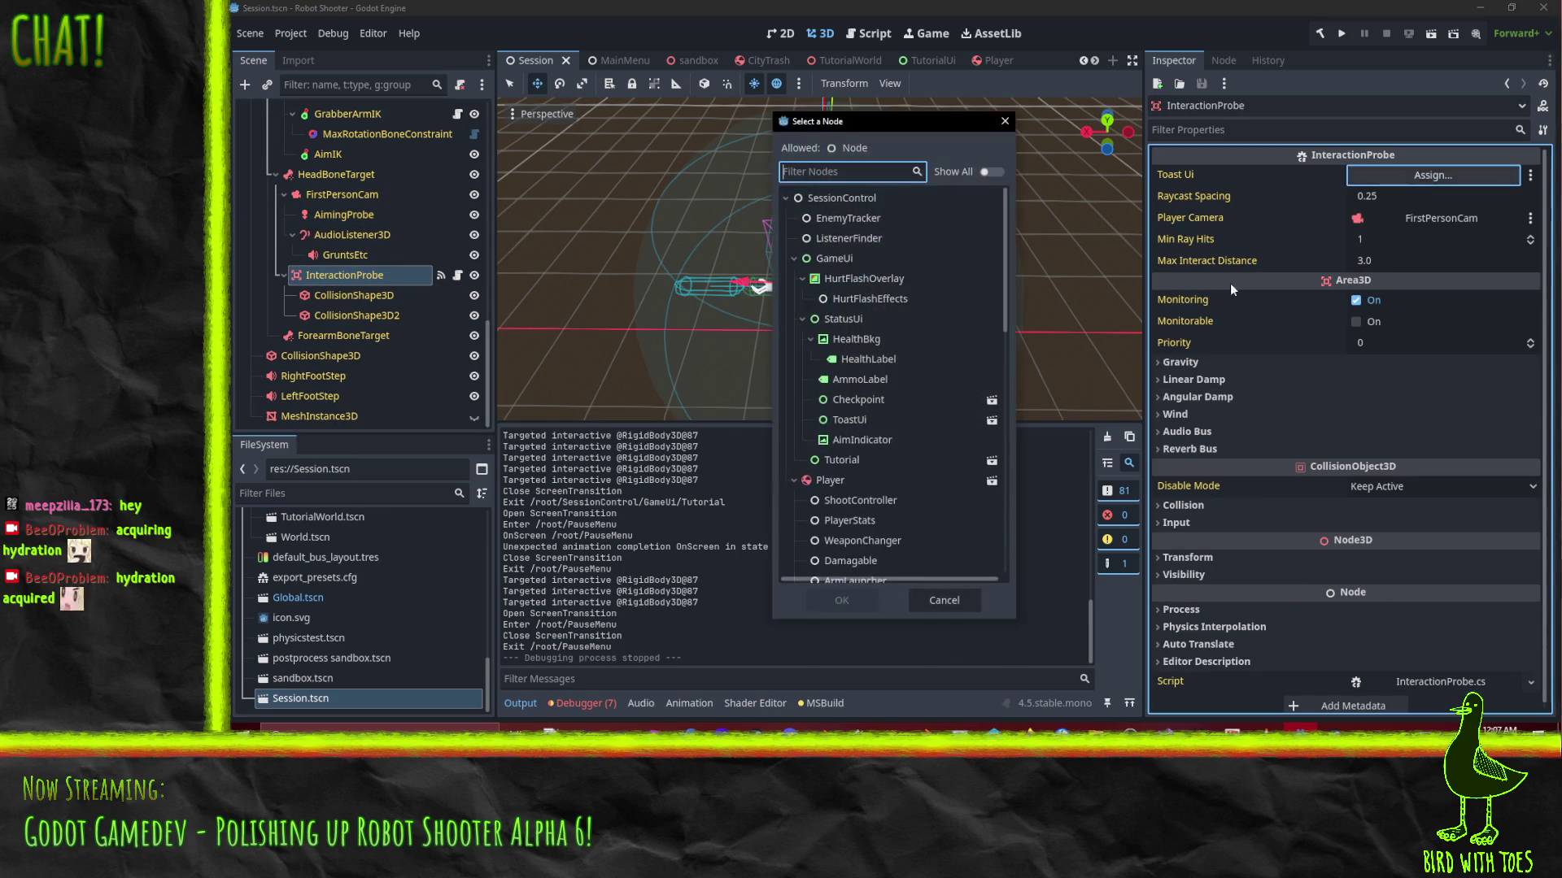
type("toas")
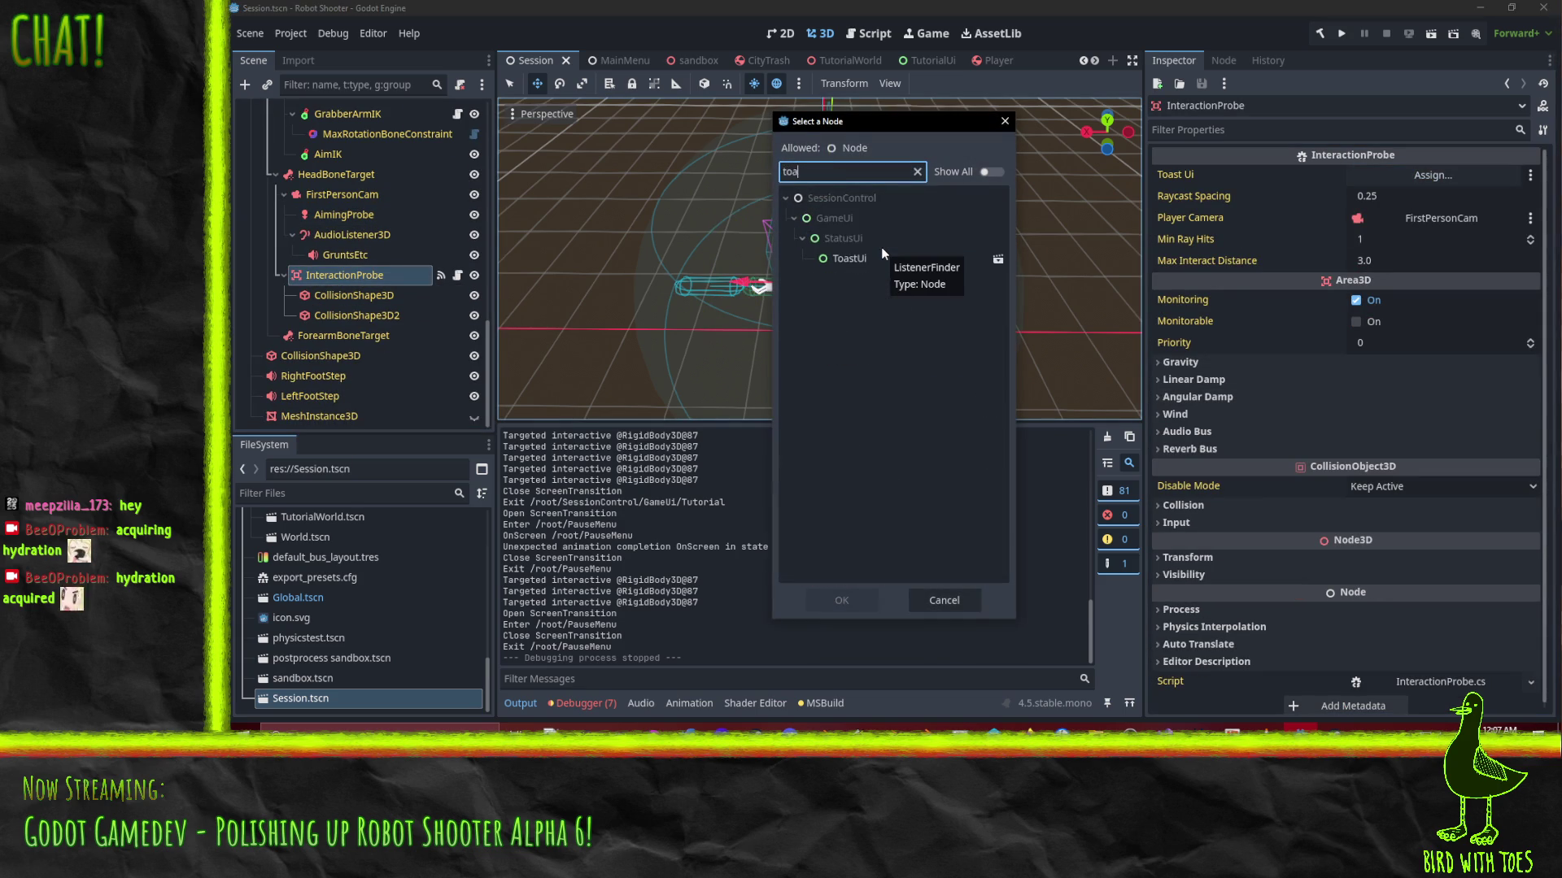
left_click(856, 259)
left_click(821, 601)
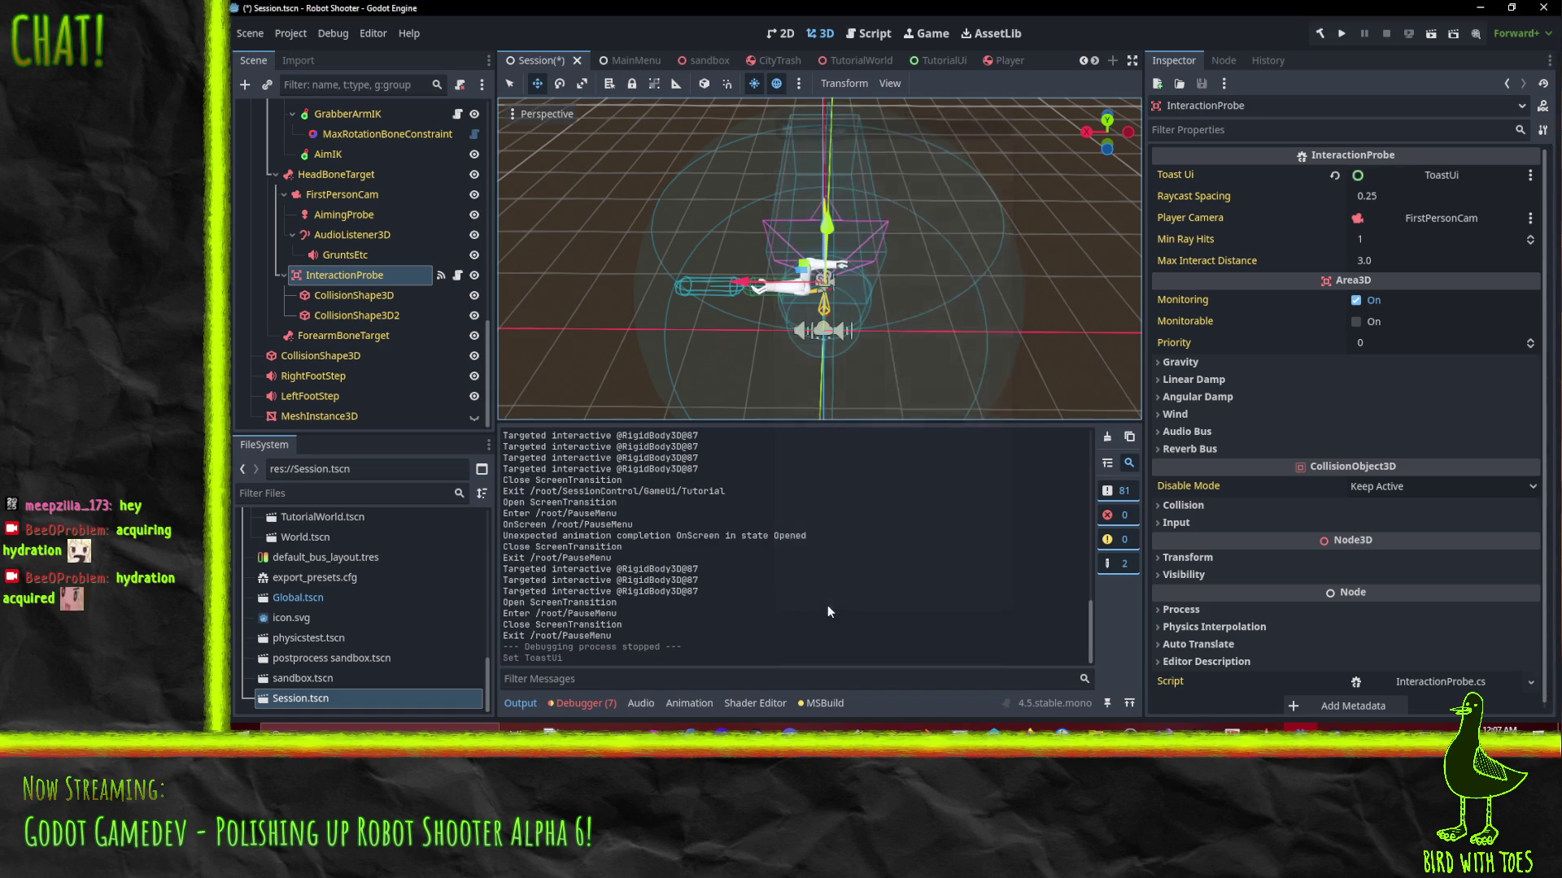
key("alt+Tab")
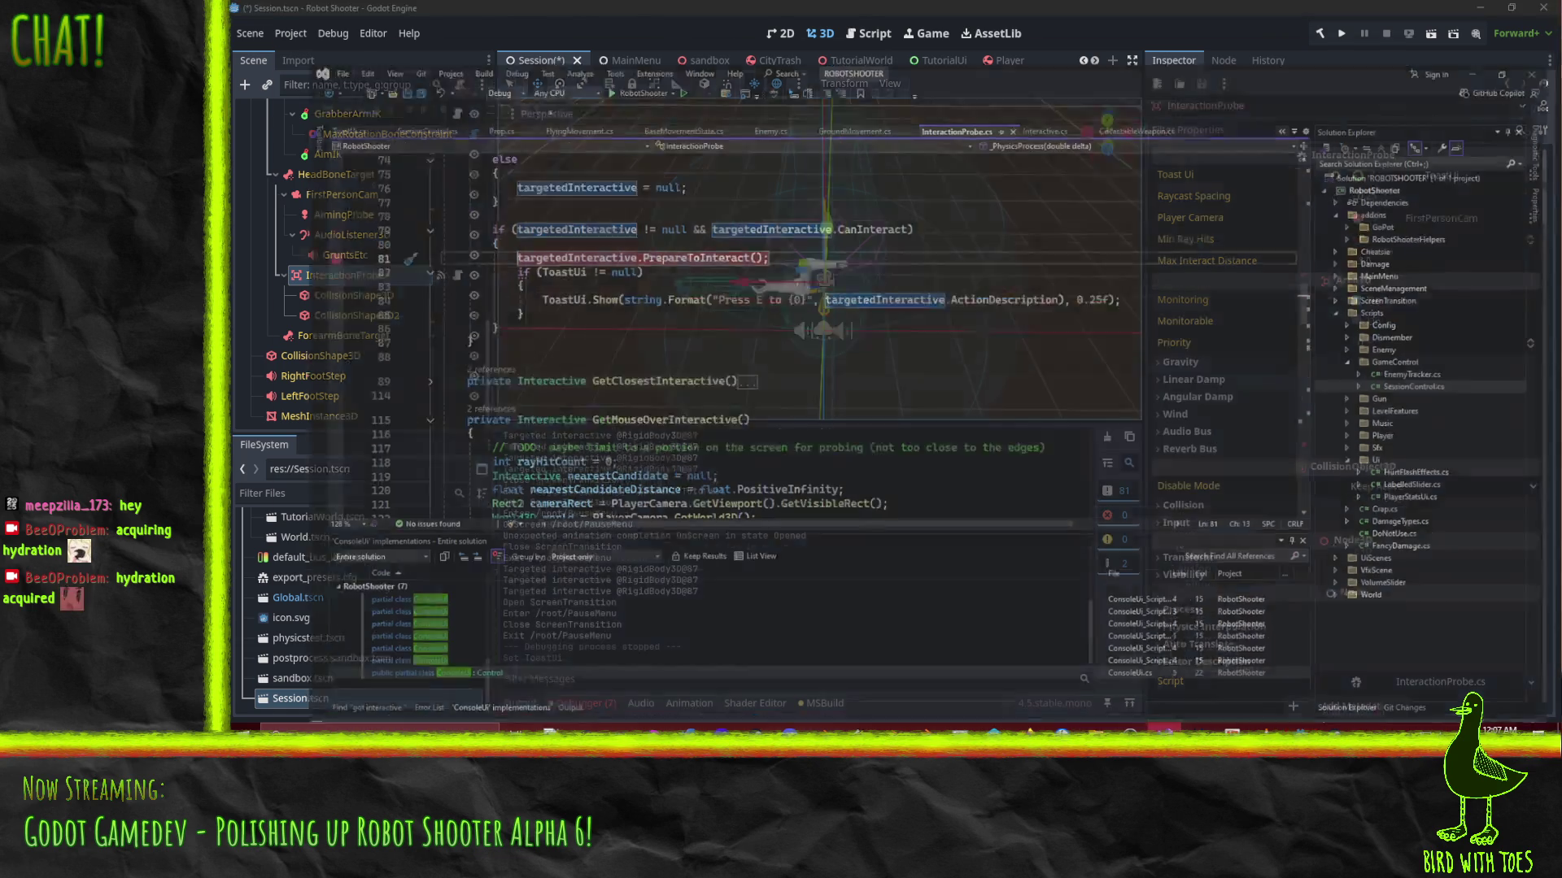
Delete the "show toast" GD.Print line from ToastUi's Show method and save ToastUi.cs
scroll(511, 190, "up", 6)
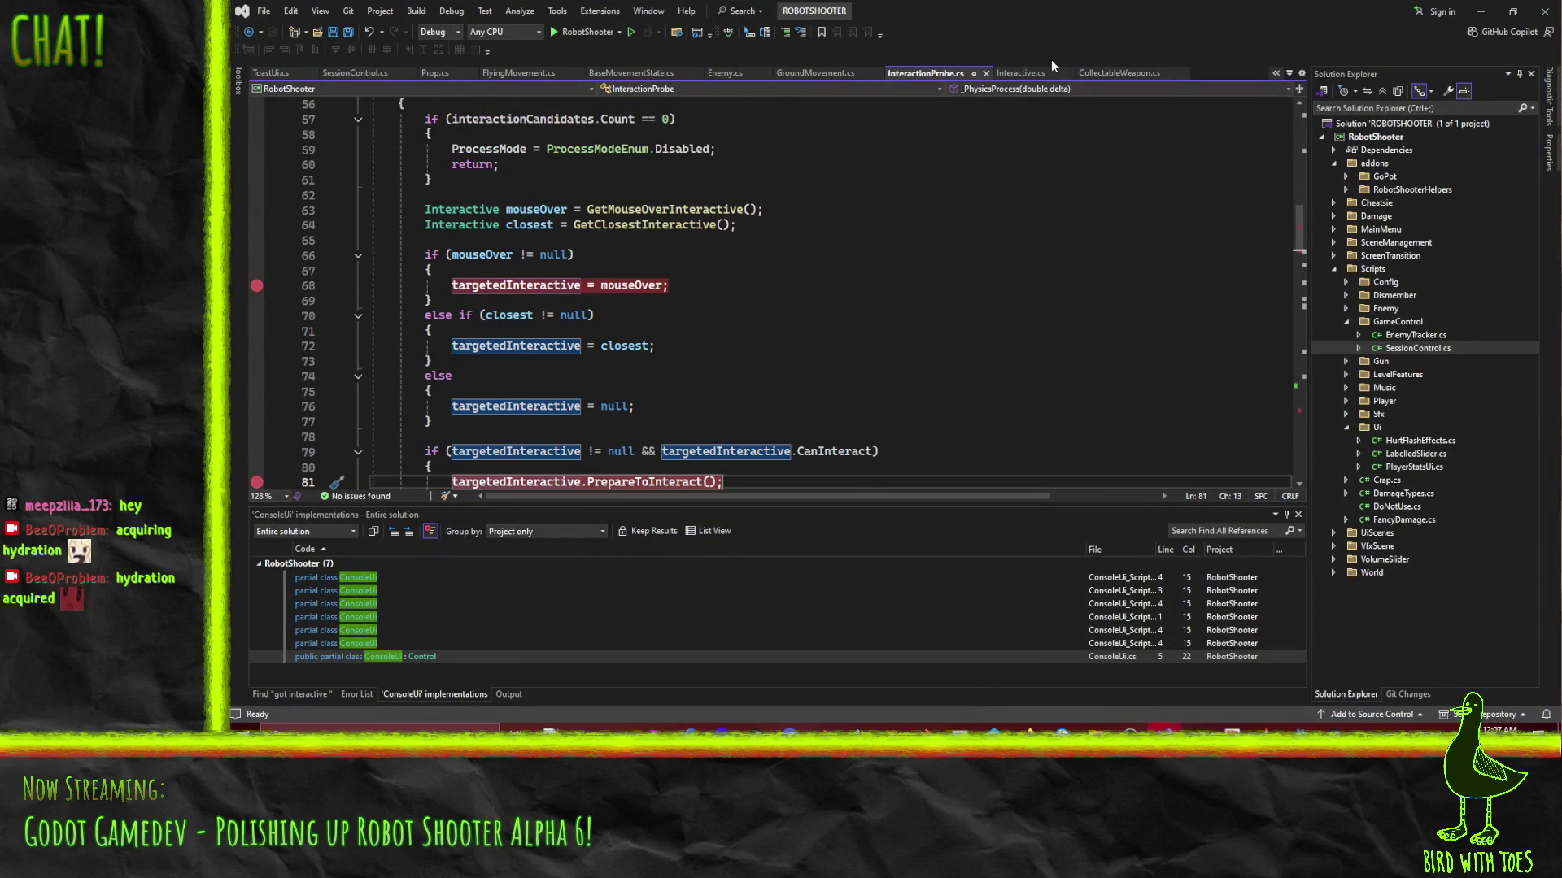
left_click(1023, 73)
left_click(559, 218)
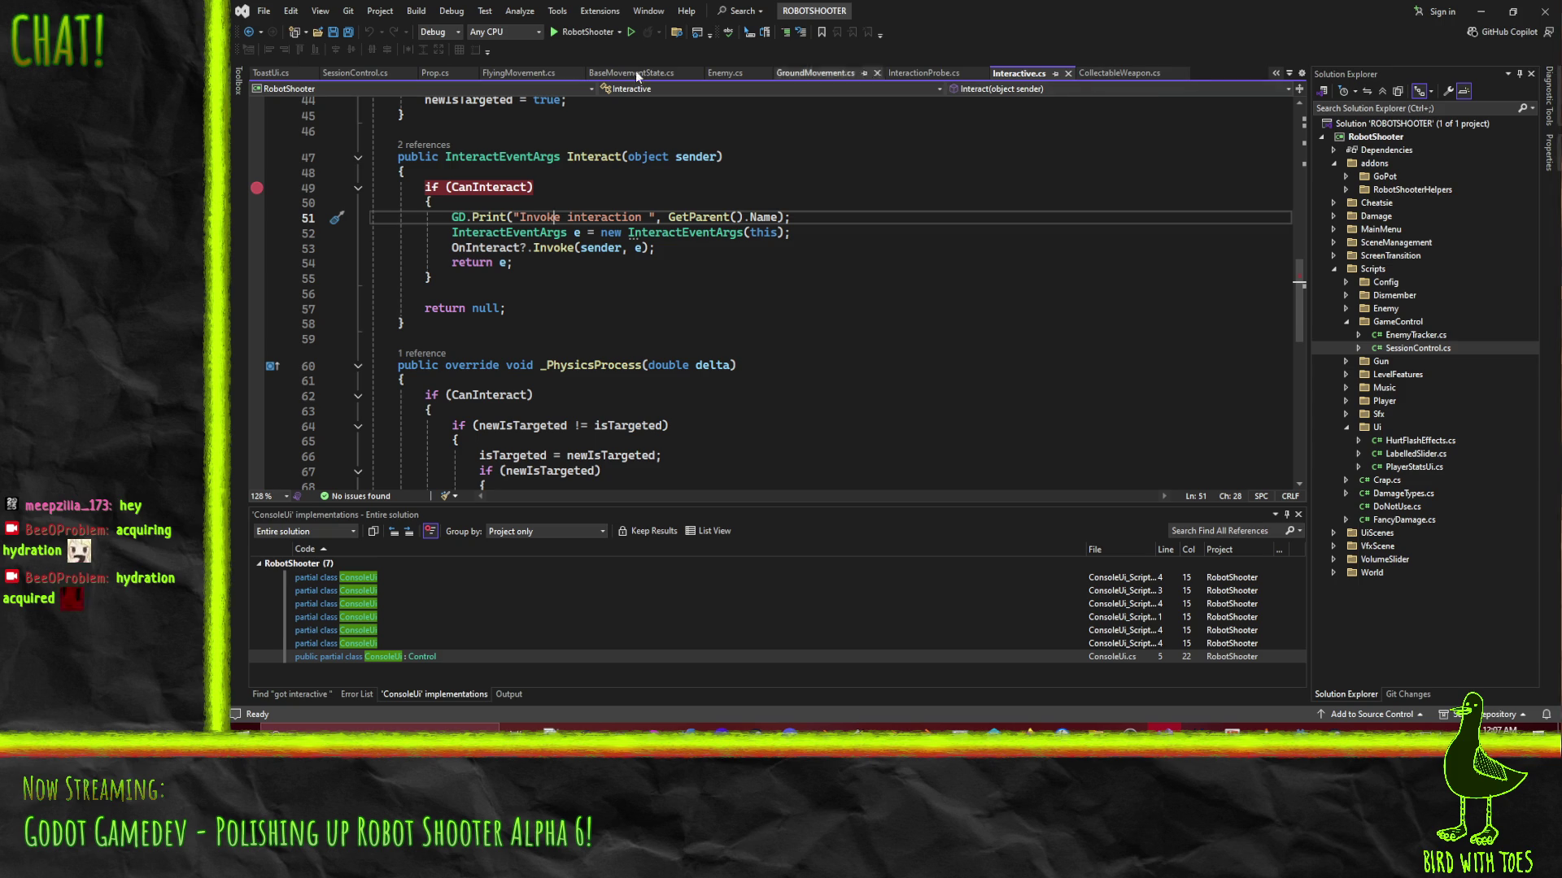
left_click(272, 74)
left_click(546, 205)
key("ctrl+x")
key("ctrl+s")
left_click(1480, 11)
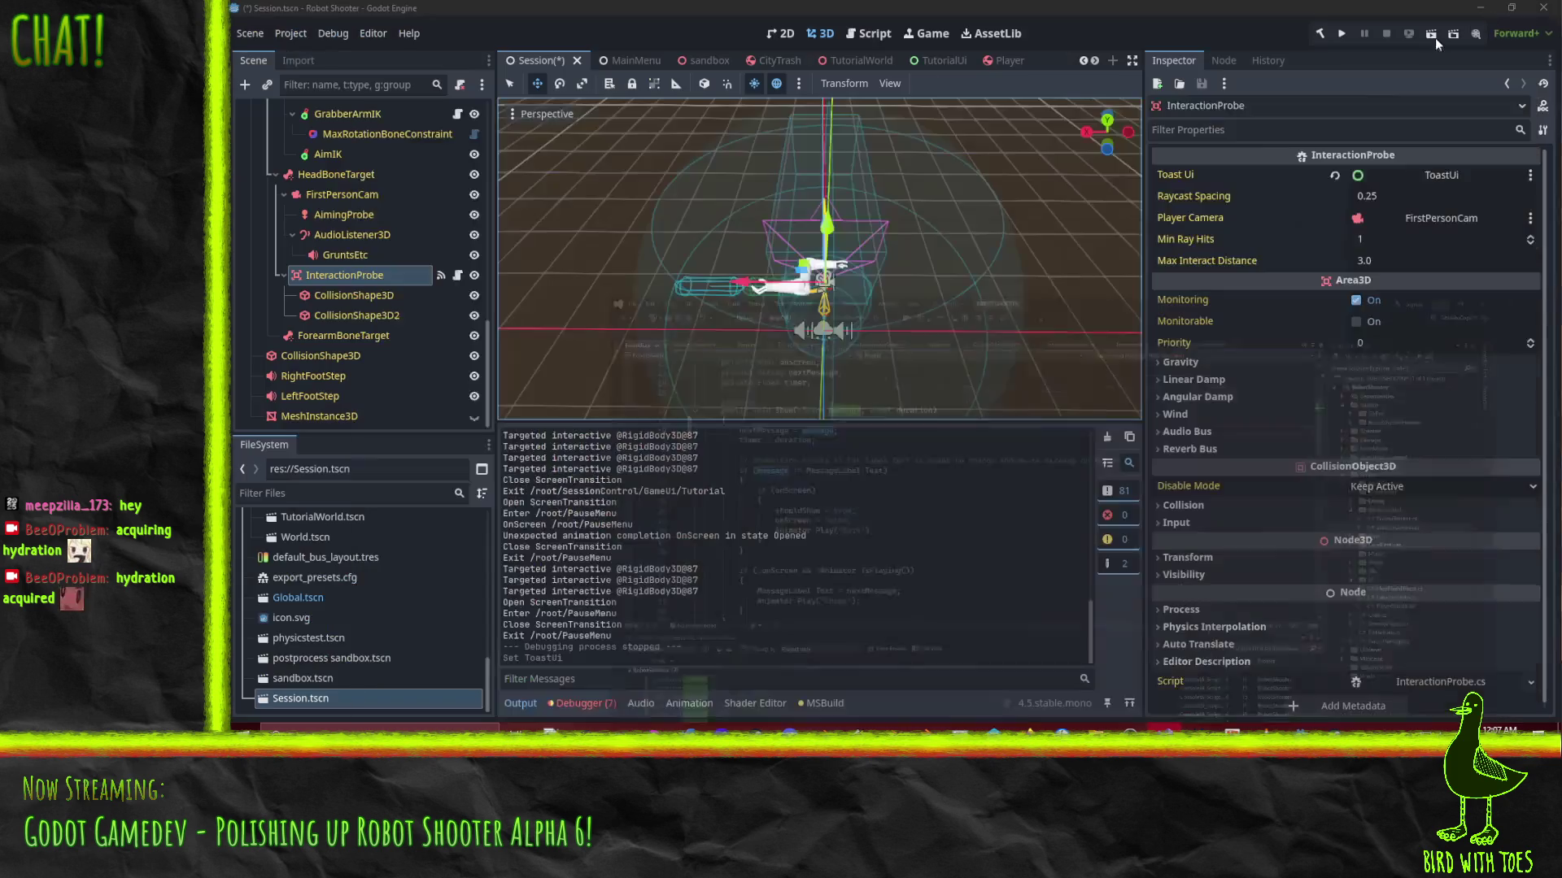
Run the project, start the game and walk forward between the crates
left_click(1340, 35)
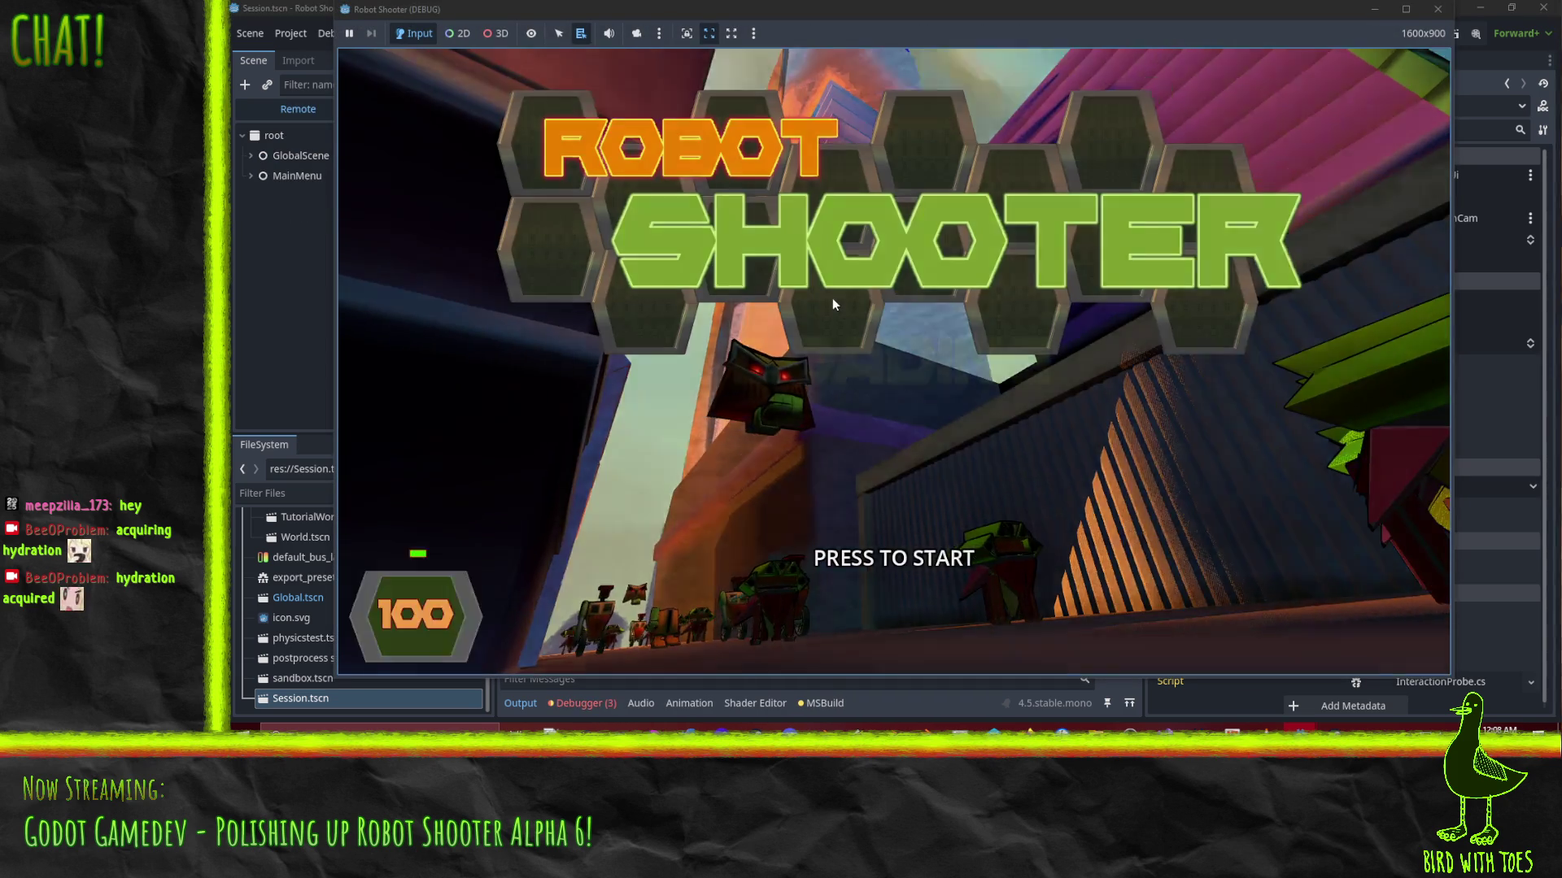
left_click(832, 297)
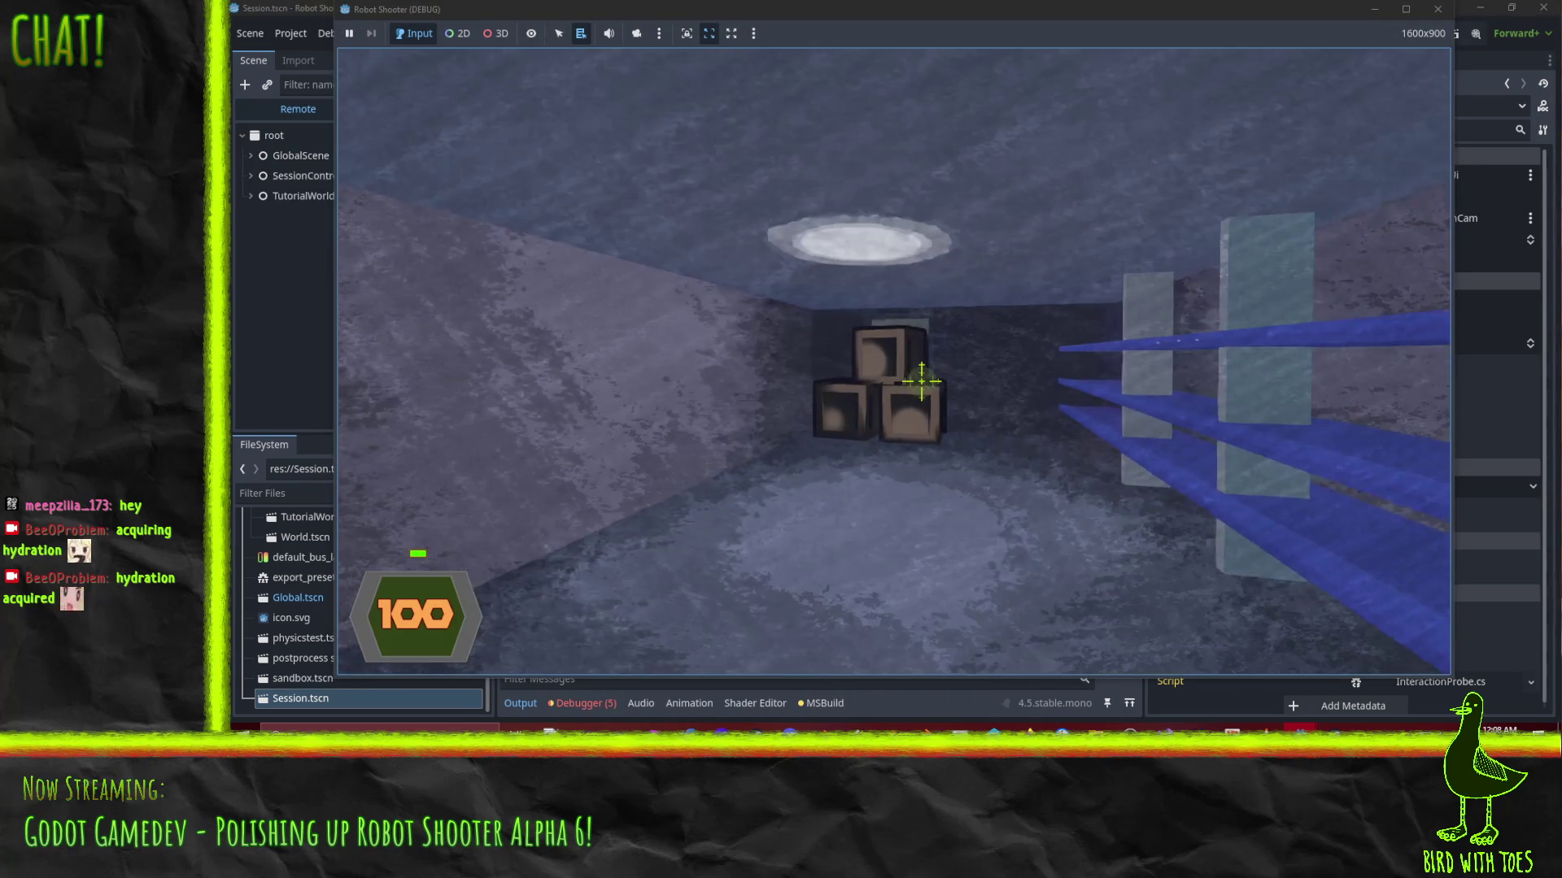
key("w")
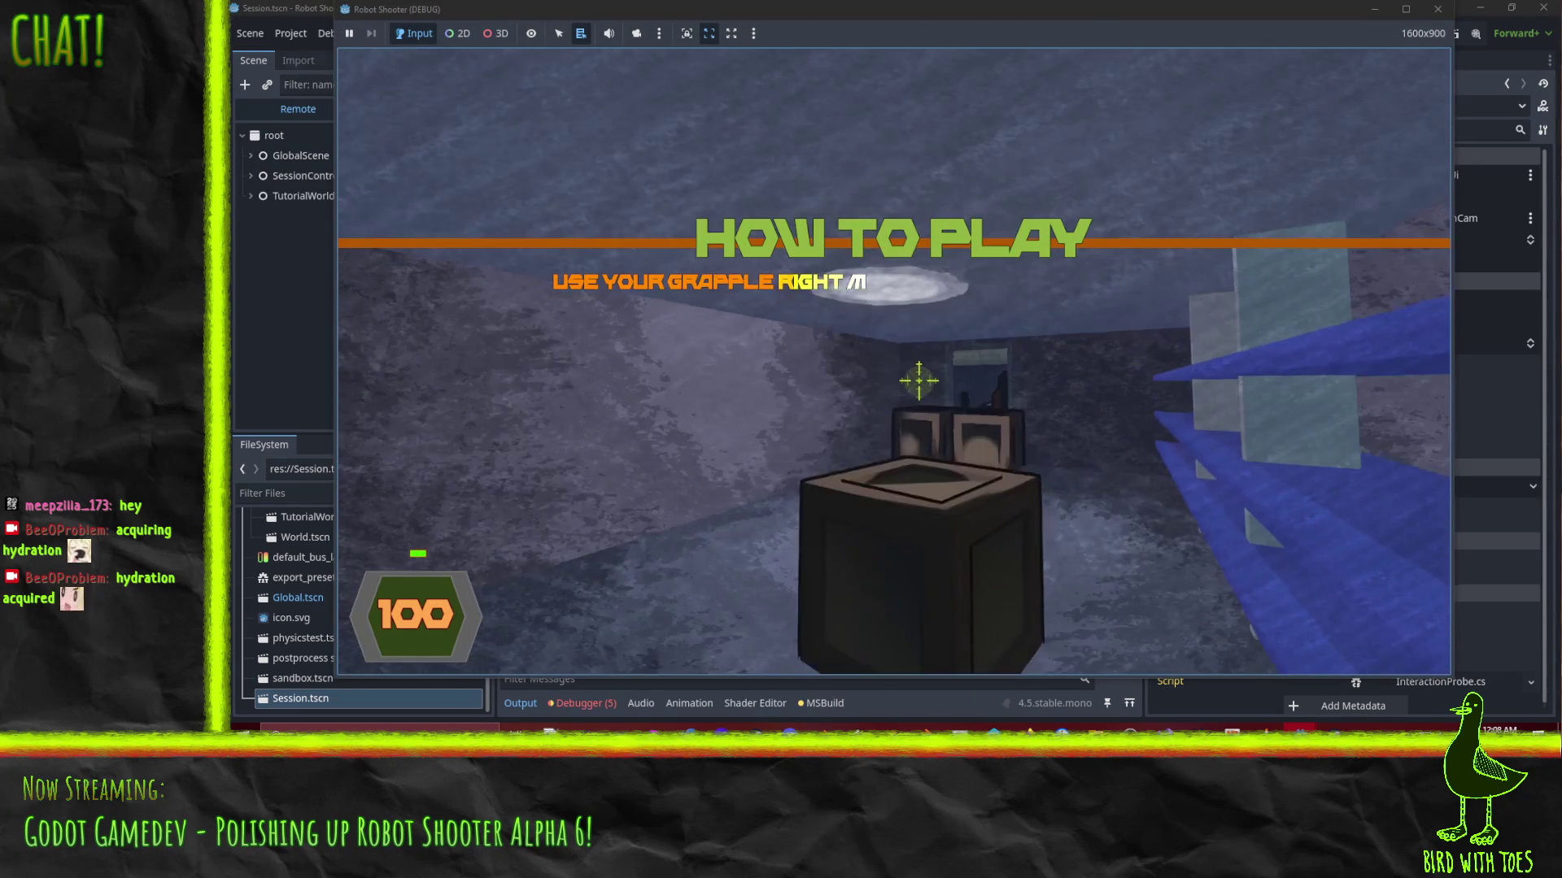
key("w")
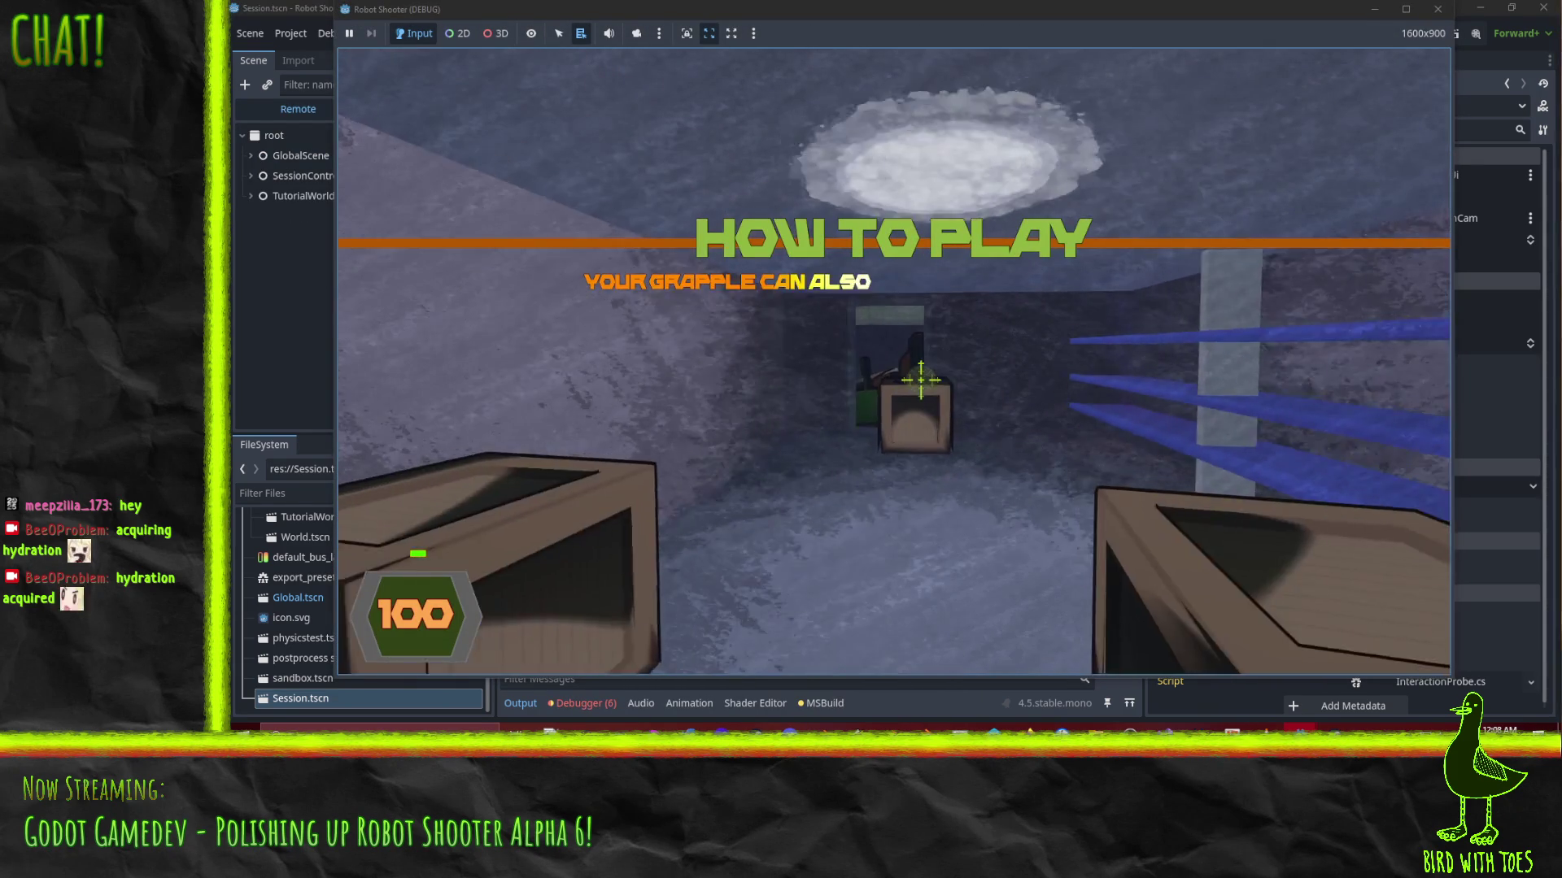
key("w")
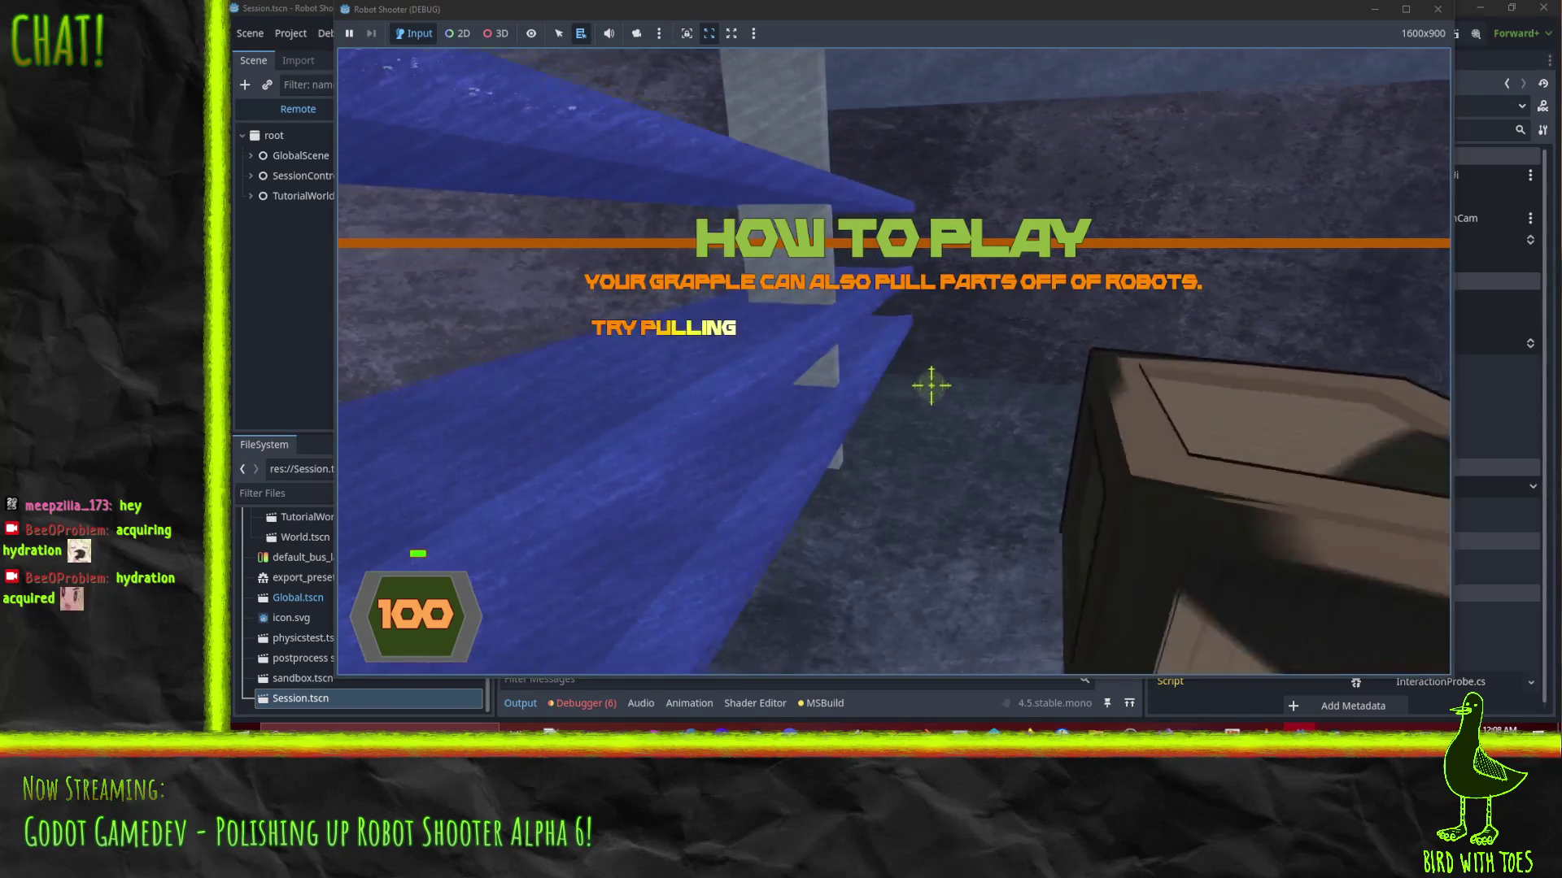
key("w")
key("w")
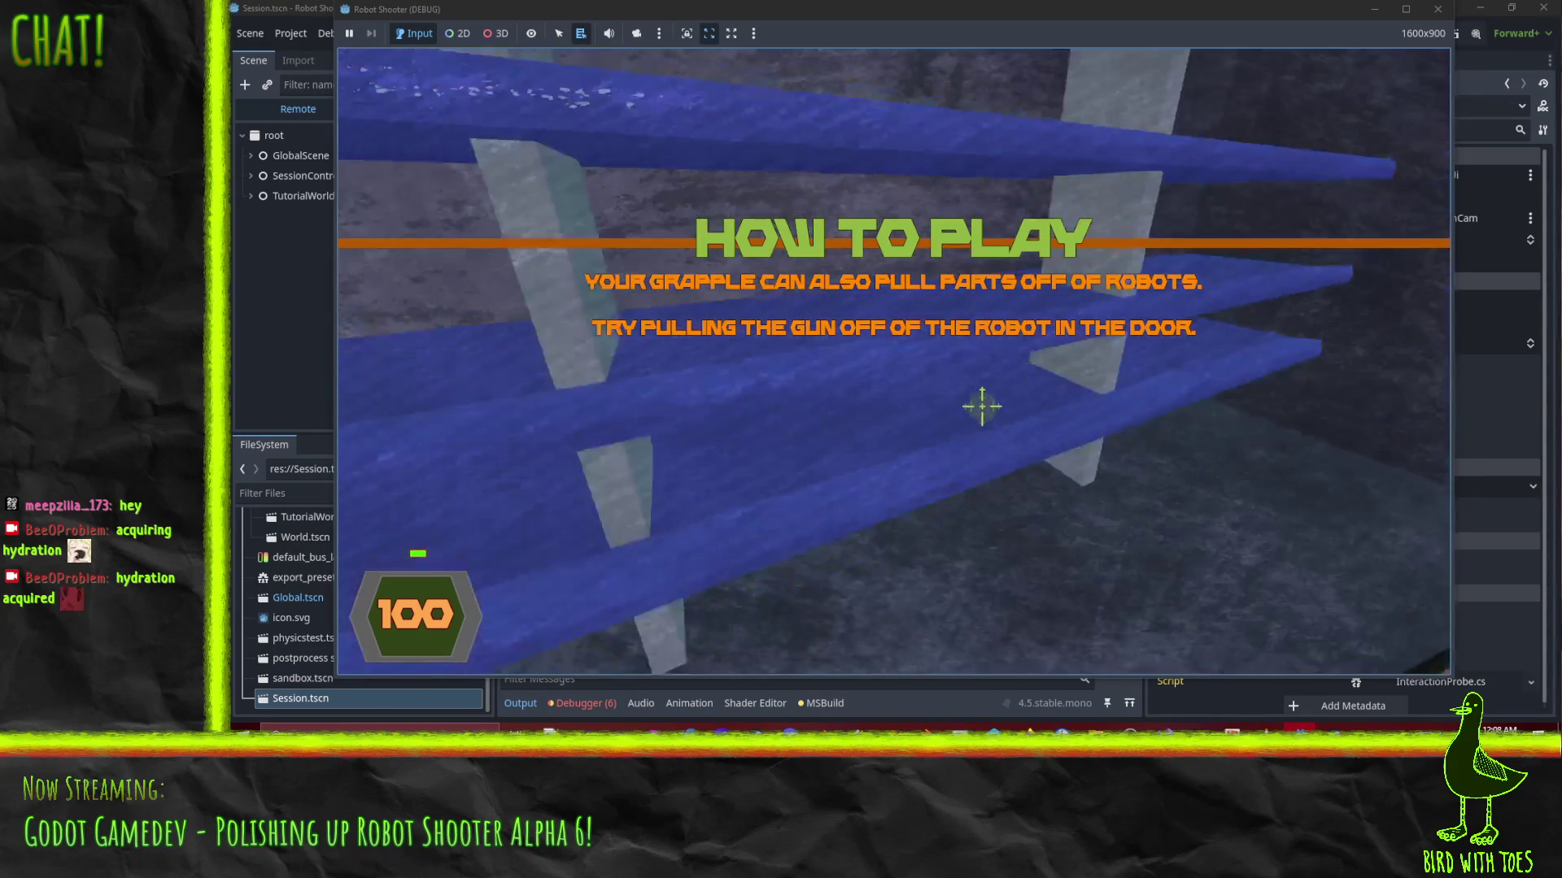
key("w")
key("w")
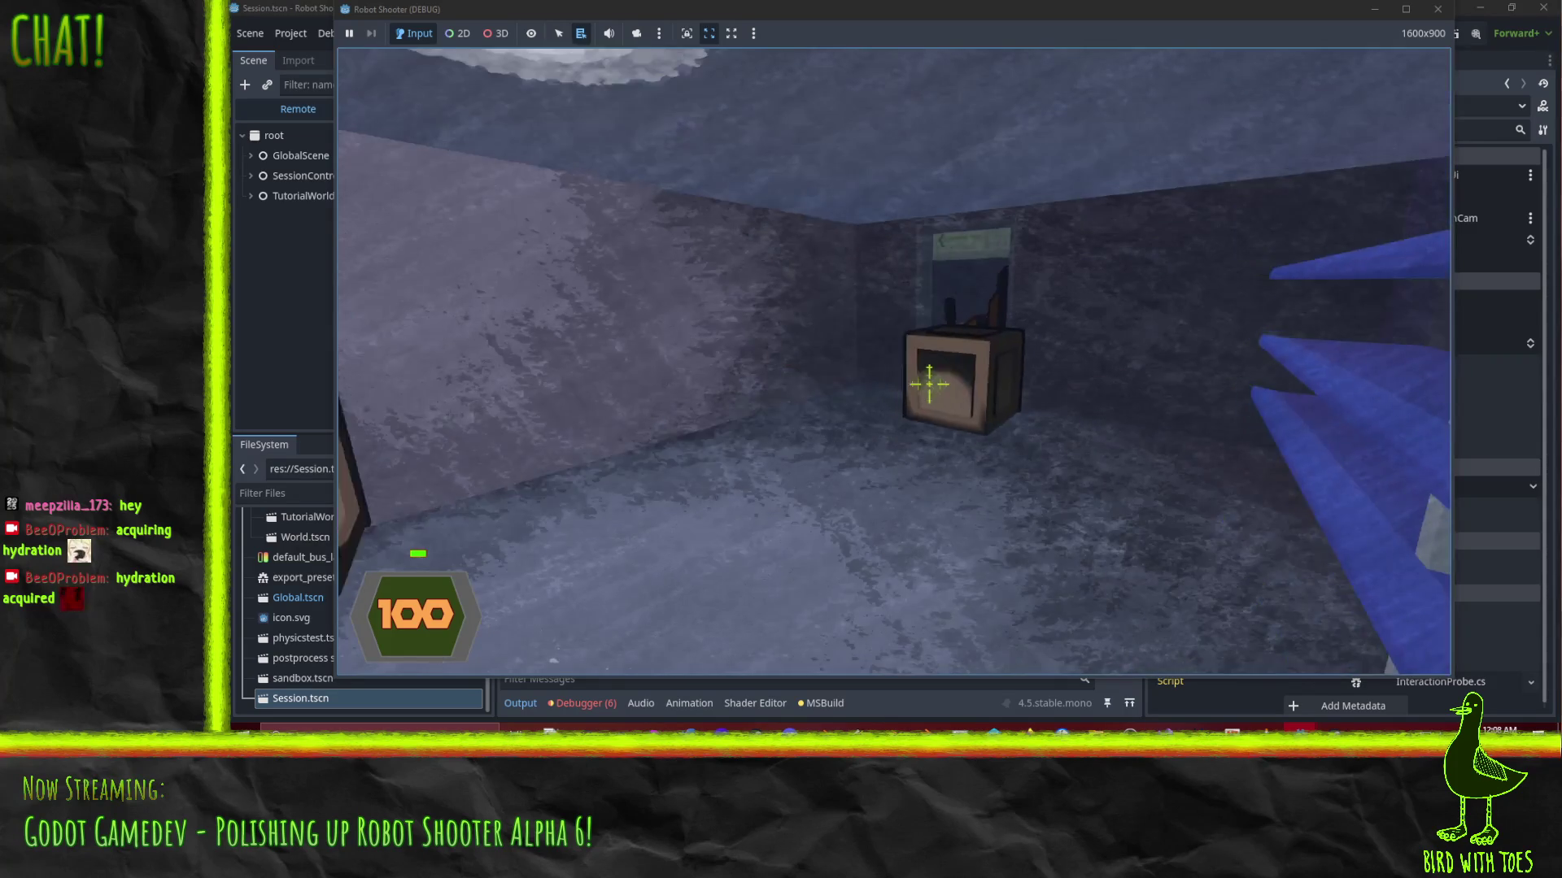
key("w")
Grapple a crate and keep walking around the crates toward the doorway robot
left_click(929, 383)
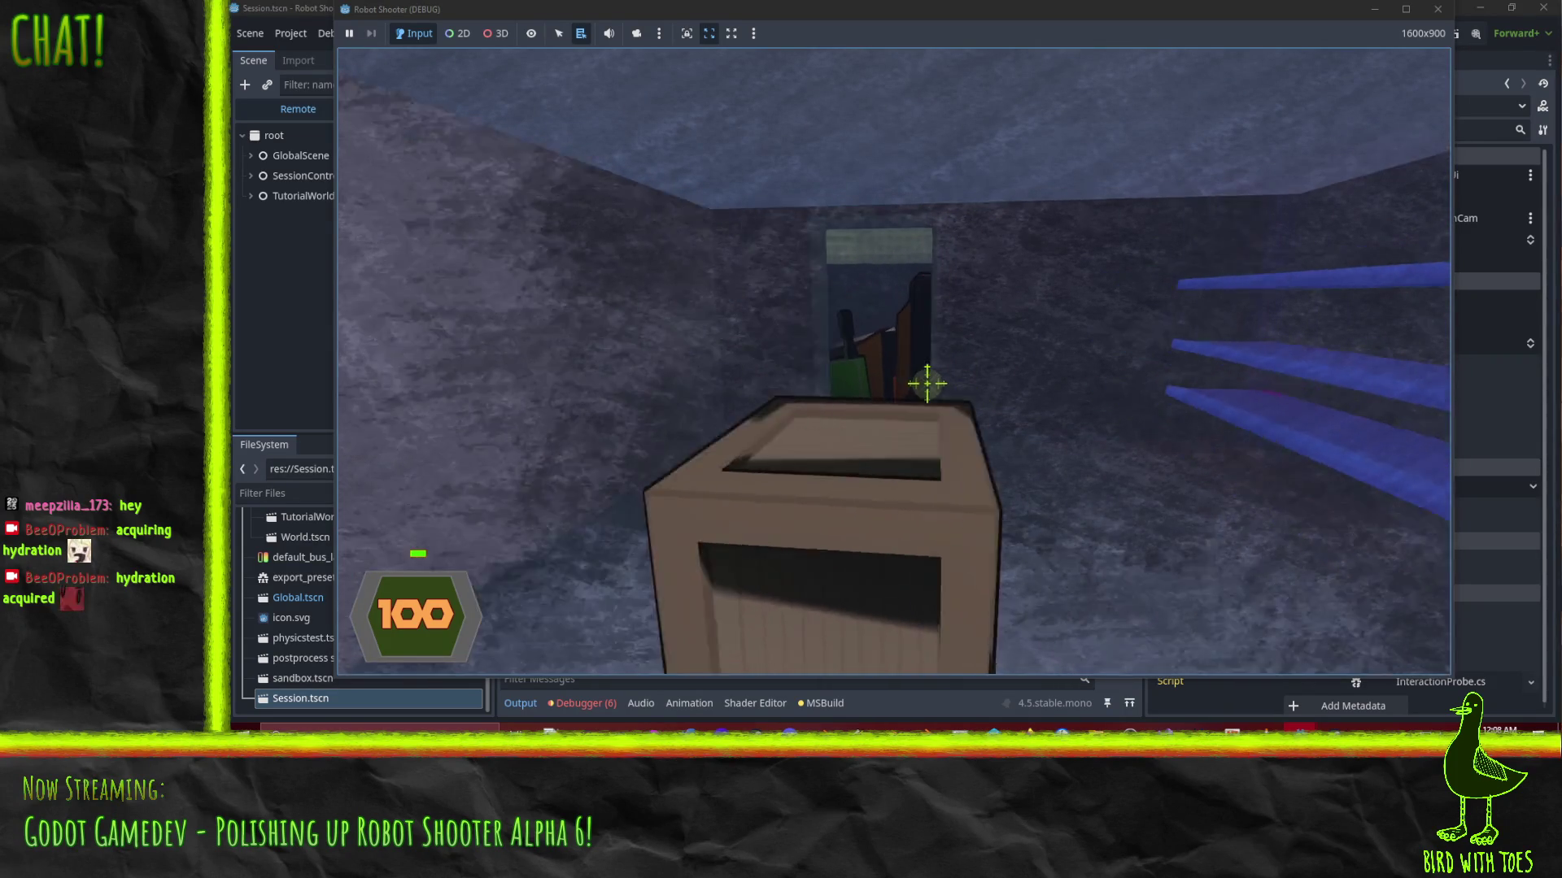
key("w")
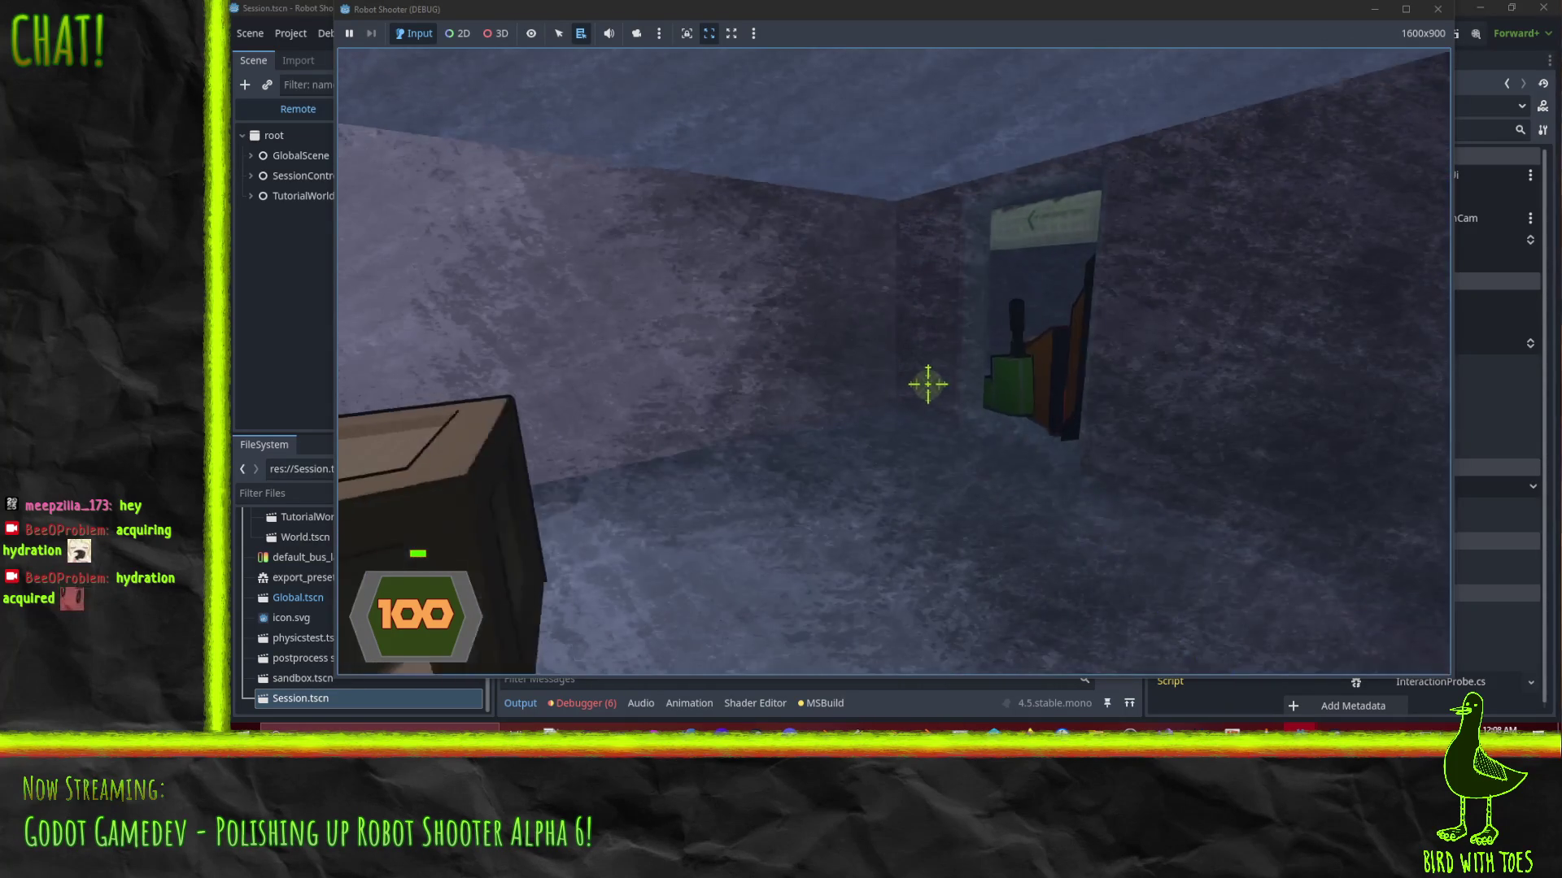
key("w")
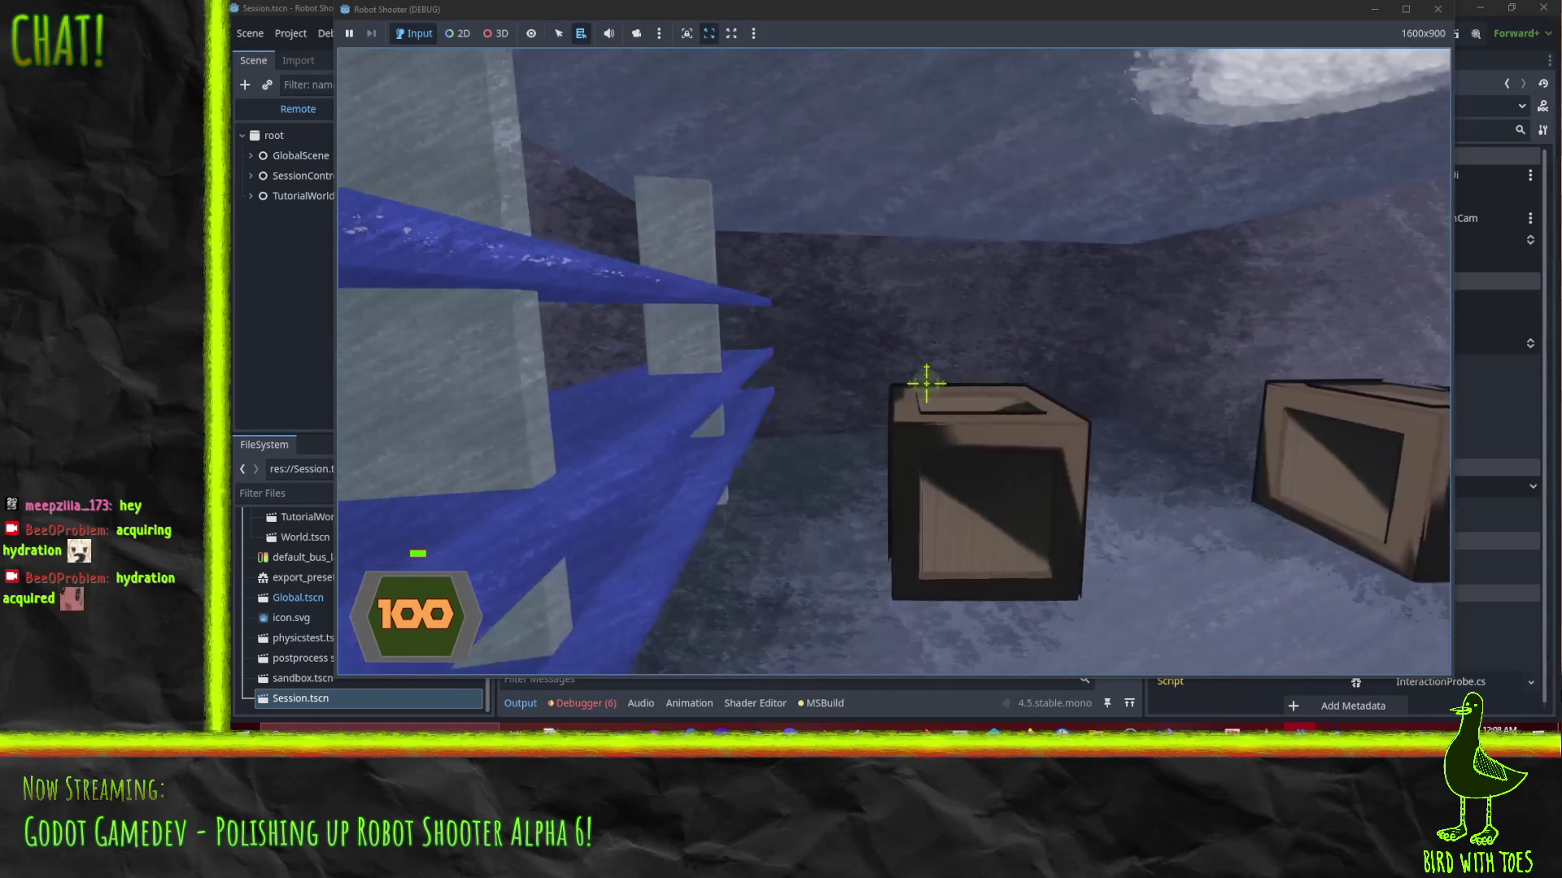
key("w")
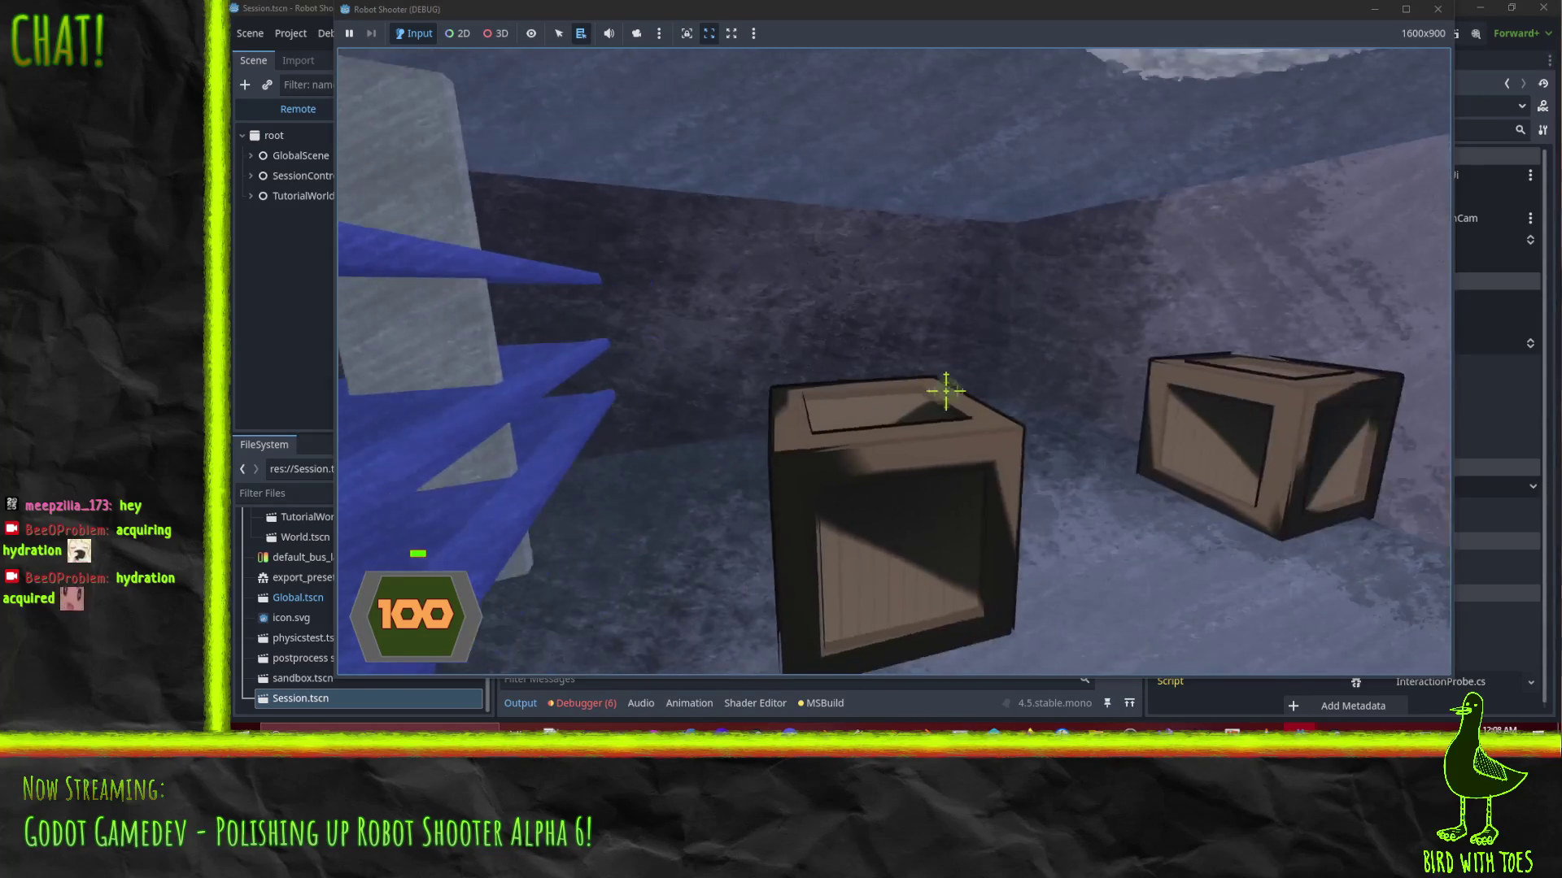
key("w")
key("w")
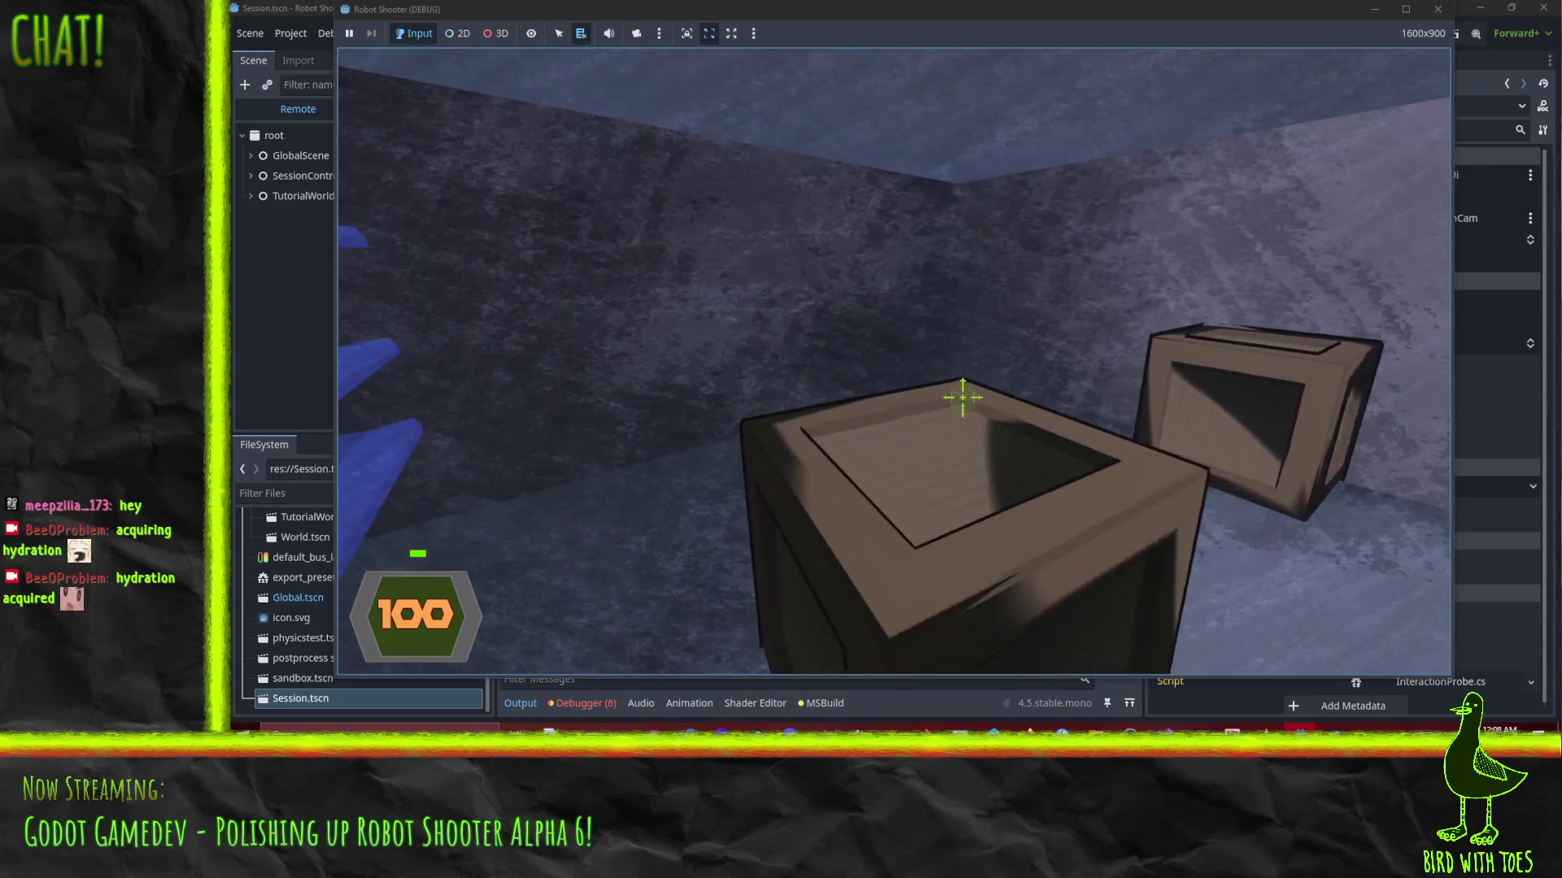
key("w")
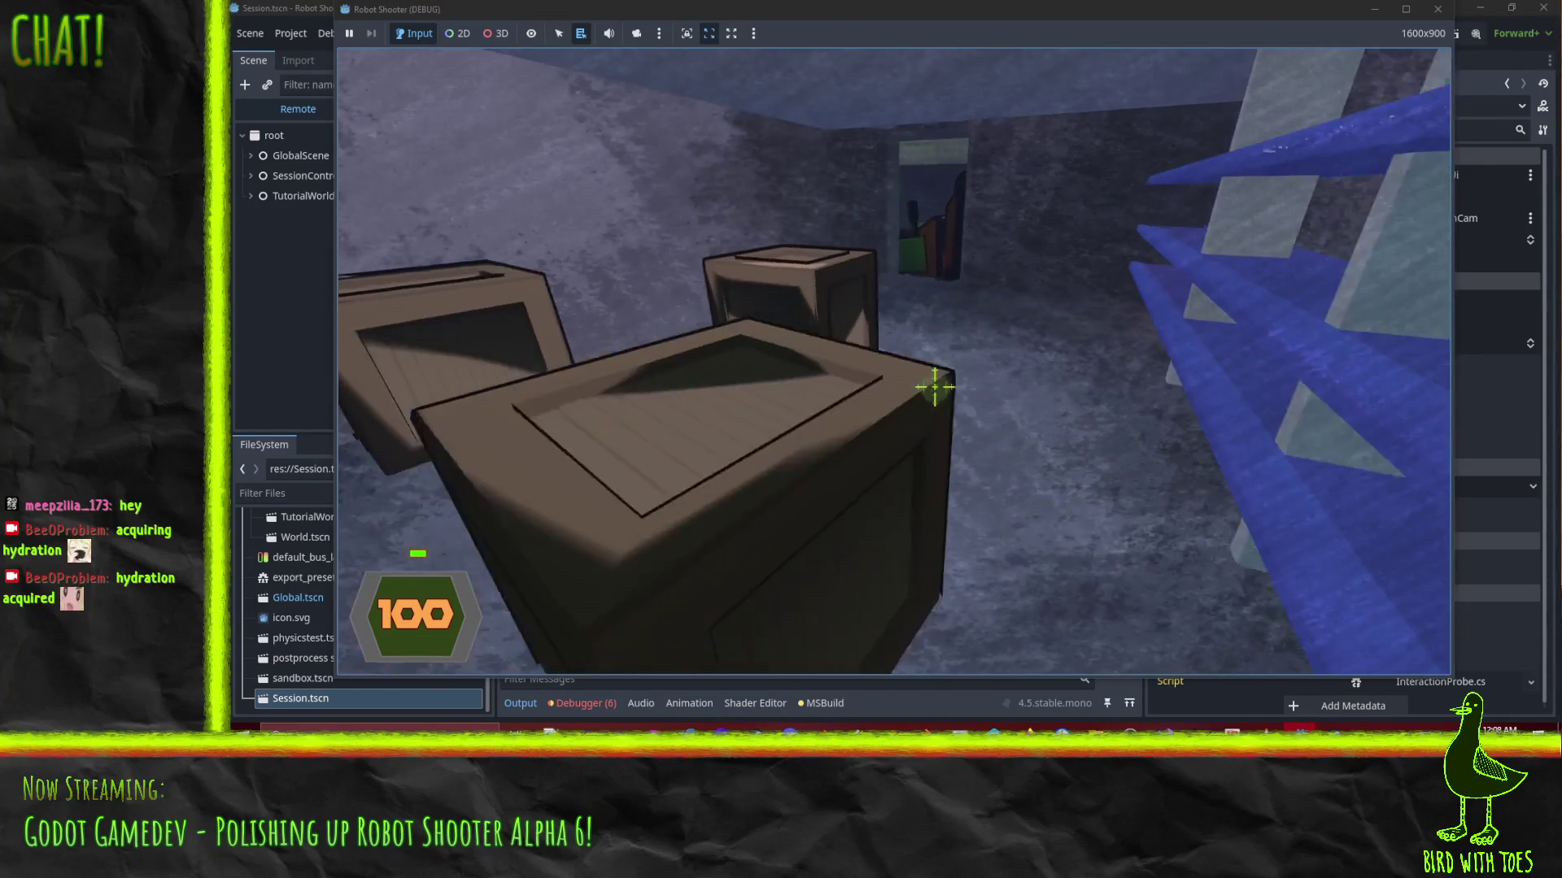
key("w")
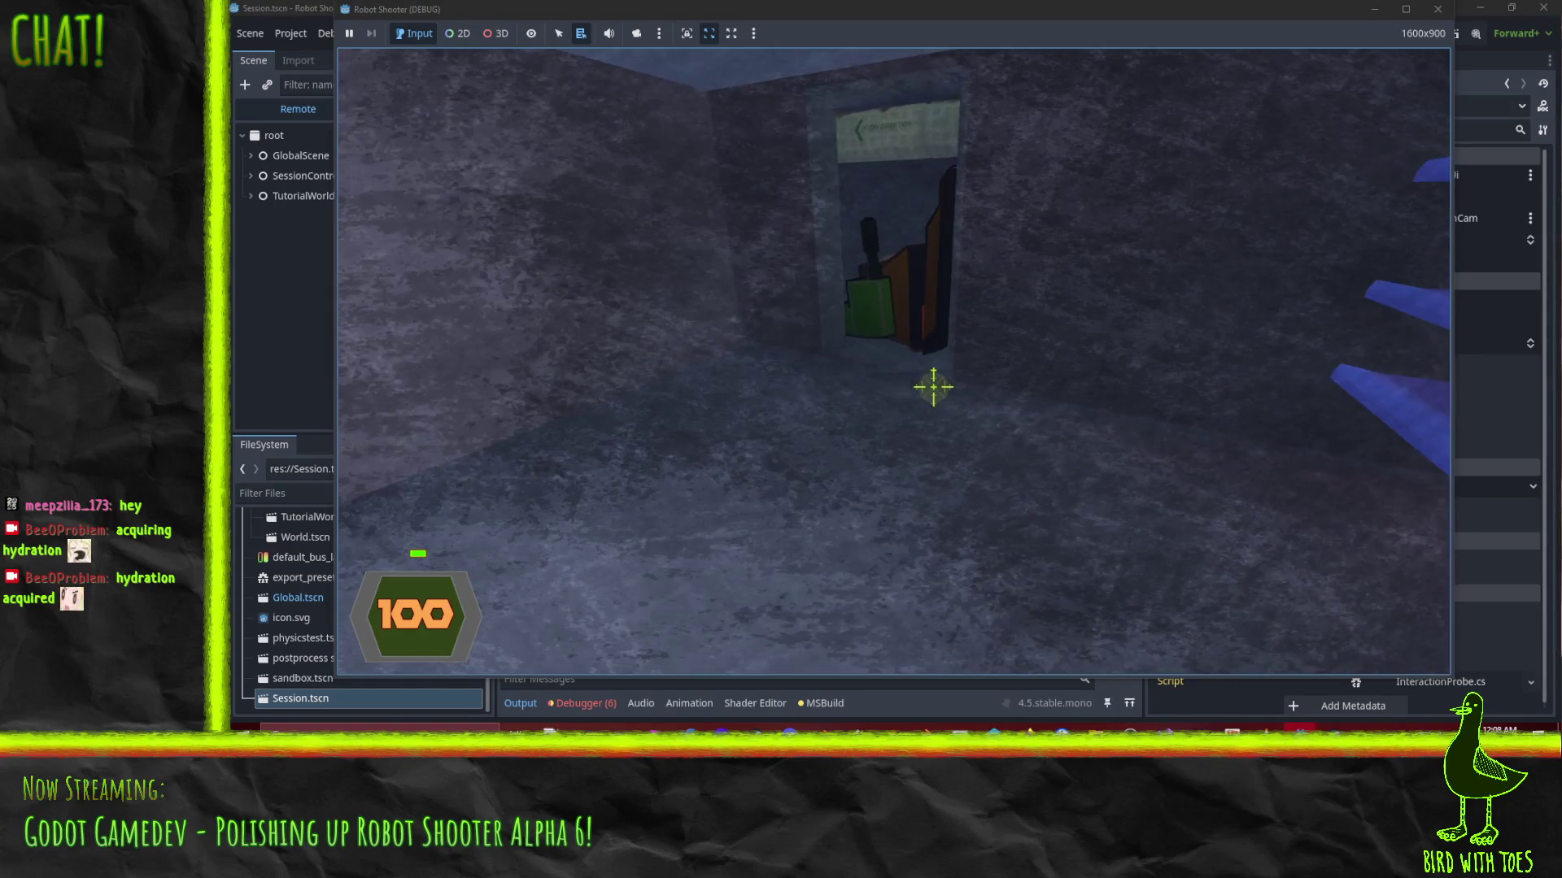
Grapple the gun off the doorway robot and pick it up with E at the 'Press E to pick up gun' toast
left_click(935, 388)
key("w")
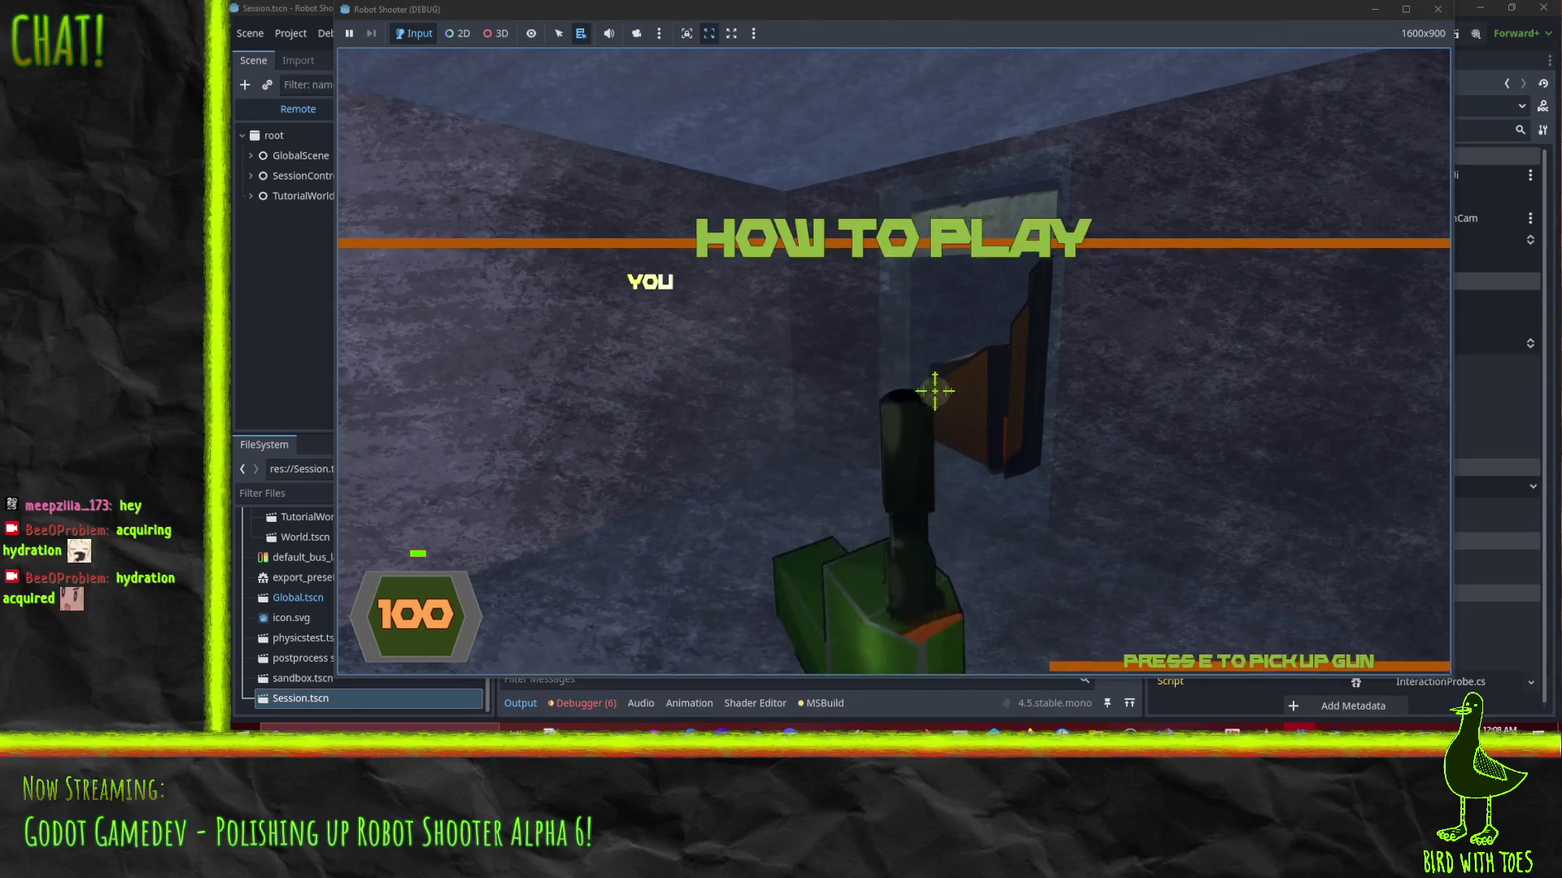
key("w")
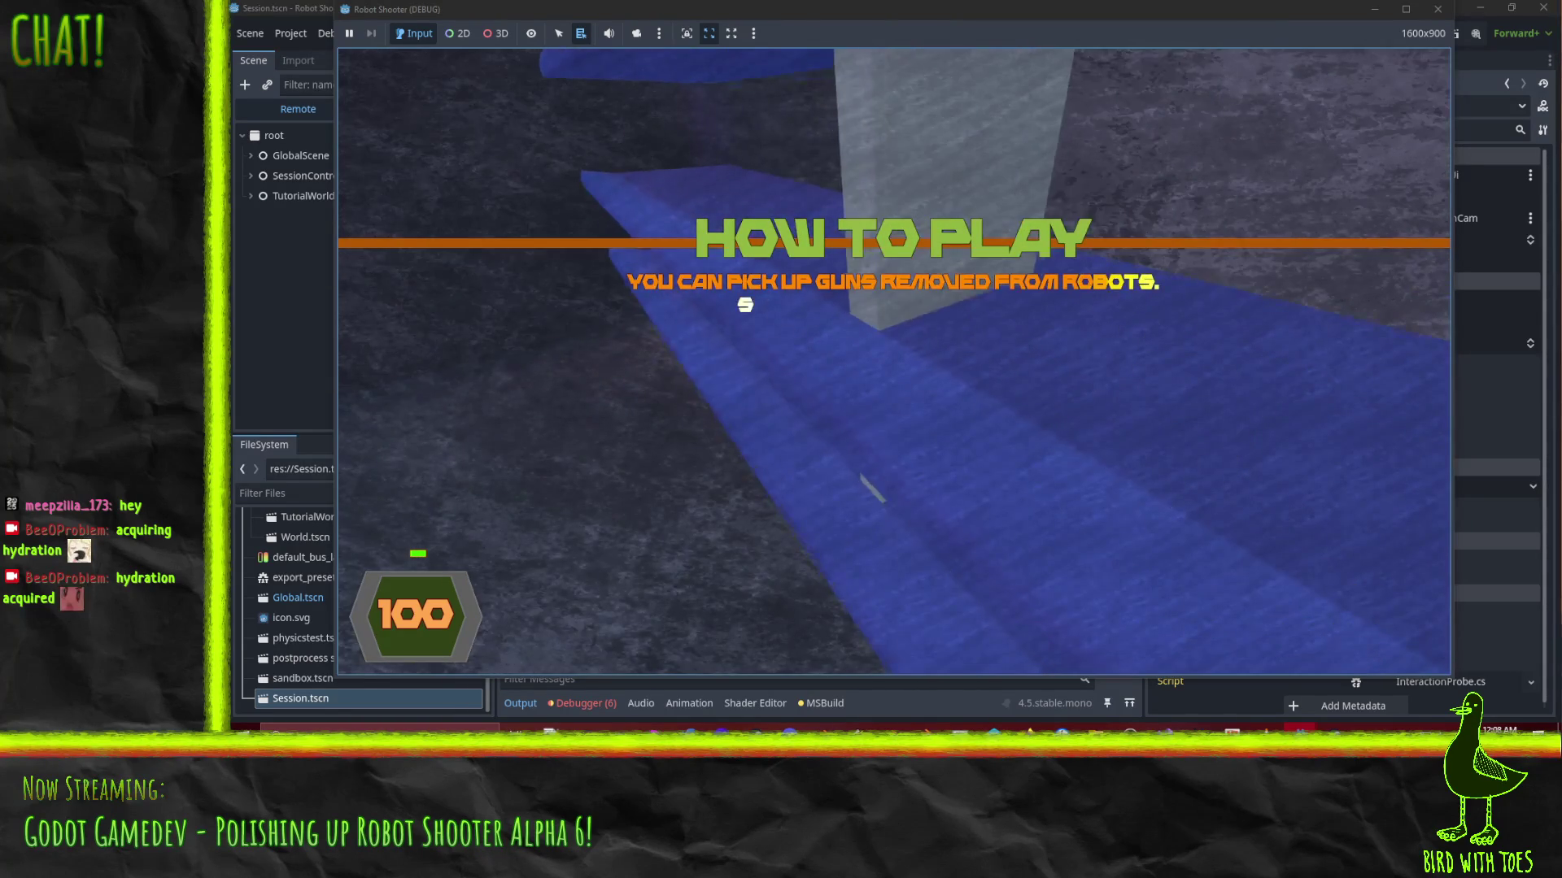
key("w")
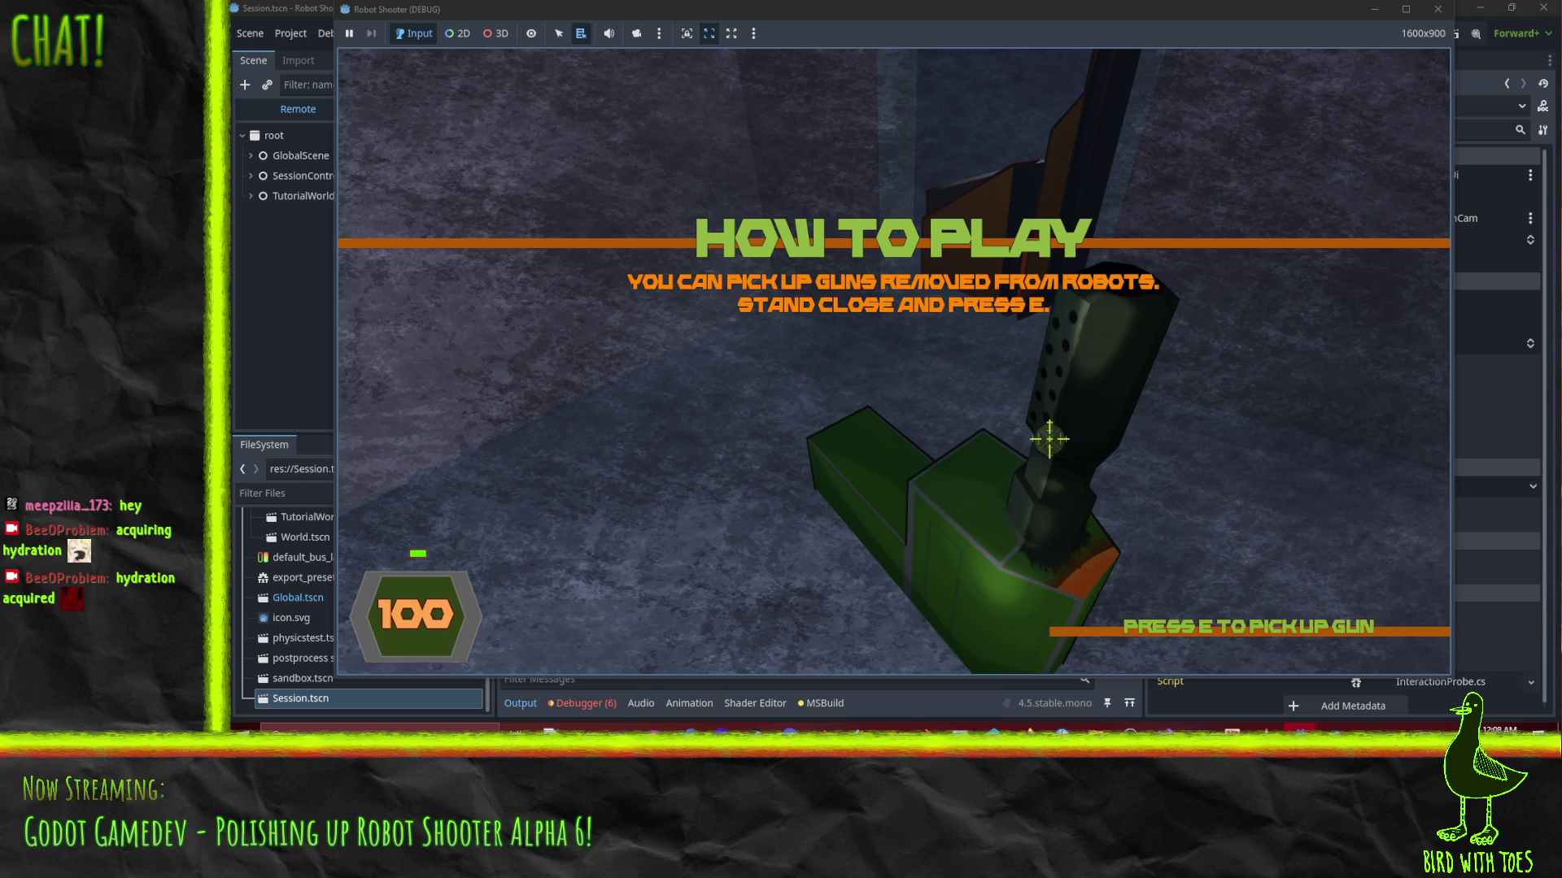
key("e")
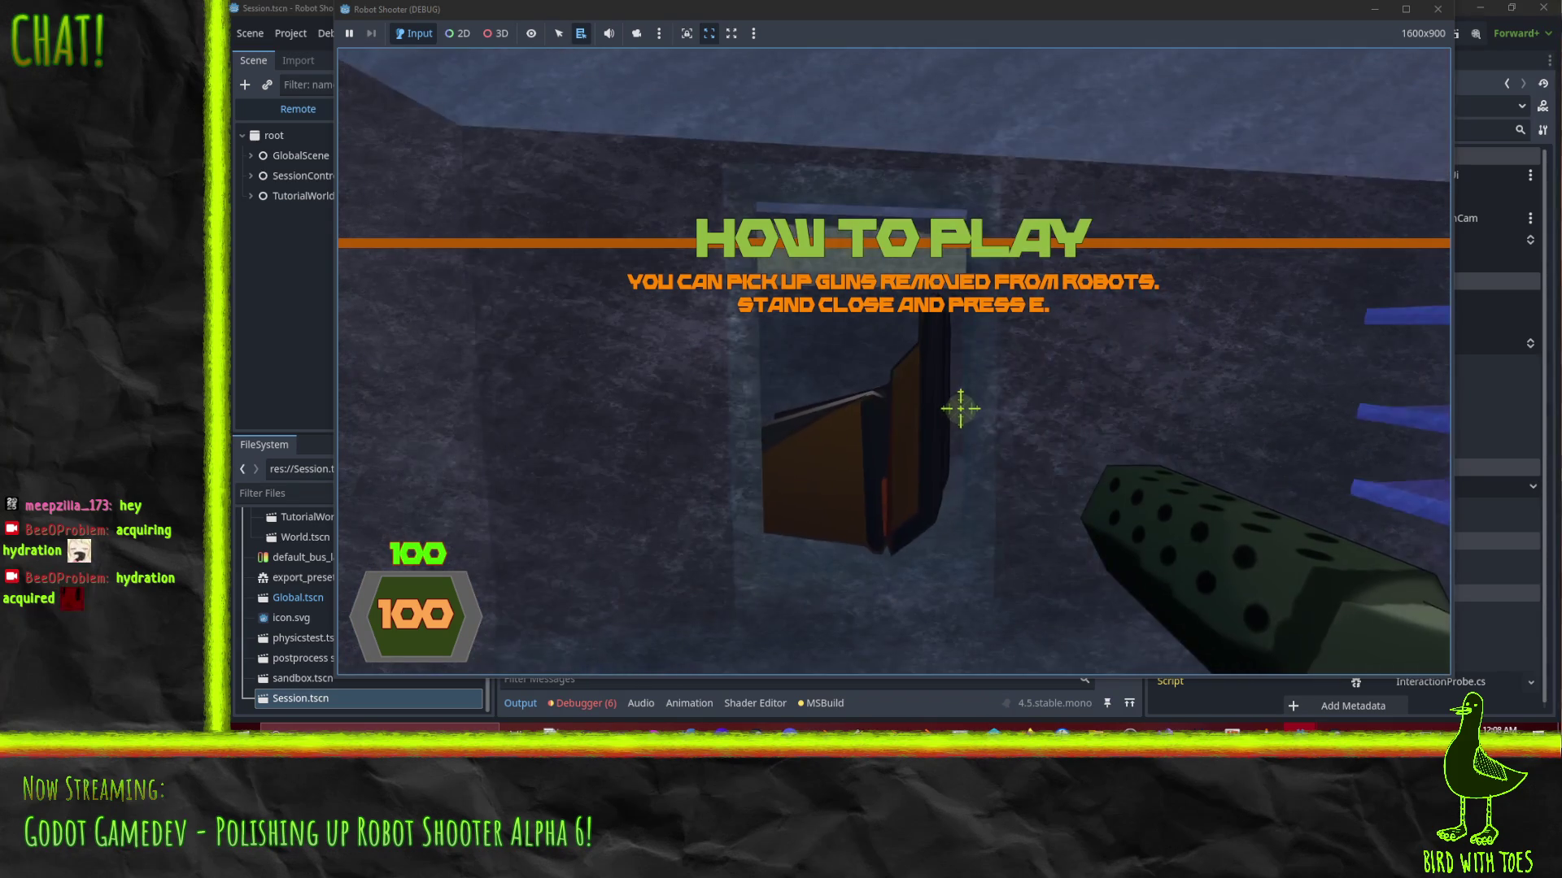
Fire the new gun repeatedly at the robot, then pause and exit the game
left_click(958, 407)
left_click(958, 407)
left_click(957, 402)
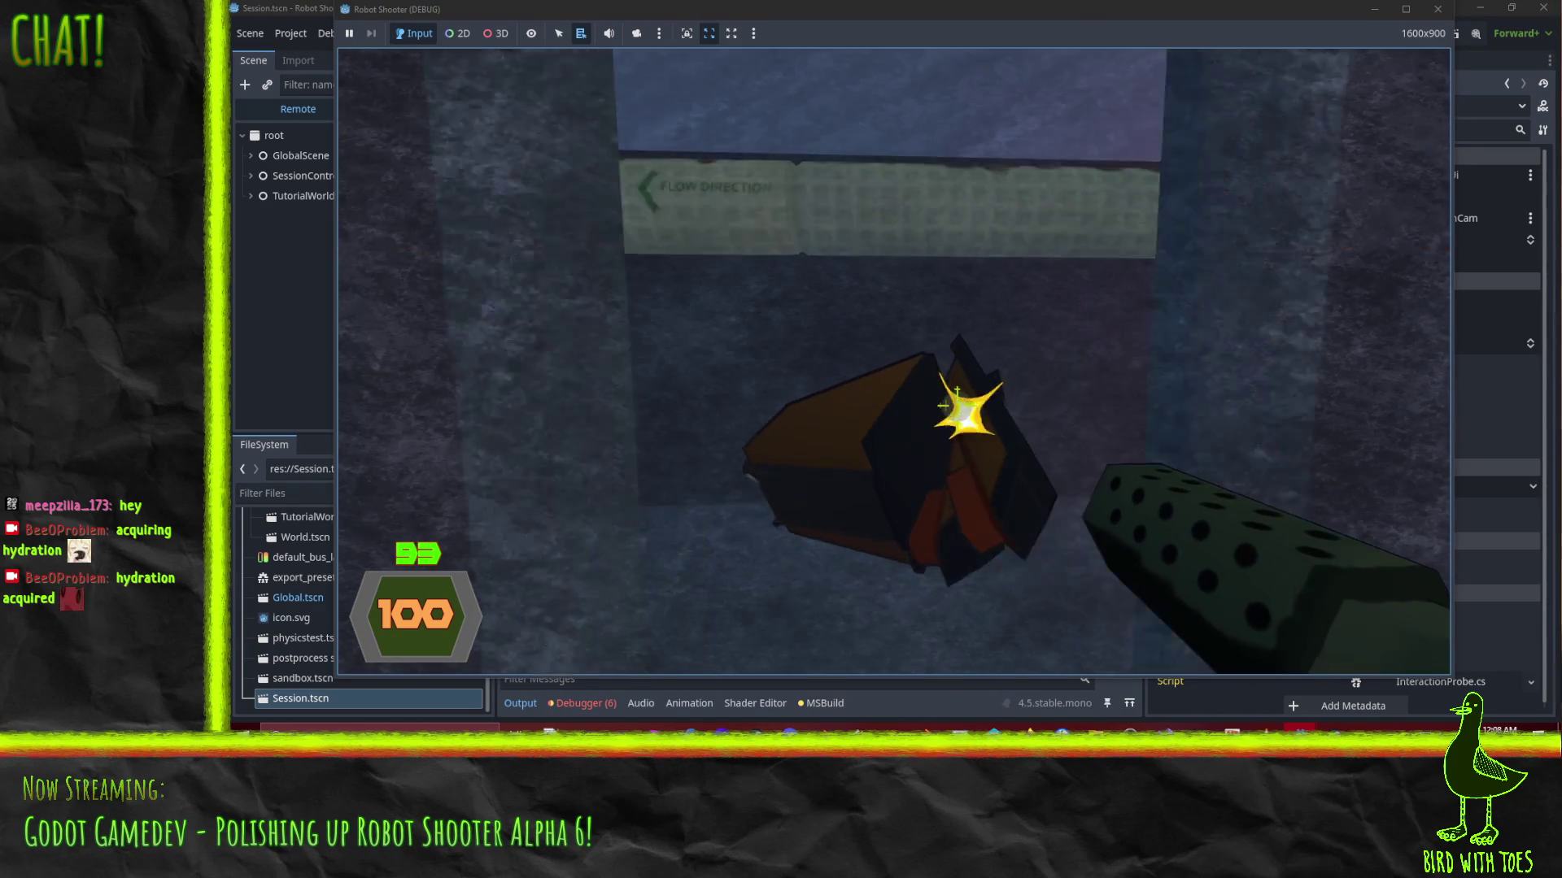
left_click(941, 407)
left_click(1029, 453)
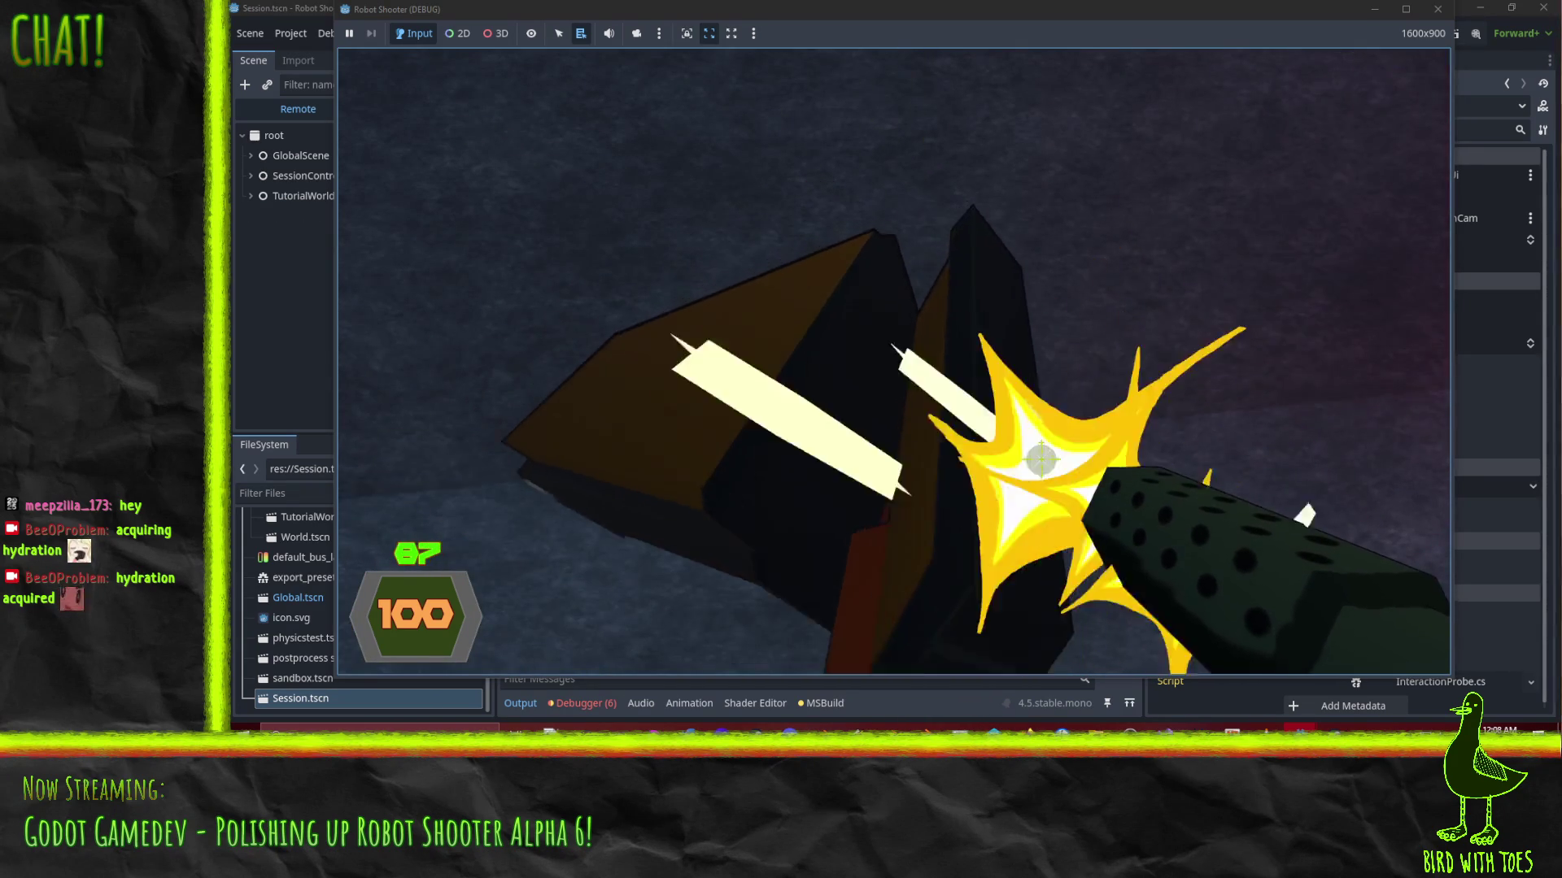
left_click(1032, 455)
left_click(1035, 456)
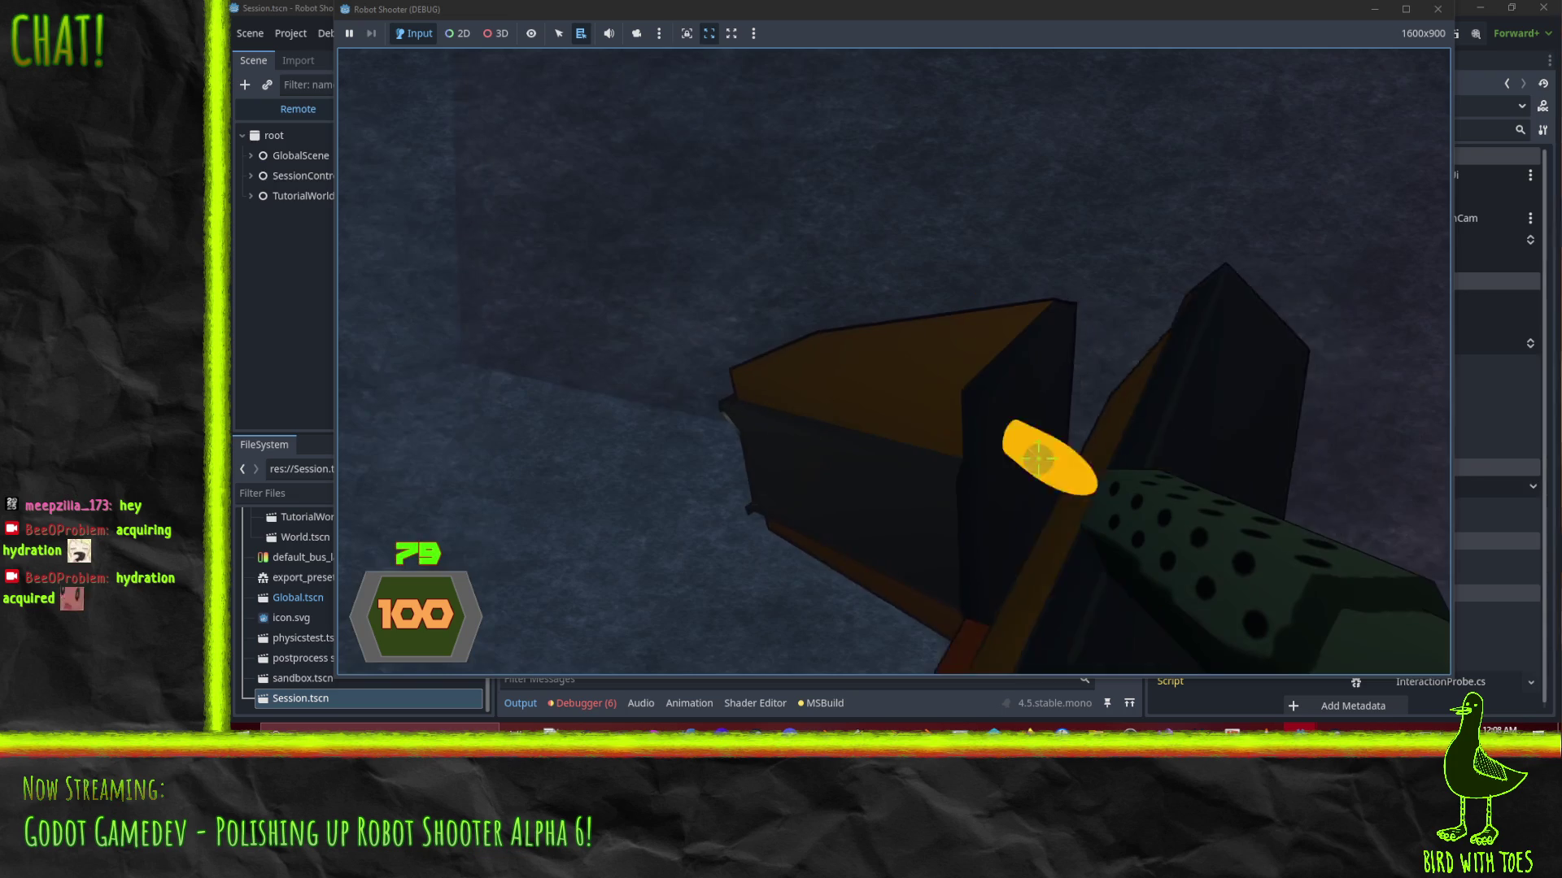
left_click(1038, 459)
left_click(1045, 462)
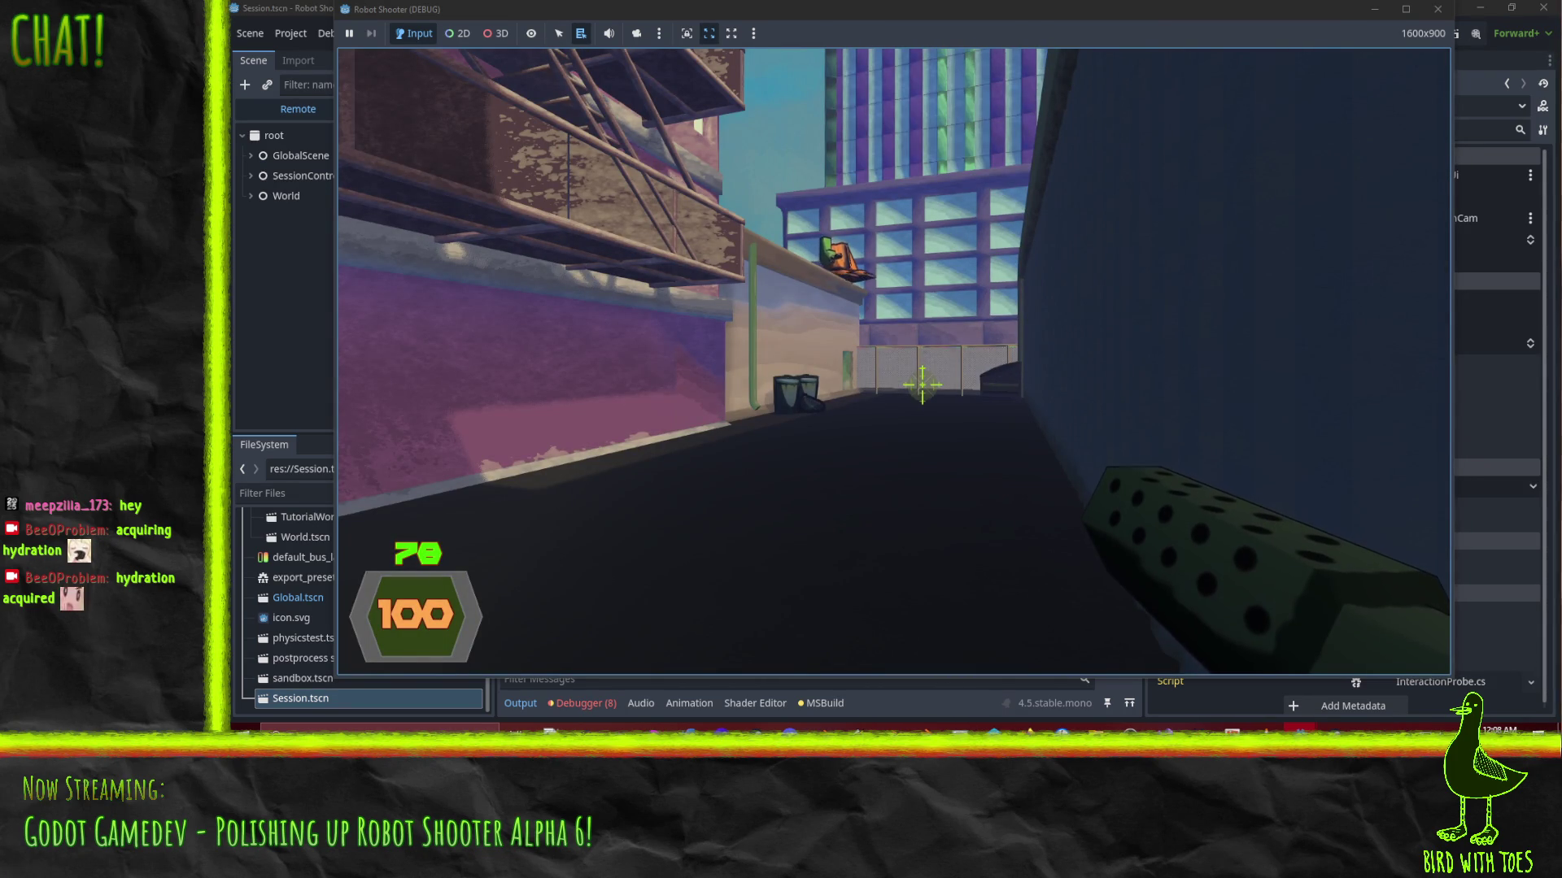
key("Escape")
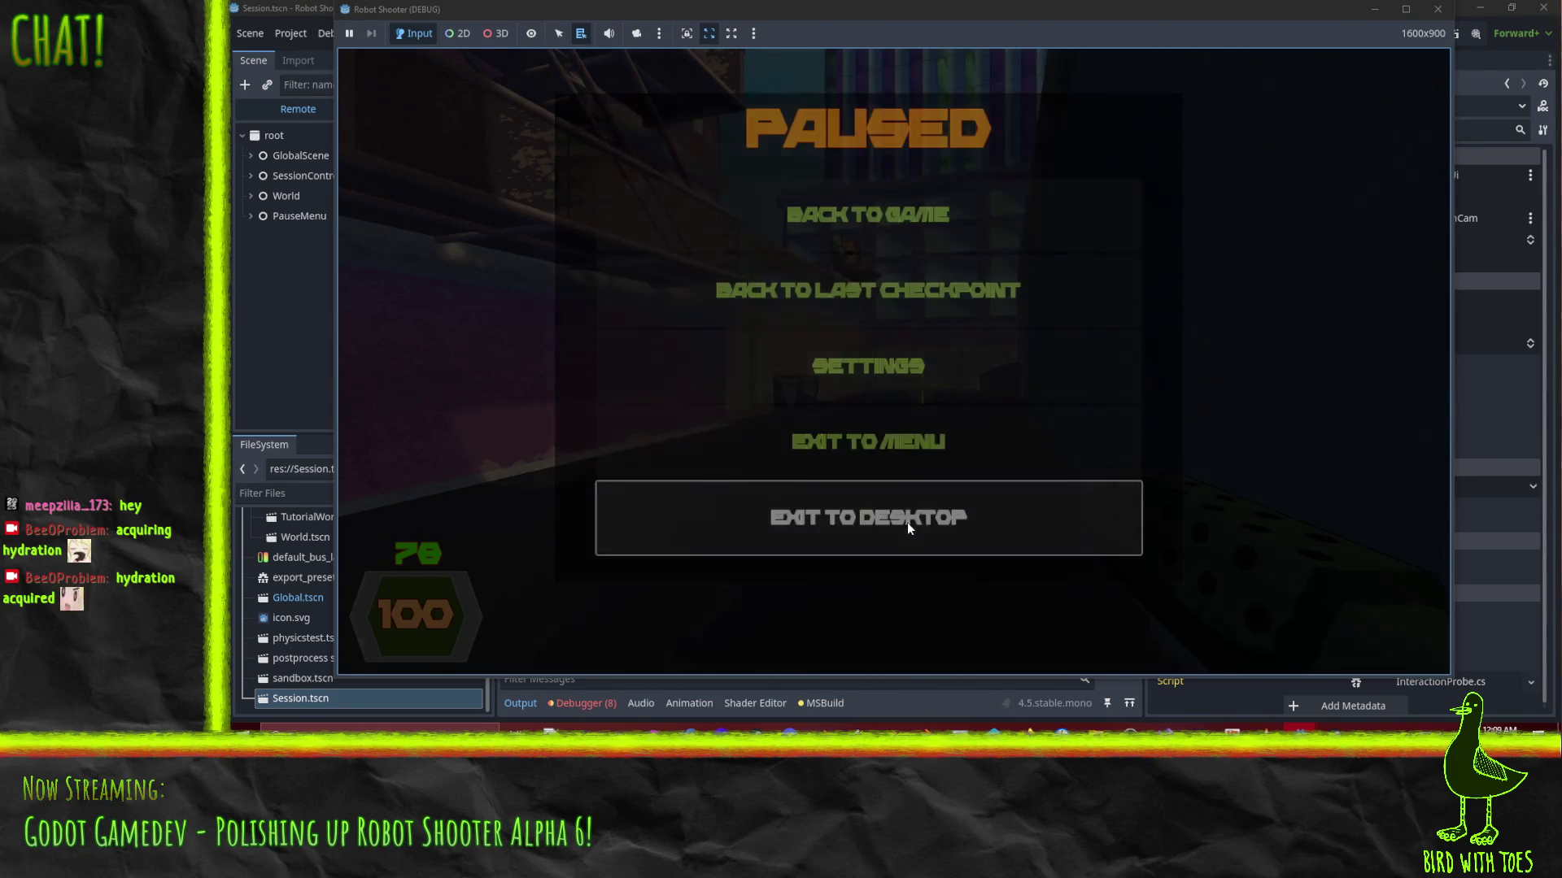
left_click(906, 522)
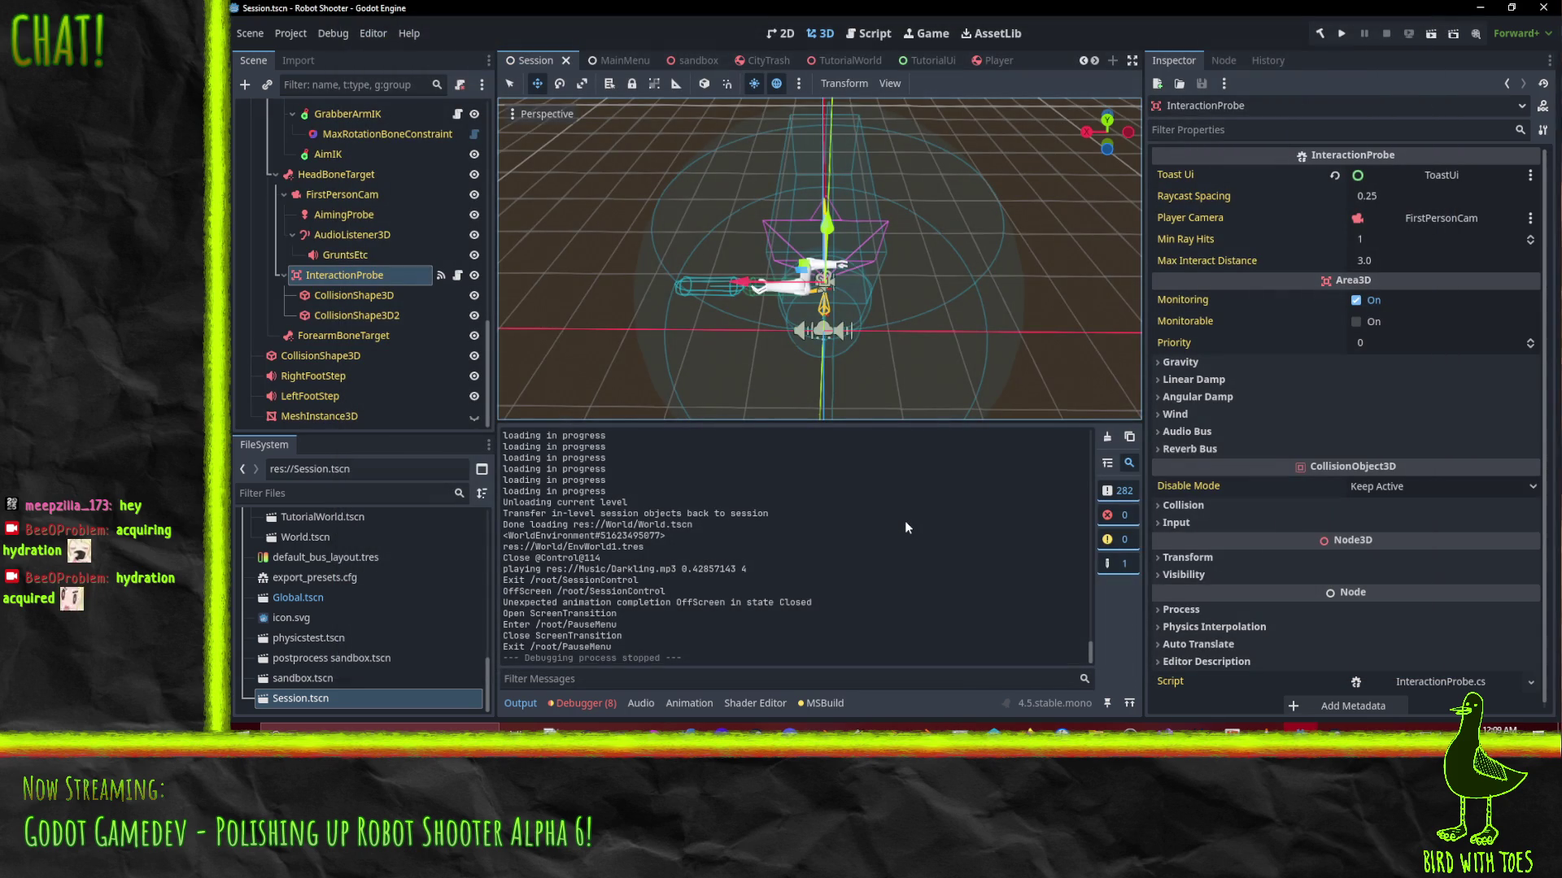